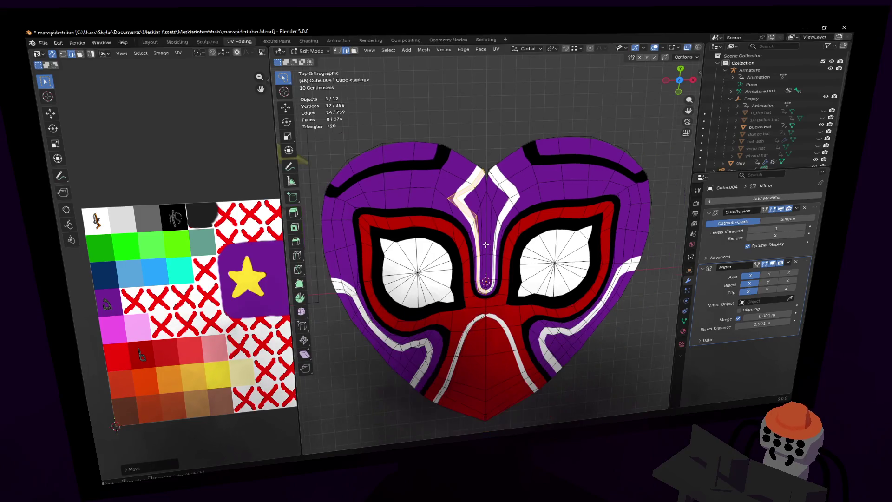
# Step: Frame the Majora's Mask reference image next to the purple-and-red heart mask
pyautogui.moveTo(408, 228)
pyautogui.keyDown('shift'); pyautogui.mouseDown(button='middle')
pyautogui.moveTo(484, 243)
pyautogui.moveTo(561, 284)
pyautogui.moveTo(572, 263)
pyautogui.moveTo(526, 264)
pyautogui.moveTo(556, 268)
pyautogui.moveTo(561, 252)
pyautogui.mouseUp(button='middle'); pyautogui.keyUp('shift')
pyautogui.scroll(-2, 483, 243)
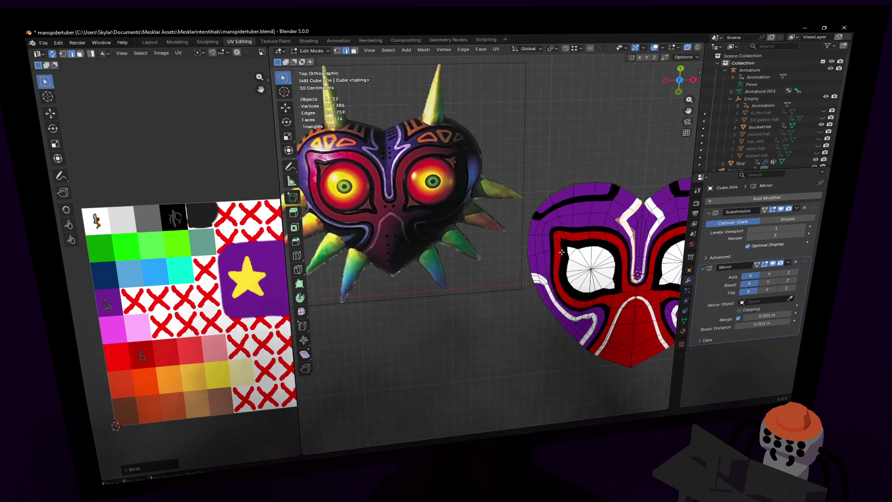
pyautogui.keyDown('shift'); pyautogui.moveTo(545, 292); pyautogui.dragTo(550, 268, button='middle'); pyautogui.keyUp('shift')
pyautogui.scroll(3, 549, 268)
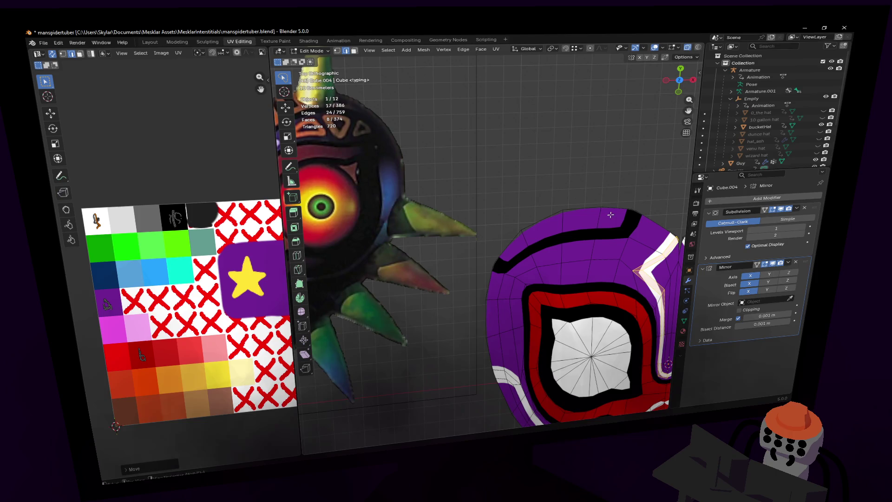
# Step: Inset four faces on the heart's top rim individually by 0.0239 m
pyautogui.press('3')
pyautogui.click(592, 224)
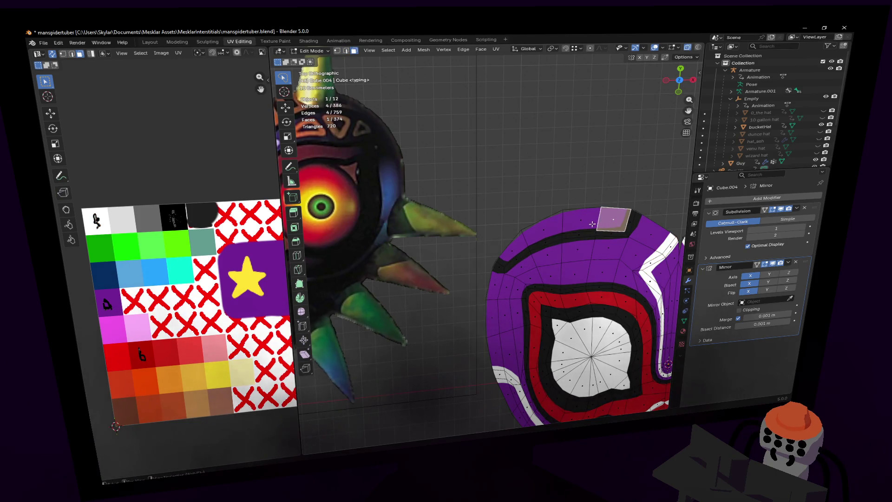
pyautogui.keyDown('shift'); pyautogui.click(581, 222); pyautogui.keyUp('shift')
pyautogui.keyDown('shift'); pyautogui.click(548, 230); pyautogui.keyUp('shift')
pyautogui.keyDown('shift'); pyautogui.click(519, 242); pyautogui.keyUp('shift')
pyautogui.scroll(2, 607, 182)
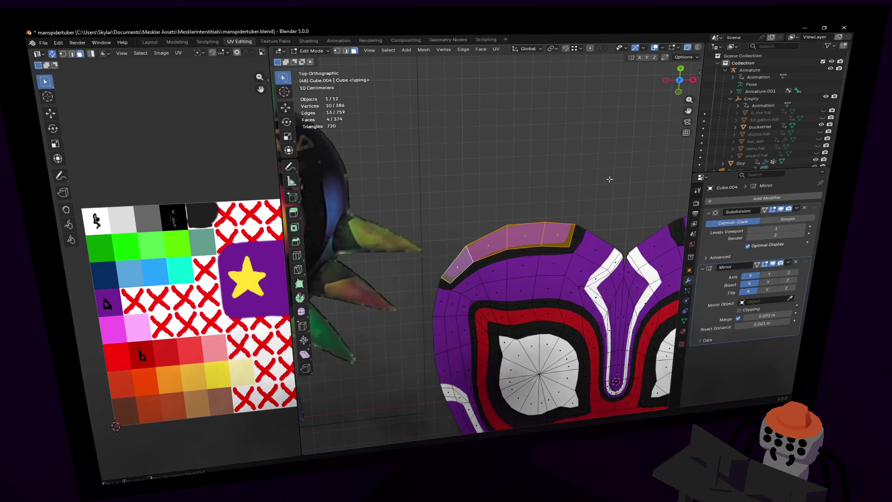
pyautogui.press('i')
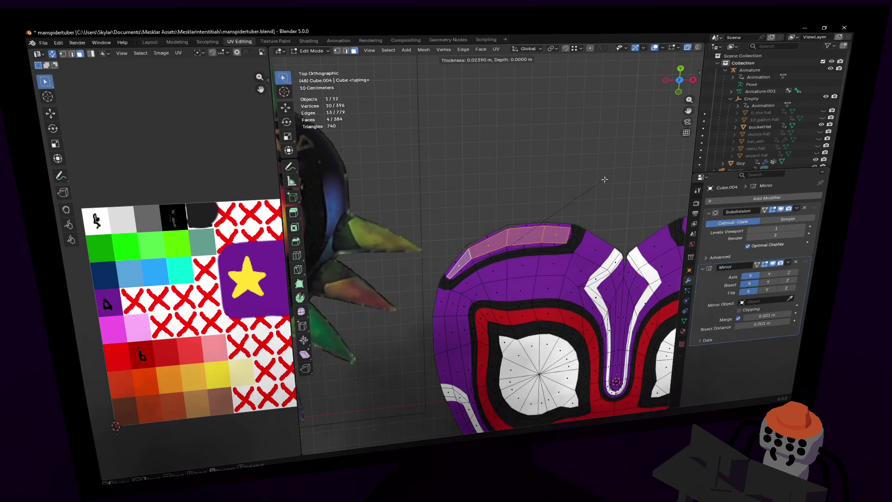
pyautogui.click(604, 180)
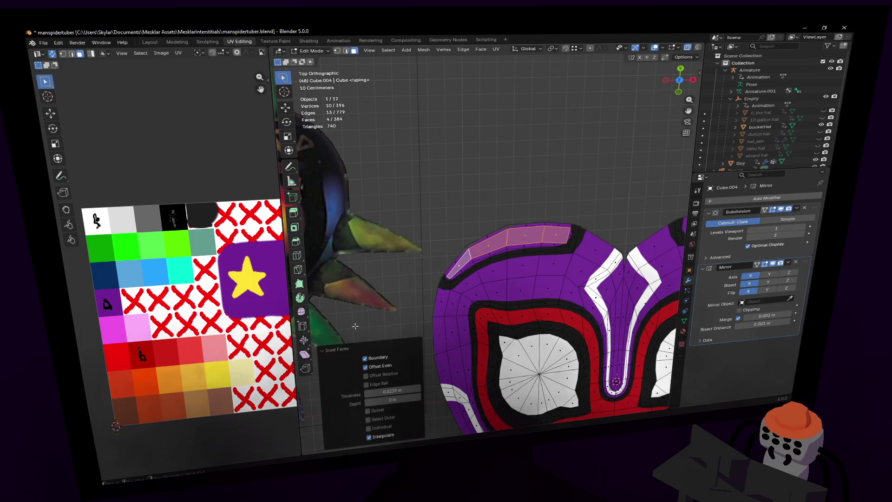
pyautogui.click(382, 429)
pyautogui.scroll(2, 480, 228)
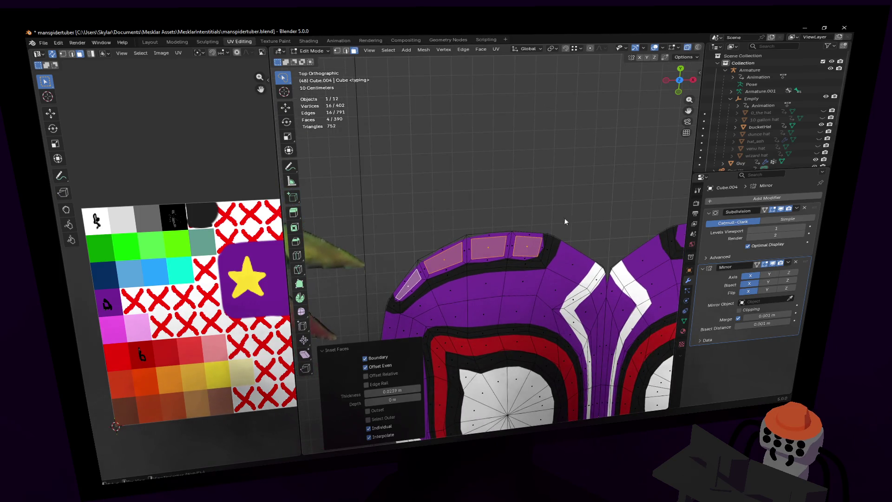
# Step: Scale the four inset rim faces down to 0.487
pyautogui.click(465, 51)
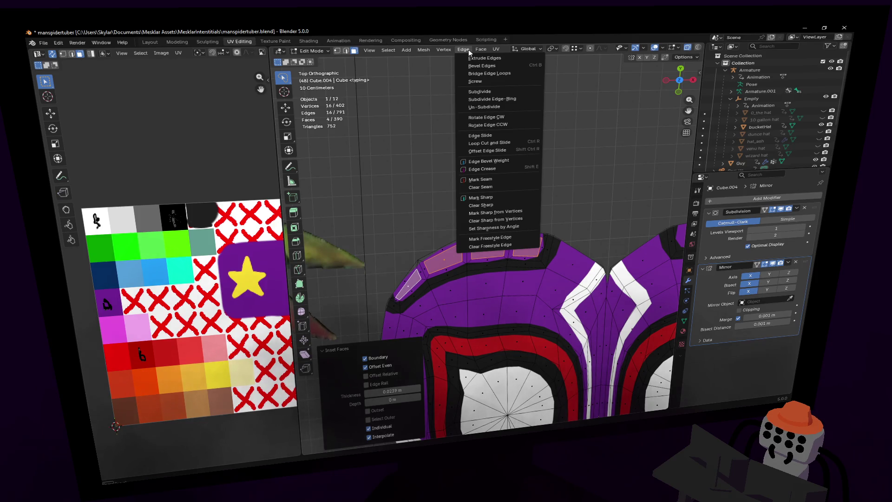
pyautogui.press('Escape')
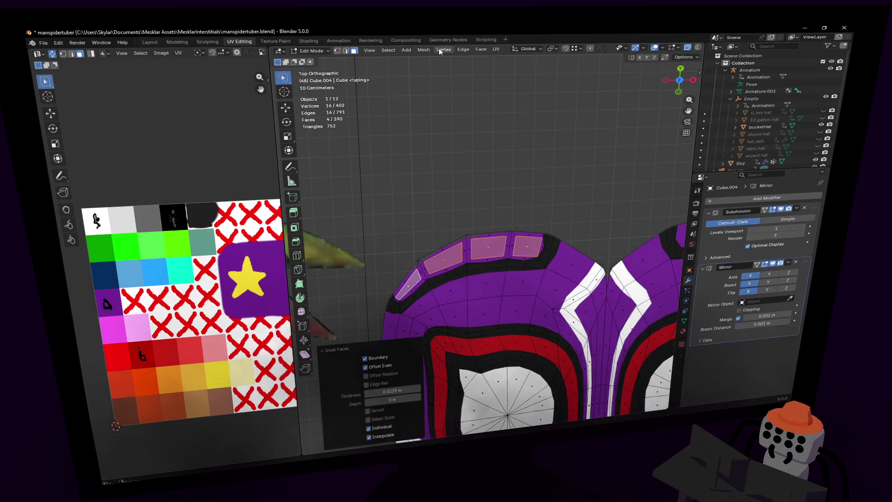
pyautogui.scroll(2, 537, 191)
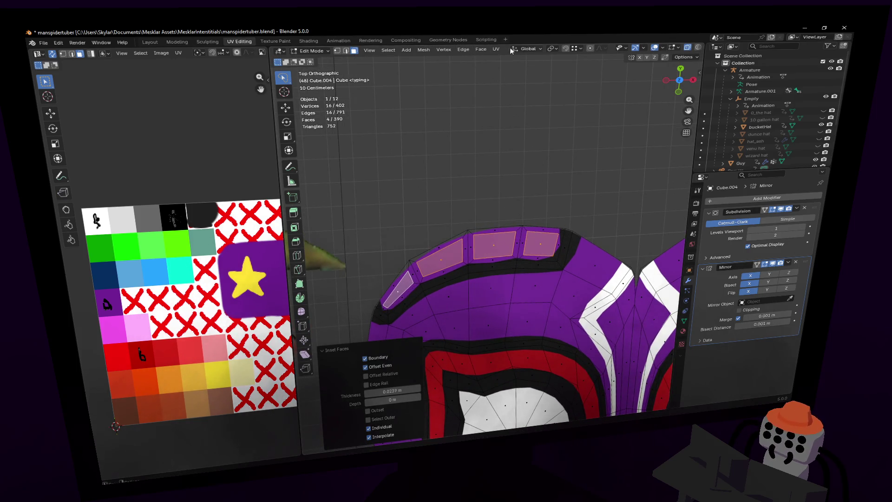
pyautogui.click(557, 50)
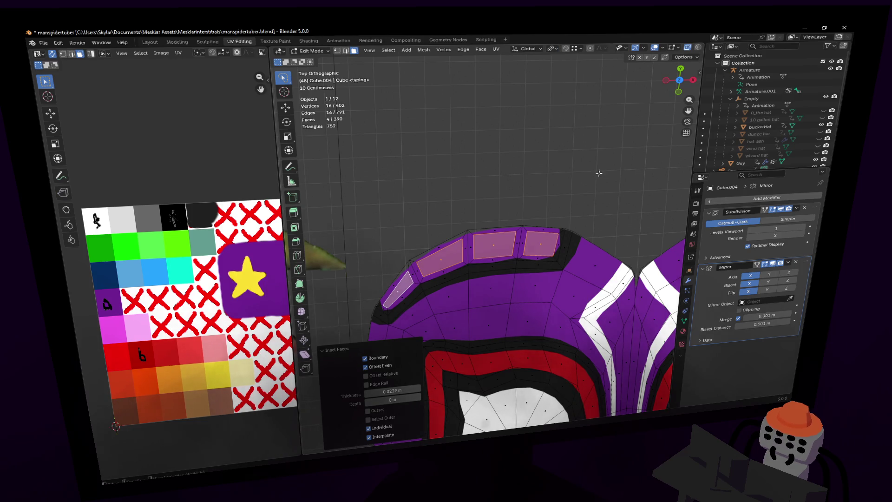
pyautogui.press('s')
pyautogui.click(520, 201)
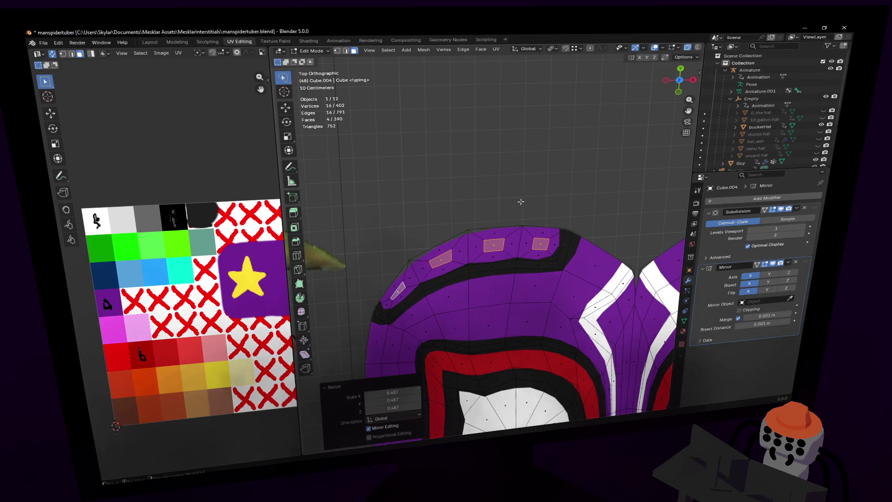
# Step: Scale the four inset squares along Z and Y to make them taller
pyautogui.press('s')
pyautogui.press('z')
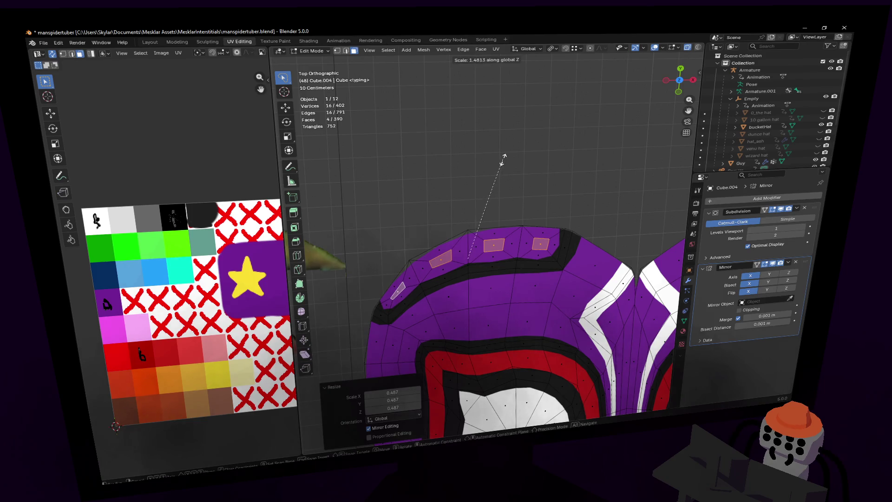
pyautogui.click(519, 196)
pyautogui.press('s')
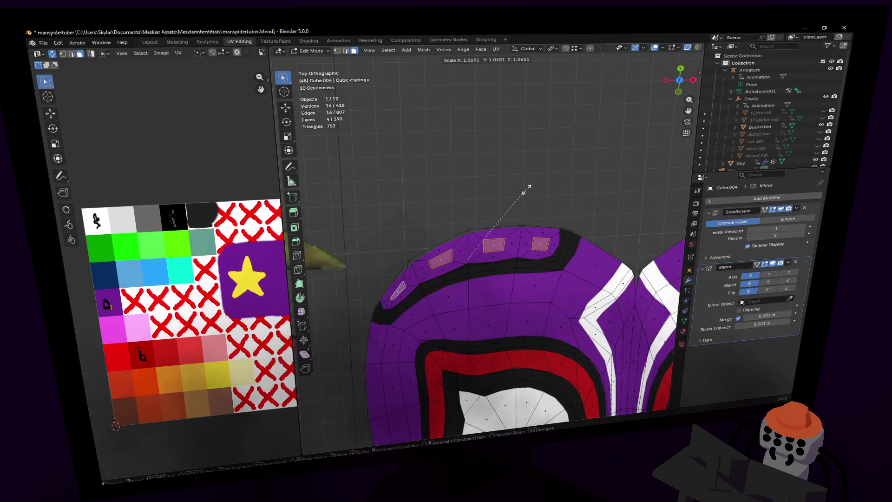
pyautogui.click(536, 183)
pyautogui.press('s')
pyautogui.press('y')
pyautogui.click(548, 112)
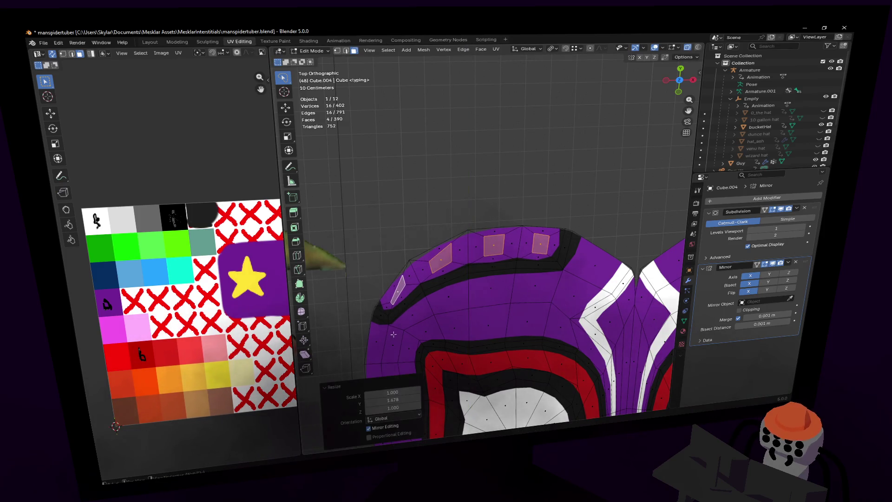
pyautogui.hotkey('ctrl', 'z')
# Step: Nudge an edge at the rim's left end, then reselect the four inset squares
pyautogui.moveTo(391, 298); pyautogui.dragTo(408, 293)
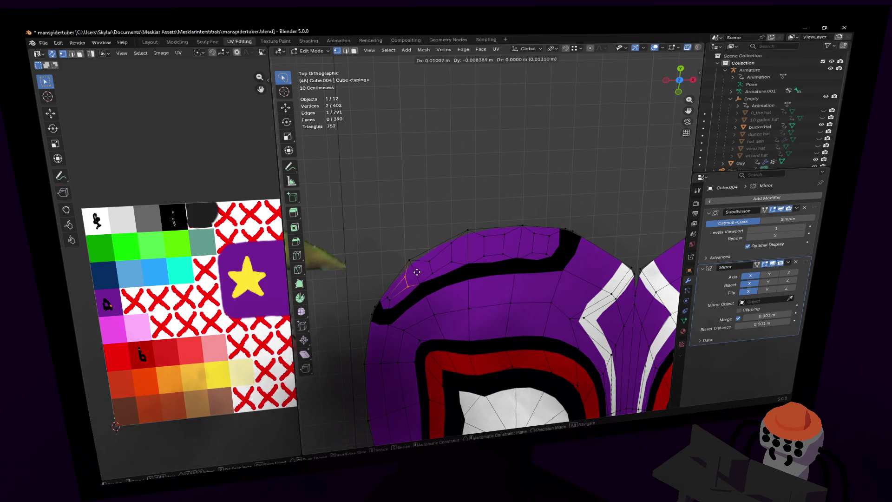
pyautogui.press('3')
pyautogui.click(399, 287)
pyautogui.keyDown('shift'); pyautogui.click(440, 258); pyautogui.keyUp('shift')
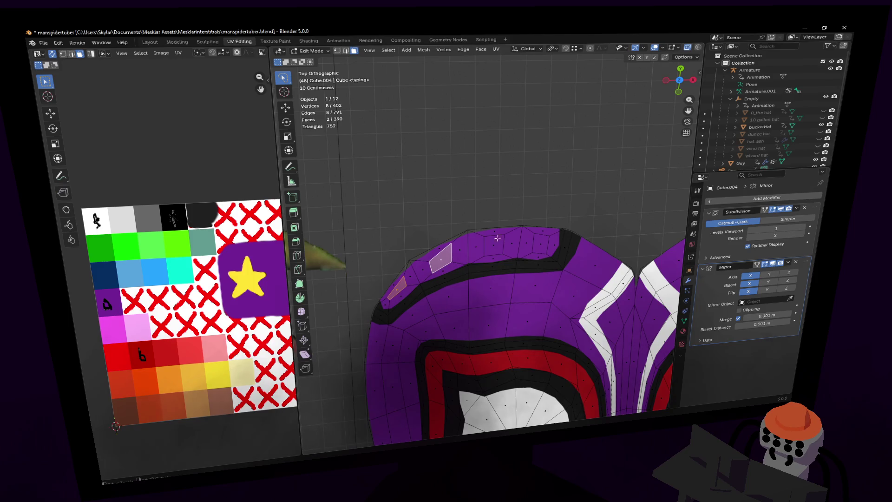
pyautogui.keyDown('shift'); pyautogui.click(496, 246); pyautogui.keyUp('shift')
pyautogui.keyDown('shift'); pyautogui.click(539, 243); pyautogui.keyUp('shift')
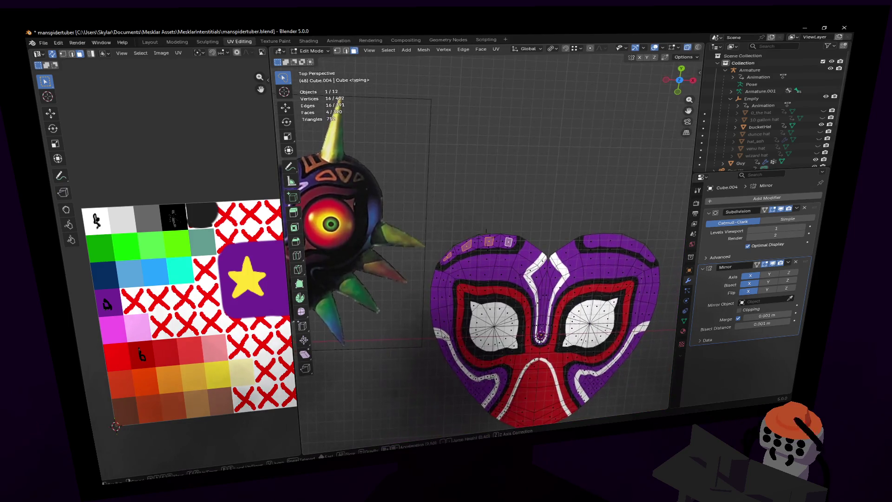
pyautogui.scroll(-2, 534, 235)
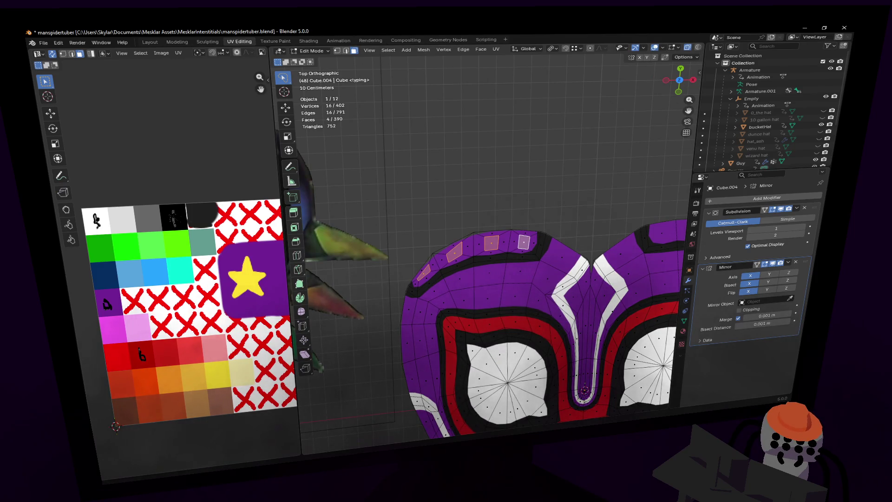
pyautogui.moveTo(481, 234)
pyautogui.keyDown('shift'); pyautogui.mouseDown(button='middle')
pyautogui.moveTo(452, 180)
pyautogui.moveTo(445, 227)
pyautogui.moveTo(435, 195)
pyautogui.moveTo(465, 219)
pyautogui.mouseUp(button='middle'); pyautogui.keyUp('shift')
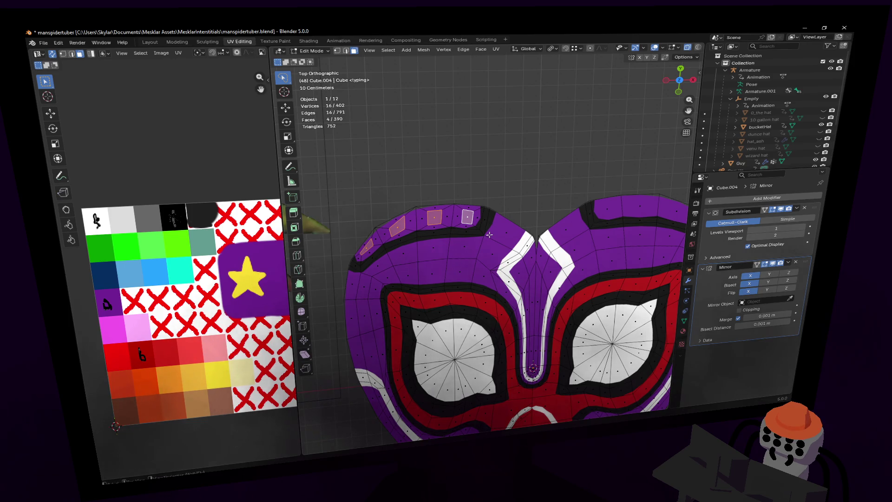
pyautogui.moveTo(476, 219)
pyautogui.keyDown('shift'); pyautogui.mouseDown(button='middle')
pyautogui.moveTo(480, 178)
pyautogui.moveTo(529, 216)
pyautogui.moveTo(519, 229)
pyautogui.mouseUp(button='middle'); pyautogui.keyUp('shift')
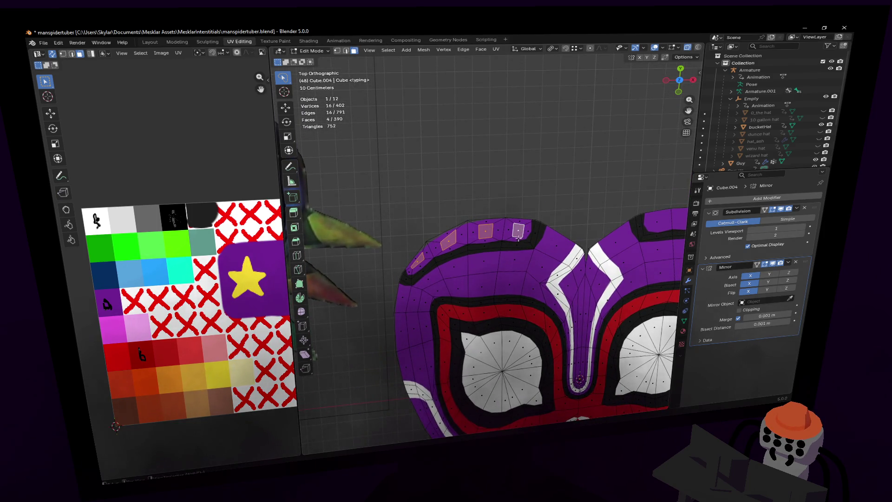
pyautogui.scroll(-3, 520, 216)
pyautogui.moveTo(485, 215)
pyautogui.keyDown('shift'); pyautogui.mouseDown(button='middle')
pyautogui.moveTo(599, 211)
pyautogui.moveTo(520, 212)
pyautogui.mouseUp(button='middle'); pyautogui.keyUp('shift')
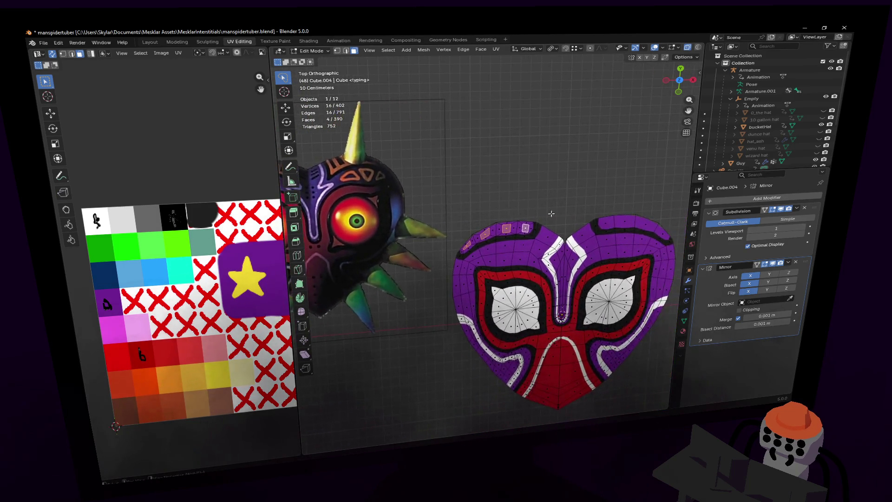
# Step: Select the top rim band faces, leaving the small inset squares out
pyautogui.scroll(5, 555, 211)
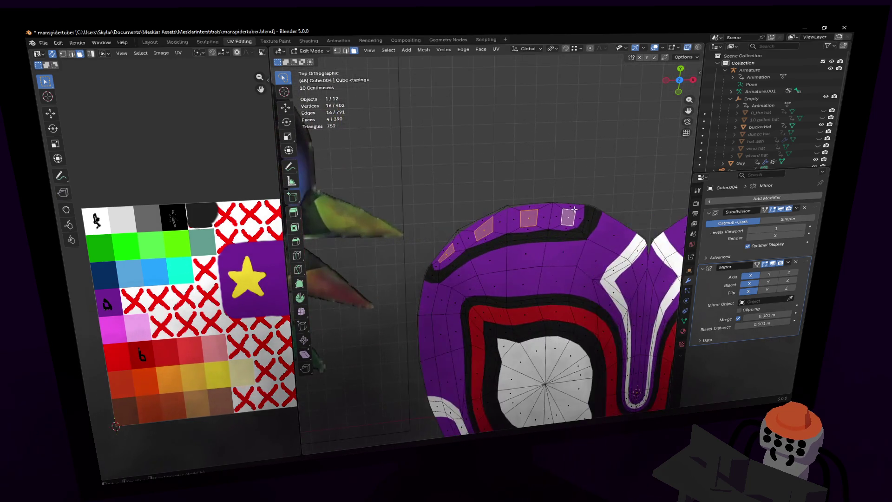
pyautogui.keyDown('alt'); pyautogui.click(544, 211); pyautogui.keyUp('alt')
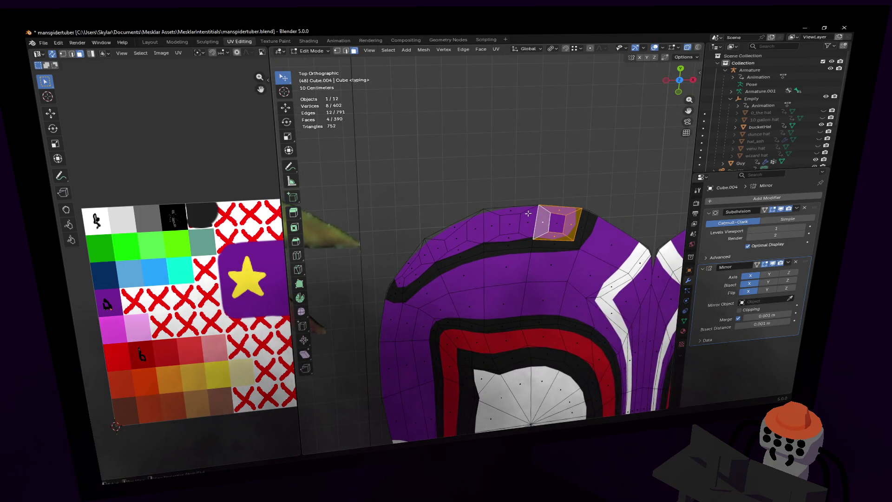
pyautogui.press('w')
pyautogui.moveTo(527, 219)
pyautogui.mouseDown()
pyautogui.moveTo(497, 222)
pyautogui.moveTo(563, 219)
pyautogui.moveTo(513, 225)
pyautogui.moveTo(499, 214)
pyautogui.moveTo(464, 239)
pyautogui.moveTo(448, 229)
pyautogui.moveTo(414, 259)
pyautogui.mouseUp()
pyautogui.press('w')
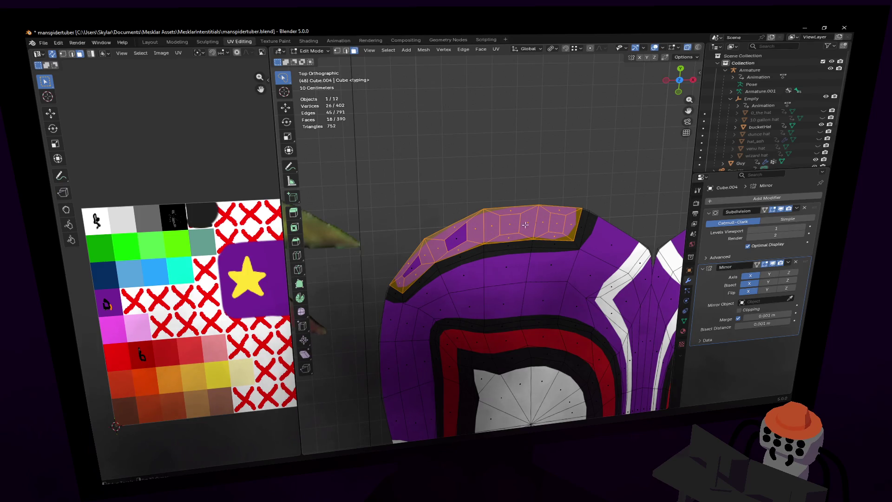
pyautogui.keyDown('shift'); pyautogui.click(512, 226); pyautogui.keyUp('shift')
pyautogui.keyDown('shift'); pyautogui.click(558, 223); pyautogui.keyUp('shift')
pyautogui.scroll(-5, 569, 207)
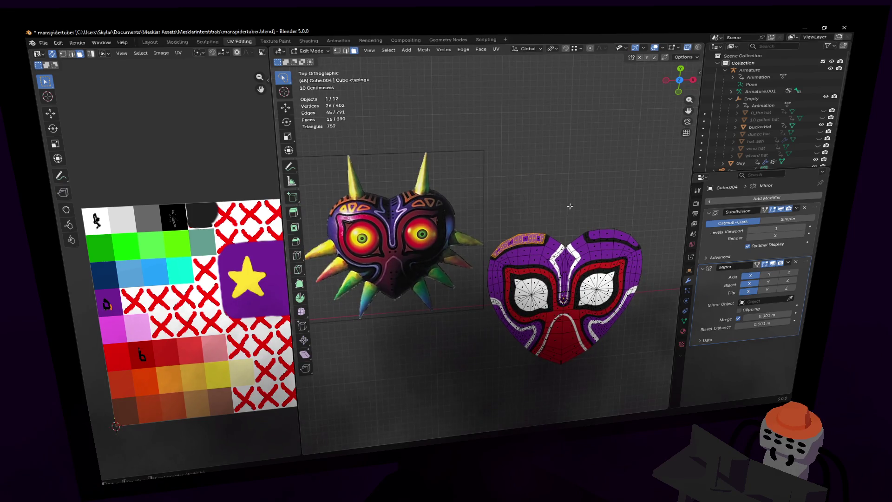
# Step: Unwrap the rim band and place its shrunken UV island on the orange swatch
pyautogui.press('u')
pyautogui.click(570, 203)
pyautogui.press('s')
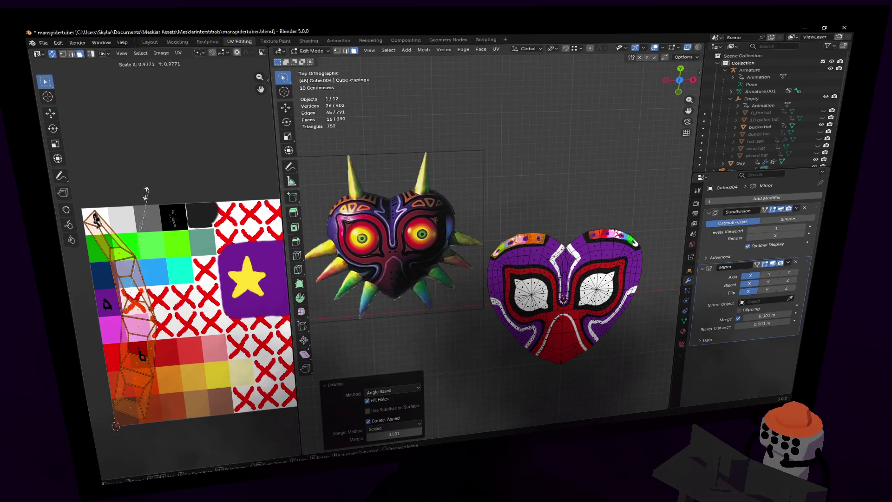
pyautogui.click(135, 302)
pyautogui.press('g')
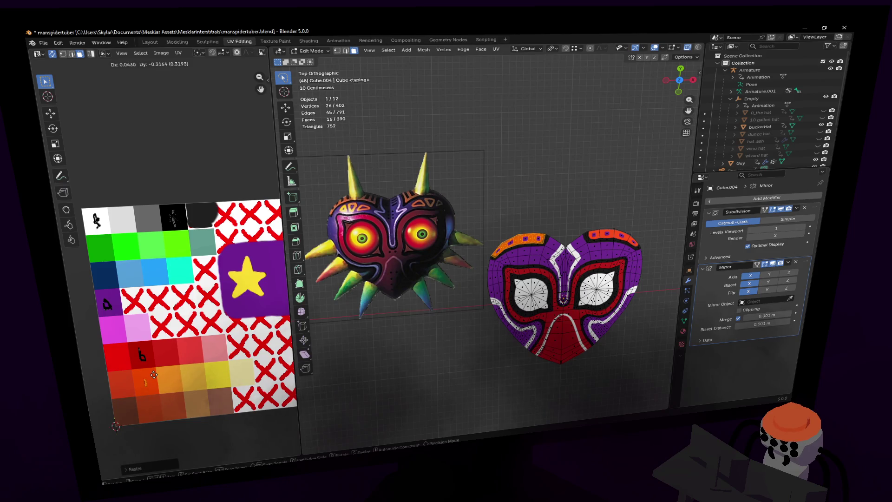
pyautogui.click(153, 374)
# Step: Preview the orange rim texture in Object Mode and frame both masks side by side
pyautogui.press('Tab')
pyautogui.keyDown('shift'); pyautogui.moveTo(525, 242); pyautogui.dragTo(528, 214, button='middle'); pyautogui.keyUp('shift')
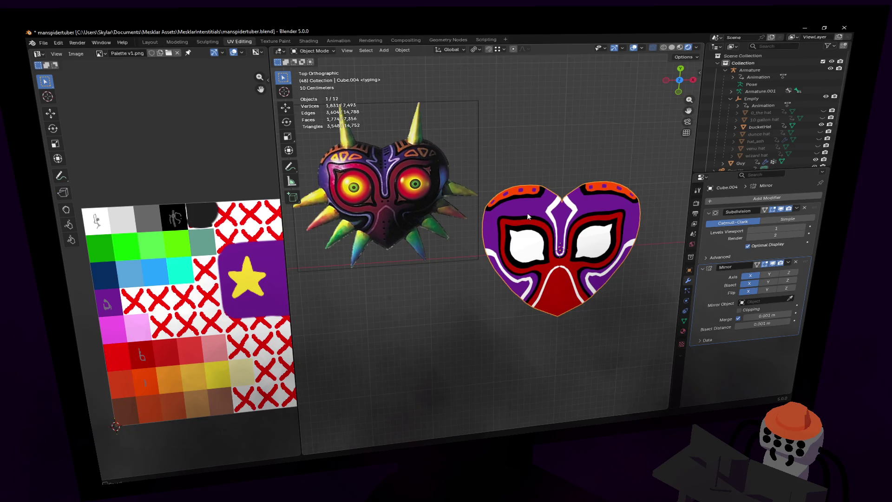
pyautogui.press('Tab')
pyautogui.scroll(4, 487, 248)
pyautogui.scroll(-5, 487, 247)
pyautogui.moveTo(493, 248)
pyautogui.keyDown('shift'); pyautogui.mouseDown(button='middle')
pyautogui.moveTo(515, 253)
pyautogui.moveTo(479, 247)
pyautogui.mouseUp(button='middle'); pyautogui.keyUp('shift')
pyautogui.scroll(8, 474, 245)
# Step: Select forehead vertices below the rim and dissolve the extra forehead edges
pyautogui.press('1')
pyautogui.click(439, 234)
pyautogui.press('g')
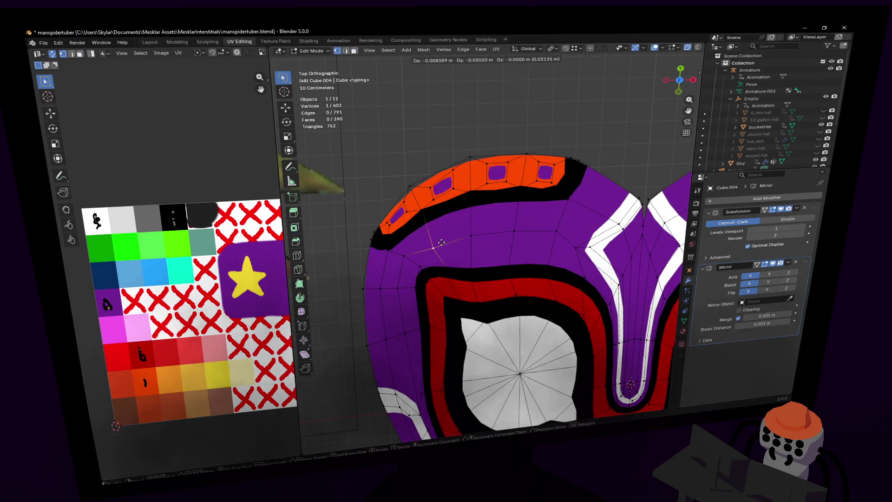
pyautogui.rightClick(441, 242)
pyautogui.keyDown('shift'); pyautogui.click(472, 234); pyautogui.keyUp('shift')
pyautogui.hotkey('ctrl', 'shift', 'b')
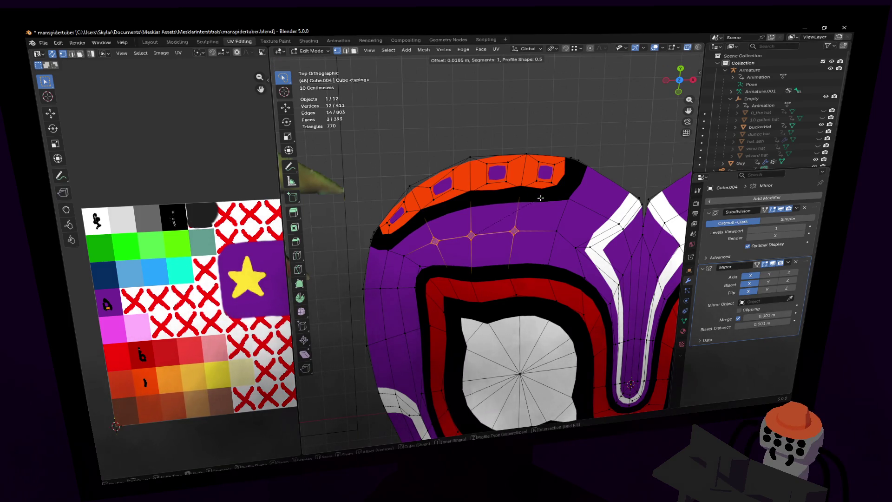
pyautogui.click(506, 246)
pyautogui.hotkey('ctrl', 'z')
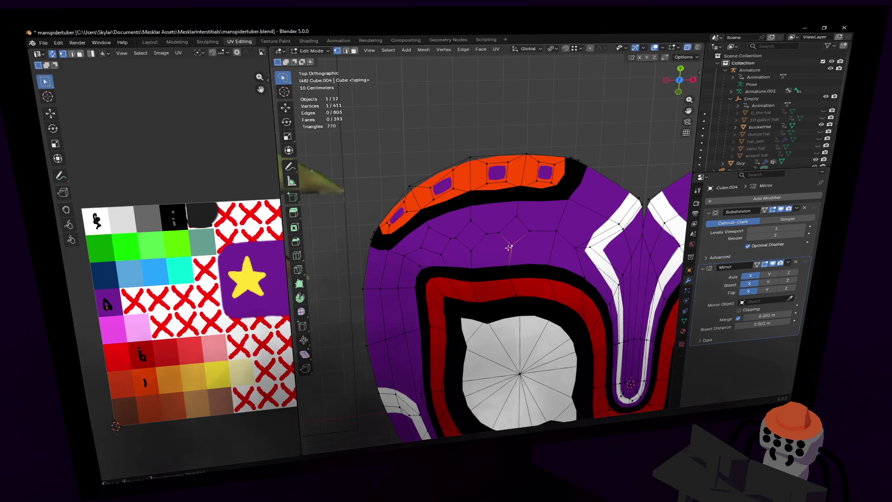
pyautogui.press('x')
pyautogui.click(496, 204)
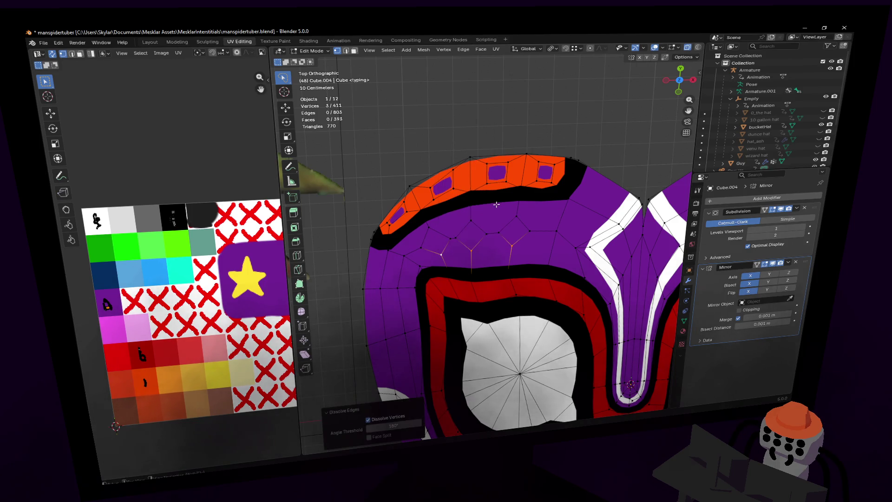
pyautogui.press('x')
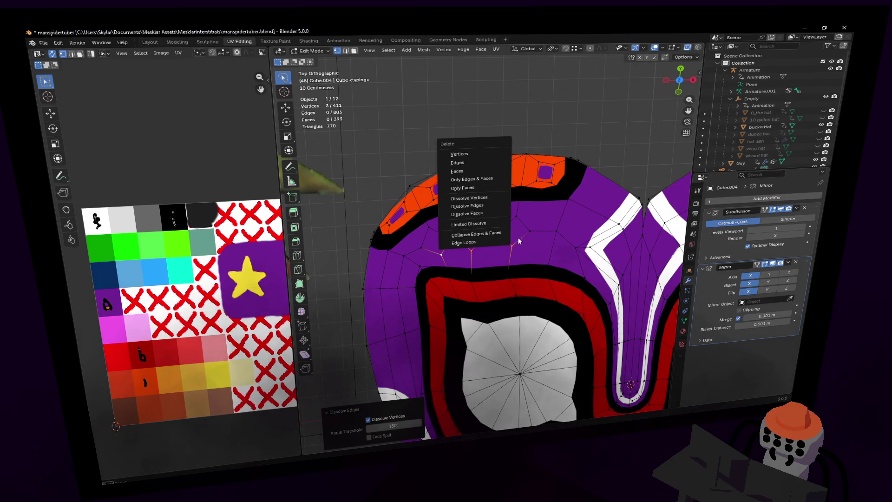
pyautogui.press('Escape')
# Step: Raise the remaining forehead vertices slightly along the Y axis
pyautogui.press('g')
pyautogui.press('z')
pyautogui.rightClick(541, 204)
pyautogui.keyDown('shift'); pyautogui.moveTo(527, 230); pyautogui.dragTo(523, 239, button='middle'); pyautogui.keyUp('shift')
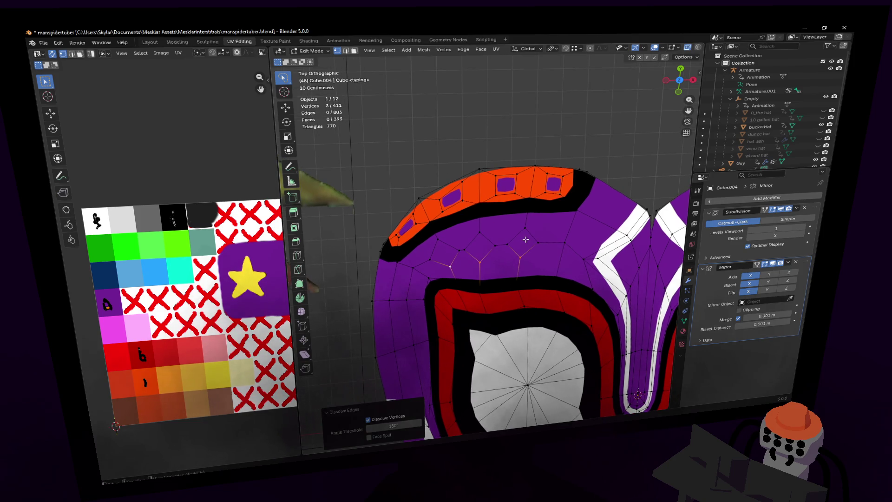
pyautogui.press('g')
pyautogui.press('y')
pyautogui.click(526, 228)
# Step: Switch to a different transform pivot point and begin scaling the vertices
pyautogui.press('s')
pyautogui.rightClick(539, 228)
pyautogui.click(557, 48)
pyautogui.click(568, 97)
pyautogui.press('s')
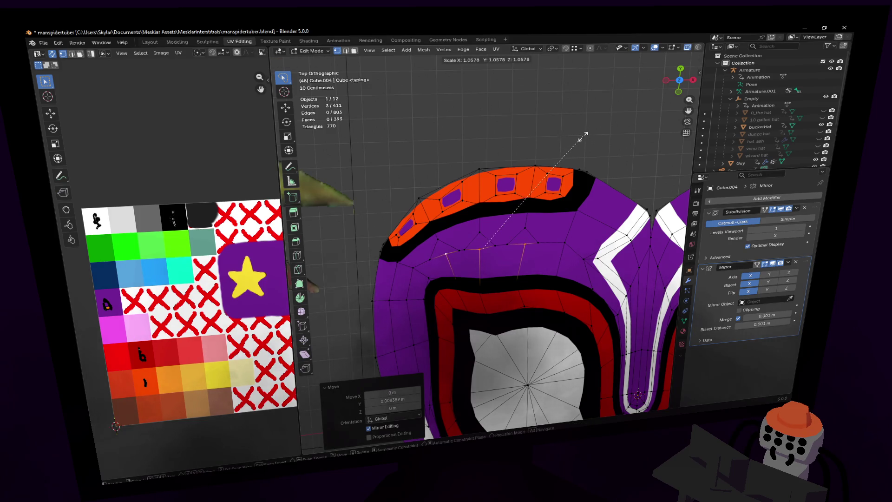
# Step: Enlarge, stretch along Y, tilt and reposition the lassoed upper forehead faces
pyautogui.rightClick(536, 252)
pyautogui.moveTo(537, 225)
pyautogui.keyDown('ctrl'); pyautogui.mouseDown(button='right')
pyautogui.moveTo(439, 237)
pyautogui.moveTo(427, 260)
pyautogui.moveTo(490, 272)
pyautogui.moveTo(551, 231)
pyautogui.mouseUp(button='right'); pyautogui.keyUp('ctrl')
pyautogui.press('s')
pyautogui.click(558, 222)
pyautogui.press('g')
pyautogui.click(560, 217)
pyautogui.press('s')
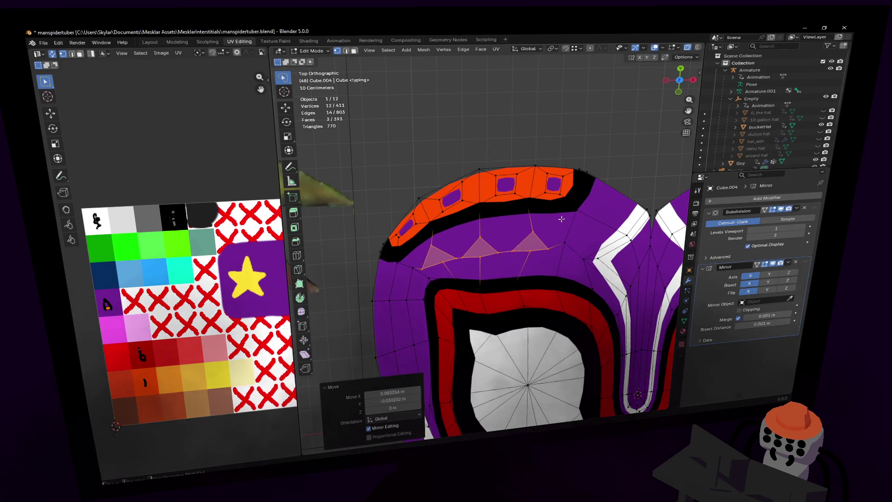
pyautogui.press('z')
pyautogui.press('y')
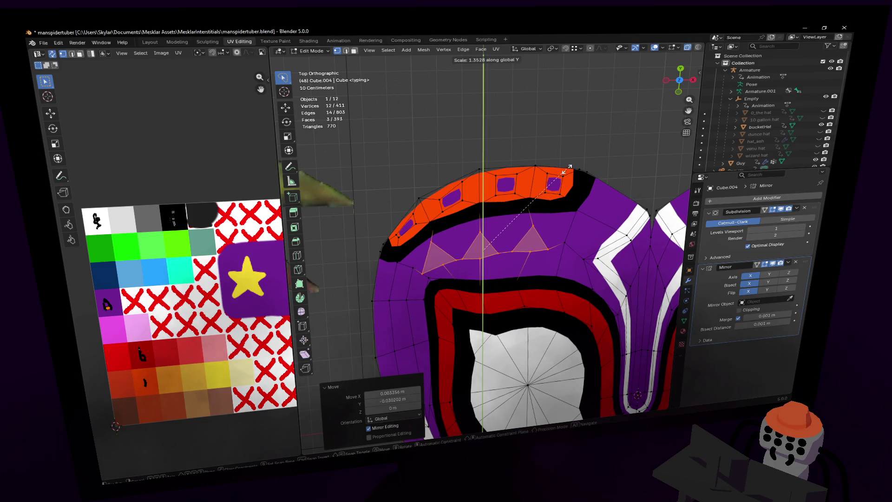
pyautogui.click(571, 203)
pyautogui.press('r')
pyautogui.click(525, 251)
pyautogui.press('g')
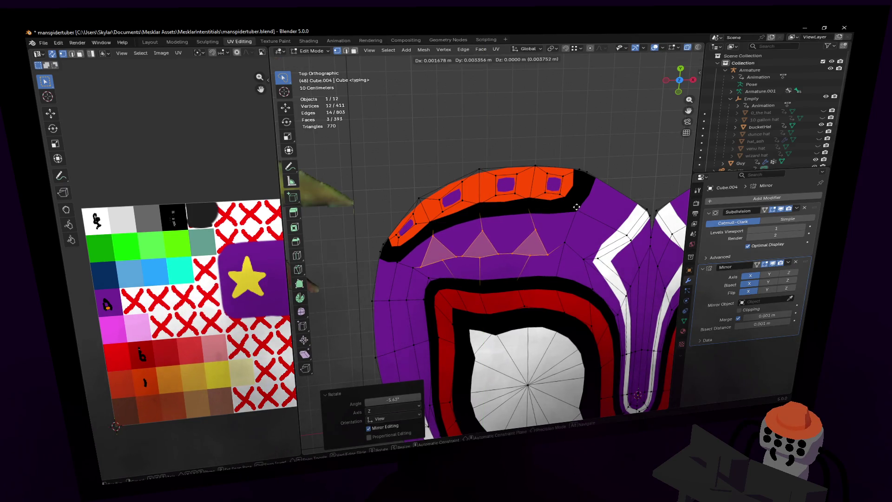
pyautogui.click(509, 247)
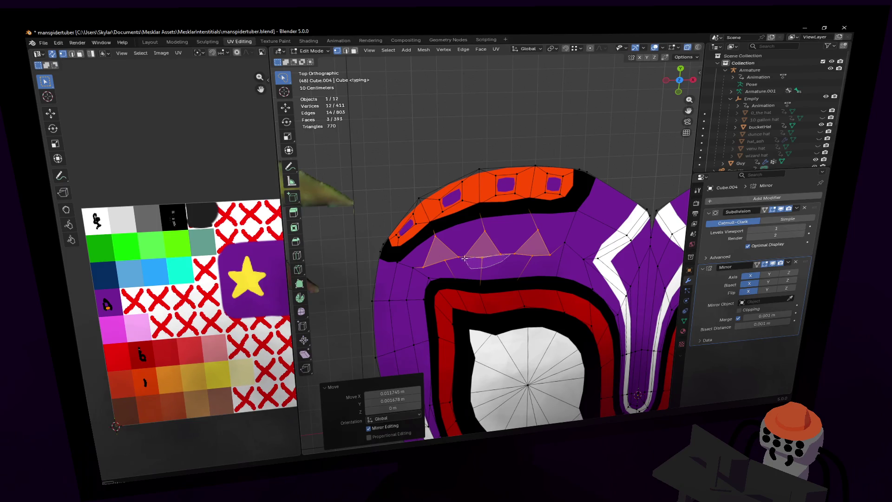
# Step: Move one forehead triangle and tilt it about 2 degrees
pyautogui.click(486, 241)
pyautogui.press('g')
pyautogui.click(525, 217)
pyautogui.press('r')
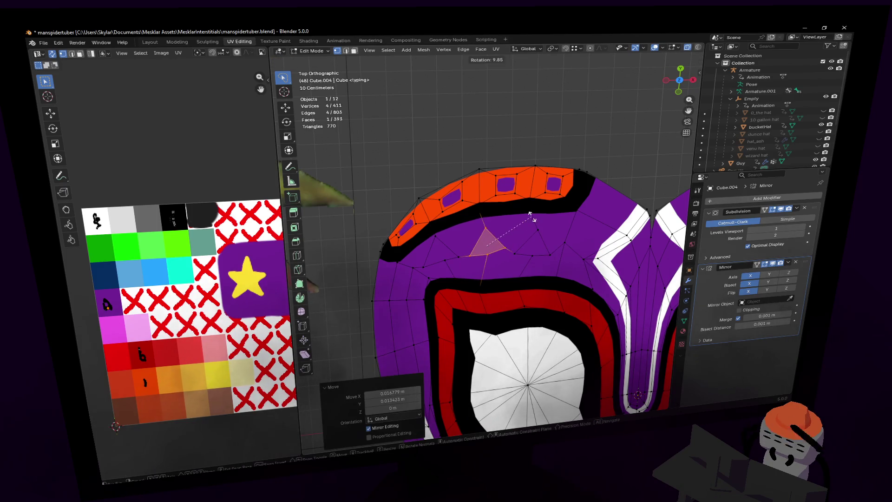
pyautogui.click(460, 223)
pyautogui.scroll(-1, 460, 223)
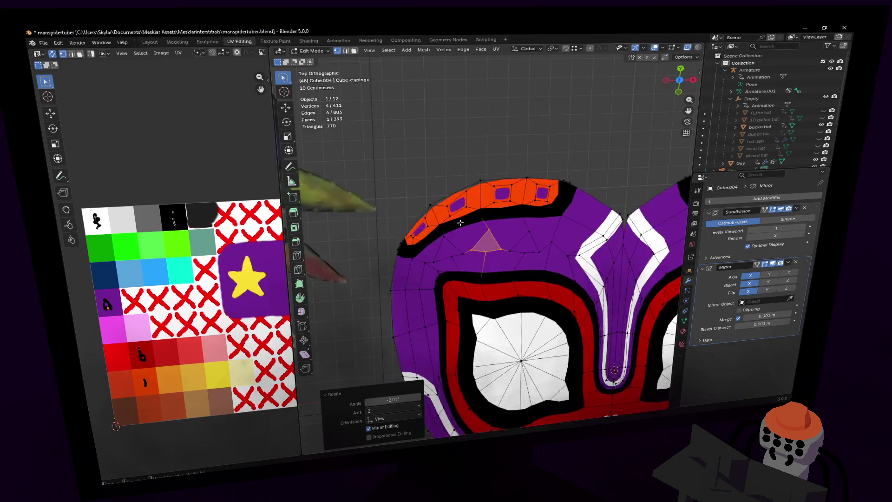
pyautogui.scroll(-3, 459, 223)
pyautogui.keyDown('shift'); pyautogui.moveTo(459, 223); pyautogui.dragTo(542, 249, button='middle'); pyautogui.keyUp('shift')
pyautogui.keyDown('shift'); pyautogui.moveTo(490, 172); pyautogui.dragTo(411, 176, button='middle'); pyautogui.keyUp('shift')
pyautogui.scroll(5, 471, 257)
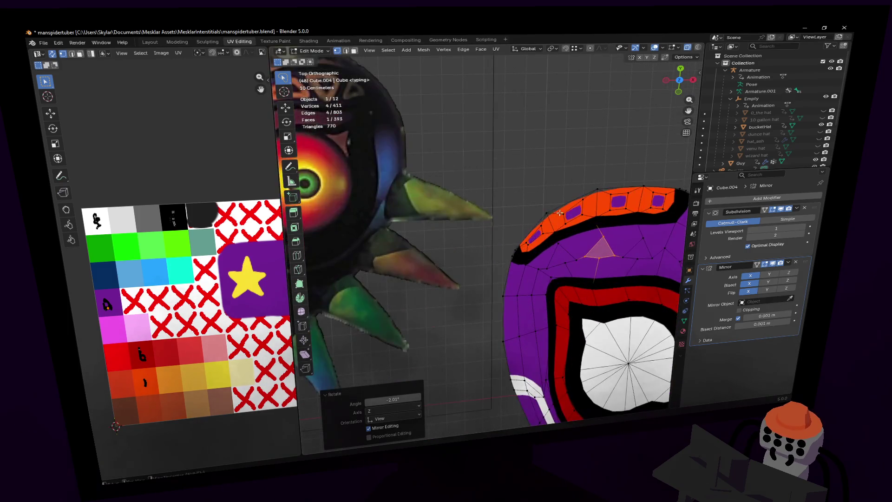
pyautogui.keyDown('shift'); pyautogui.moveTo(472, 256); pyautogui.dragTo(506, 244, button='middle'); pyautogui.keyUp('shift')
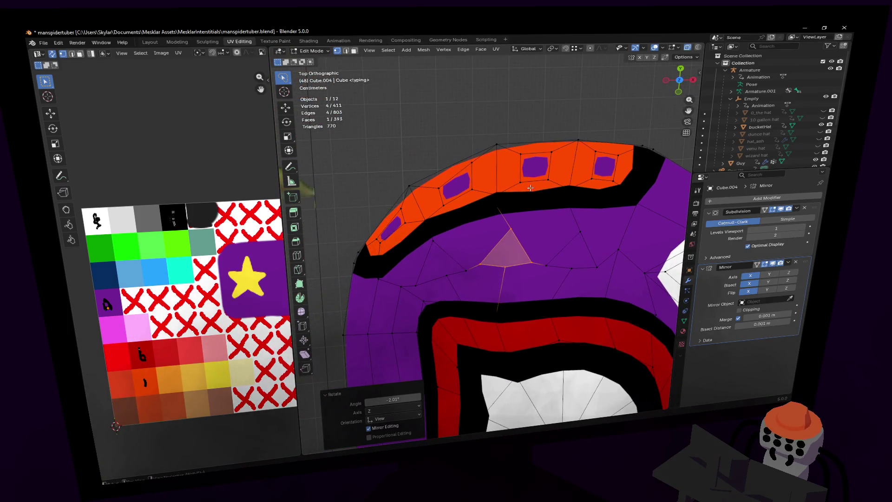
# Step: Reposition a vertex beside the triangle, shifting it left and then down
pyautogui.press('1')
pyautogui.click(512, 229)
pyautogui.press('g')
pyautogui.click(511, 231)
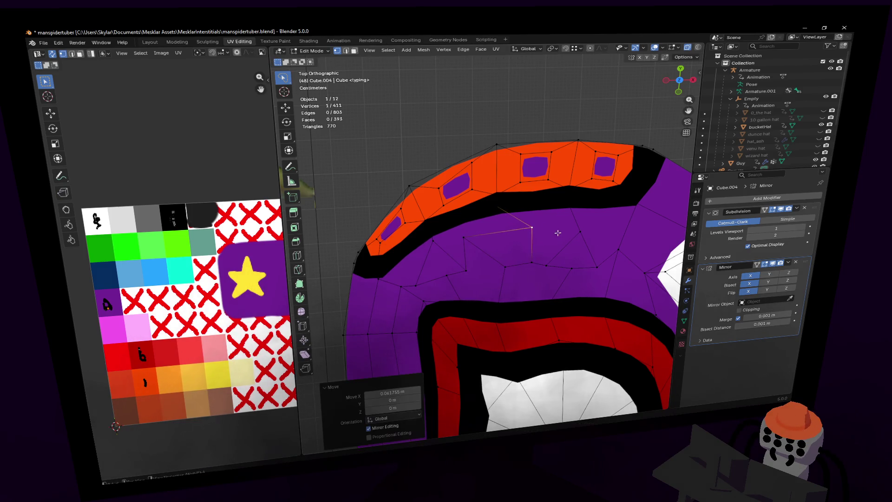
pyautogui.press('g')
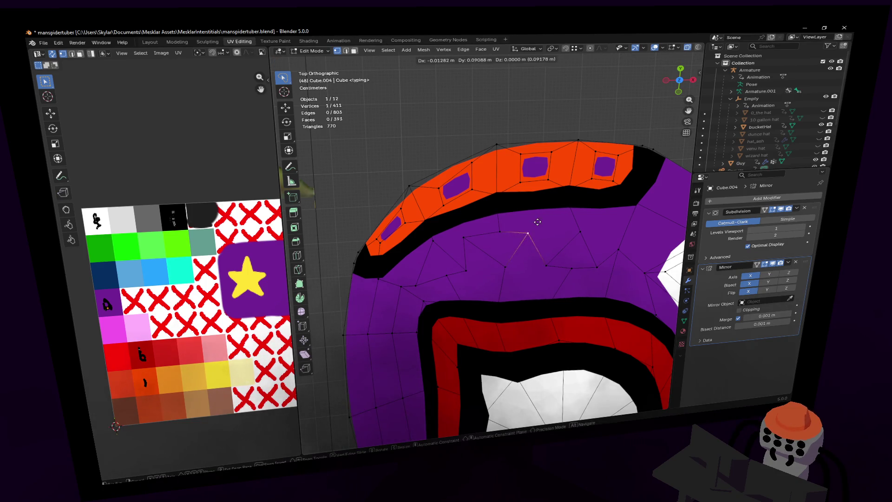
pyautogui.click(513, 265)
pyautogui.press('g')
pyautogui.click(507, 267)
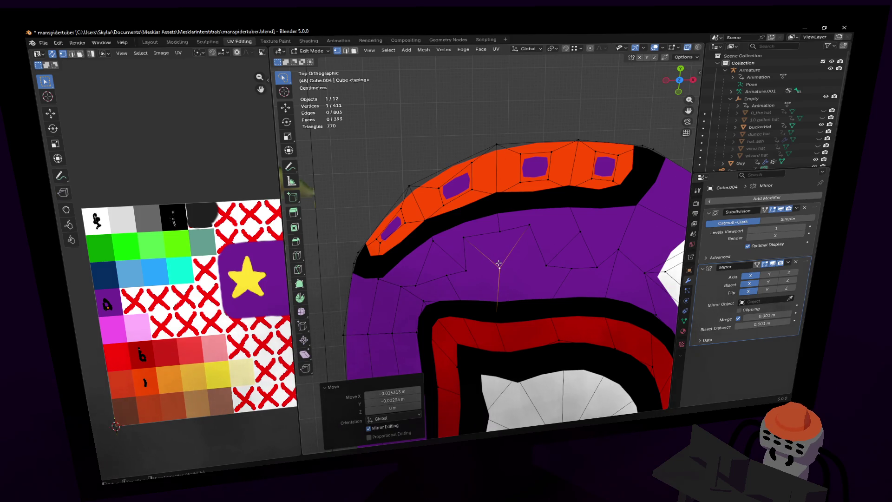
# Step: Adjust two more vertices around the triangle, one along the X axis
pyautogui.keyDown('ctrl'); pyautogui.scroll(-2, 493, 243); pyautogui.keyUp('ctrl')
pyautogui.click(466, 230)
pyautogui.press('g')
pyautogui.press('x')
pyautogui.click(481, 222)
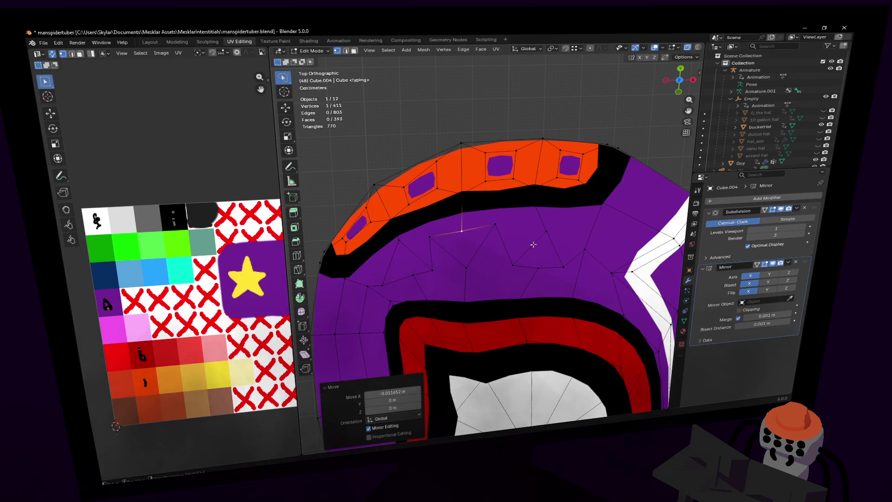
pyautogui.click(512, 265)
pyautogui.press('g')
pyautogui.click(559, 219)
# Step: Enlarge the forehead triangle slightly and move it into place
pyautogui.moveTo(562, 230)
pyautogui.mouseDown()
pyautogui.moveTo(509, 253)
pyautogui.moveTo(516, 284)
pyautogui.moveTo(565, 262)
pyautogui.moveTo(589, 238)
pyautogui.mouseUp()
pyautogui.press('s')
pyautogui.click(589, 210)
pyautogui.press('g')
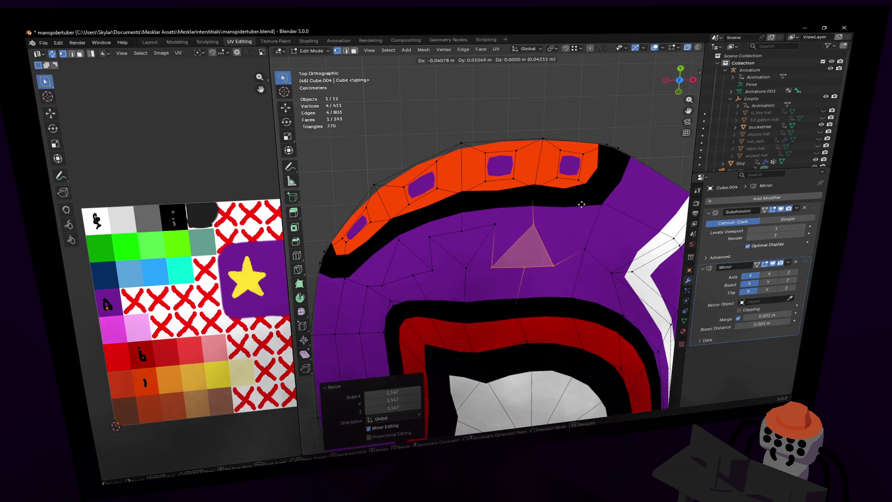
pyautogui.click(575, 202)
# Step: Select both forehead triangles and shift them left together
pyautogui.keyDown('shift'); pyautogui.moveTo(515, 246); pyautogui.dragTo(559, 251, button='middle'); pyautogui.keyUp('shift')
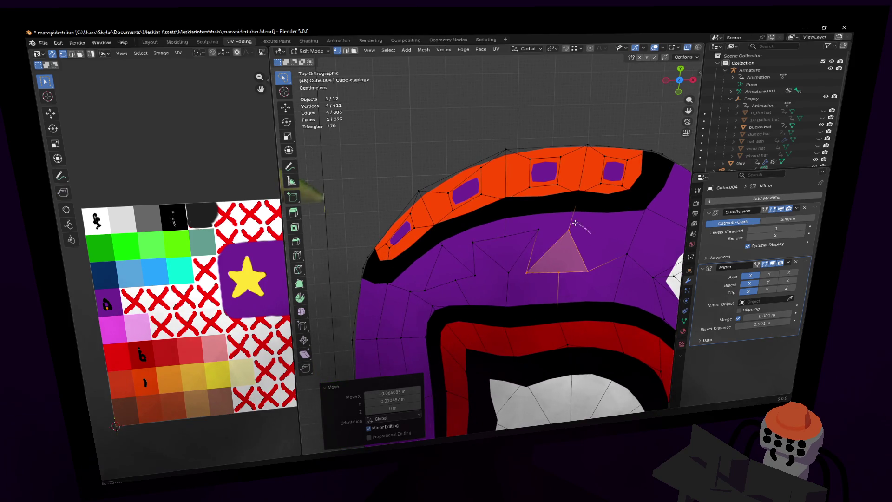
pyautogui.moveTo(506, 228)
pyautogui.mouseDown()
pyautogui.moveTo(473, 239)
pyautogui.moveTo(480, 268)
pyautogui.moveTo(518, 283)
pyautogui.moveTo(567, 286)
pyautogui.moveTo(600, 272)
pyautogui.moveTo(598, 253)
pyautogui.mouseUp()
pyautogui.press('g')
pyautogui.click(569, 247)
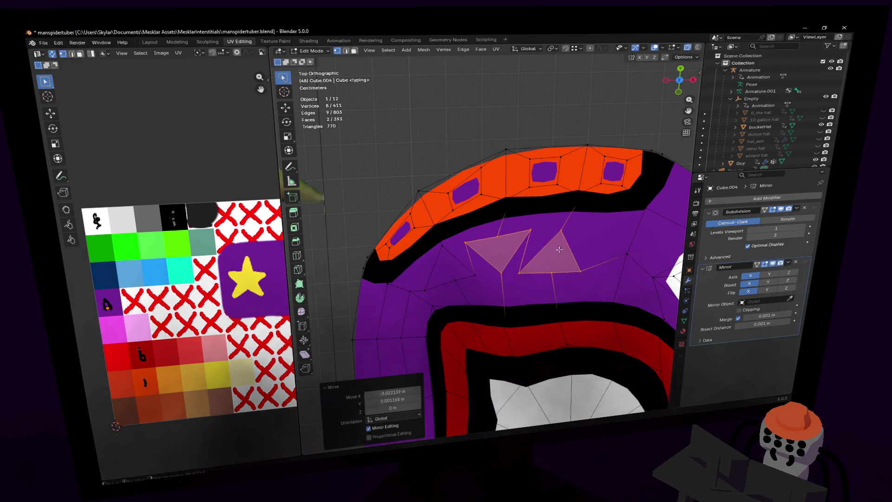
# Step: Widen the 3D view and switch to solid shading to inspect the forehead triangles
pyautogui.keyDown('shift'); pyautogui.moveTo(570, 246); pyautogui.dragTo(584, 239, button='middle'); pyautogui.keyUp('shift')
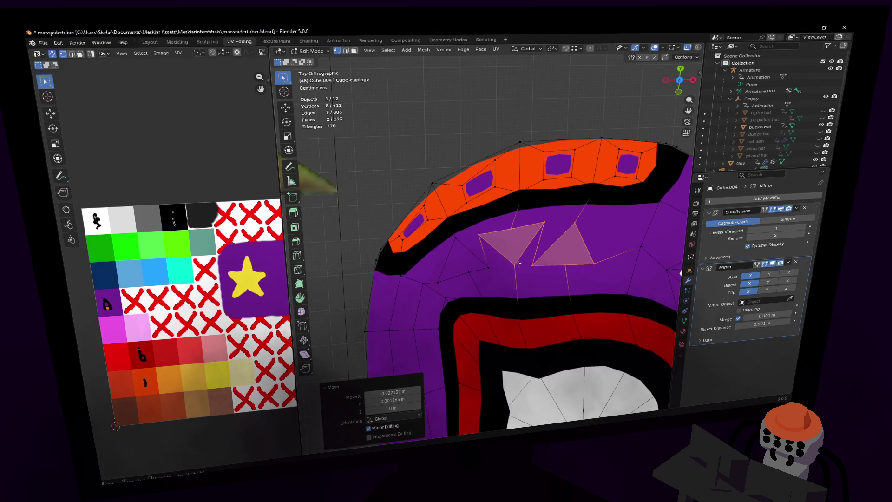
pyautogui.scroll(-1, 518, 260)
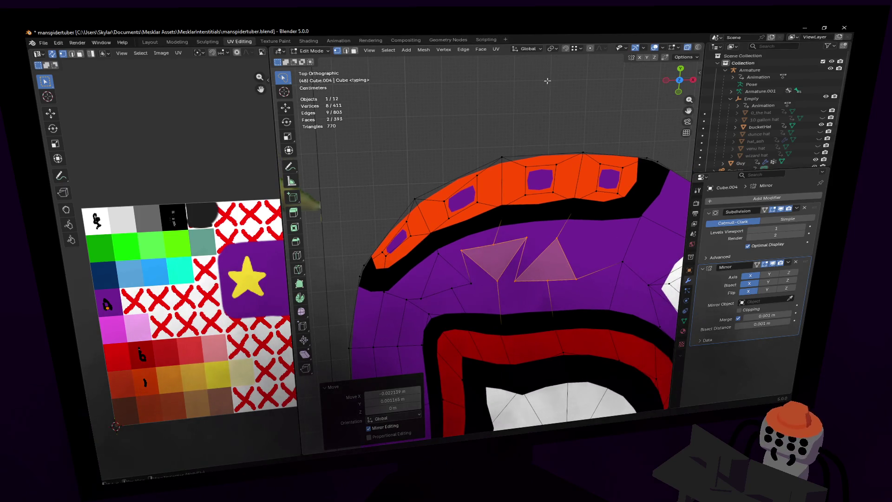
pyautogui.moveTo(274, 92); pyautogui.dragTo(207, 93)
pyautogui.click(671, 47)
pyautogui.keyDown('shift'); pyautogui.moveTo(559, 211); pyautogui.dragTo(524, 179, button='middle'); pyautogui.keyUp('shift')
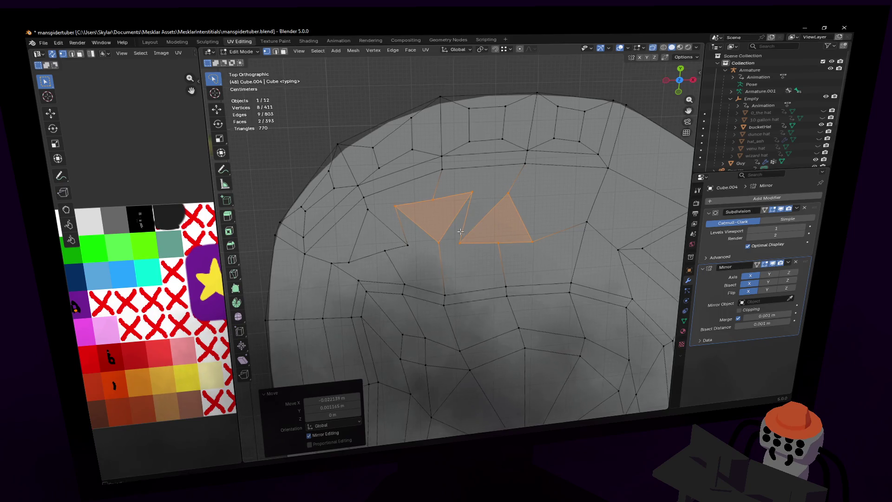
# Step: Knife-cut three new edges around the left and right forehead triangles
pyautogui.keyDown('shift'); pyautogui.moveTo(488, 221); pyautogui.dragTo(488, 234, button='middle'); pyautogui.keyUp('shift')
pyautogui.click(231, 275)
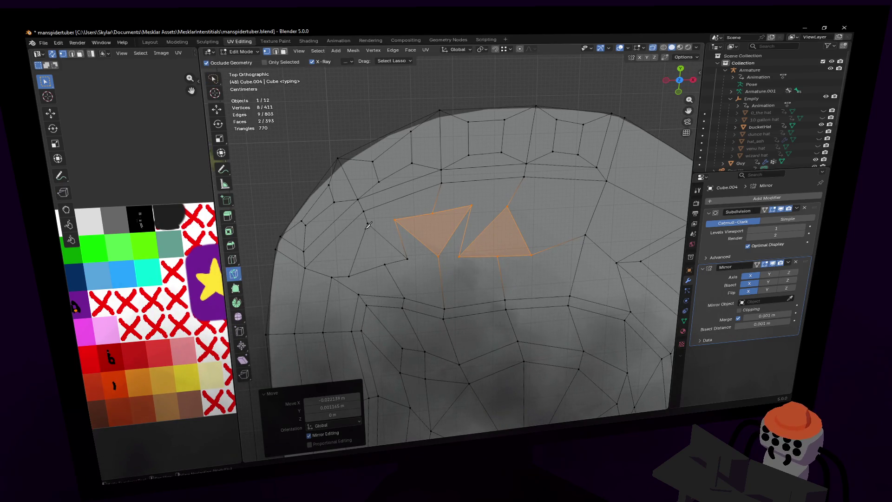
pyautogui.click(368, 224)
pyautogui.click(395, 220)
pyautogui.press('Return')
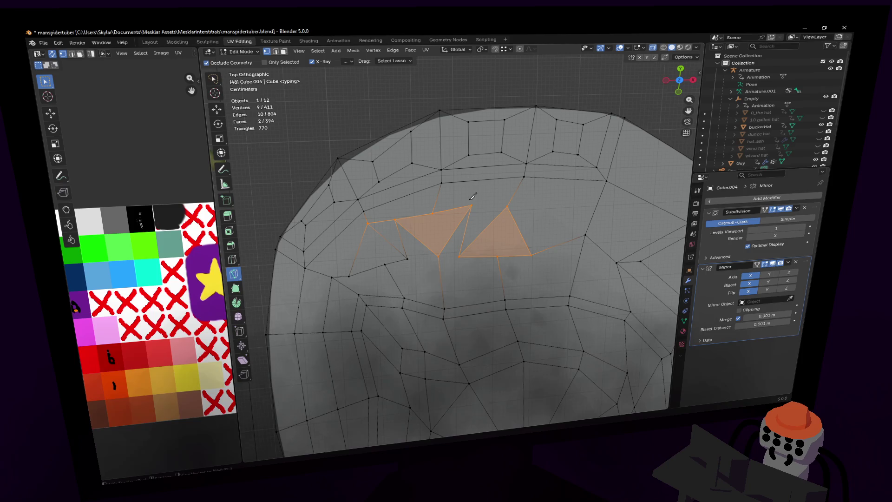
pyautogui.click(471, 204)
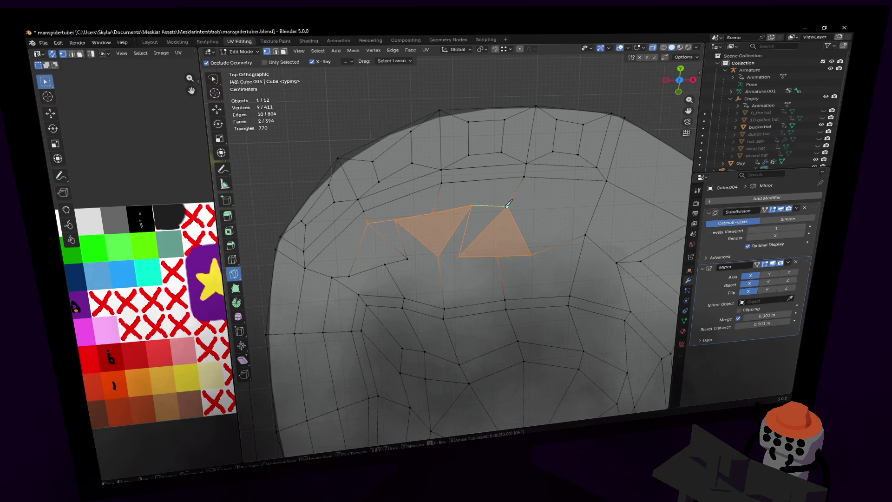
pyautogui.click(507, 206)
pyautogui.press('Return')
pyautogui.click(459, 257)
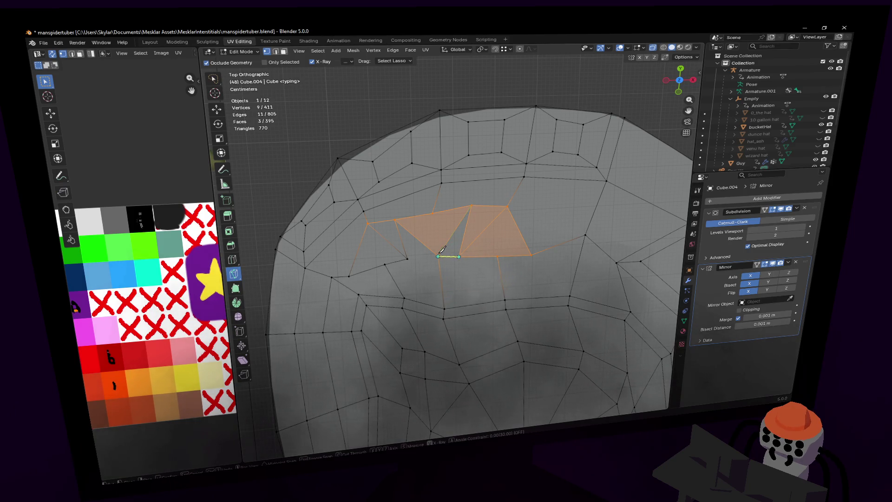
pyautogui.click(408, 259)
pyautogui.press('Return')
# Step: Clear the selection and pick edges to rebuild a selection of all three forehead triangles
pyautogui.press('Tab')
pyautogui.press('Tab')
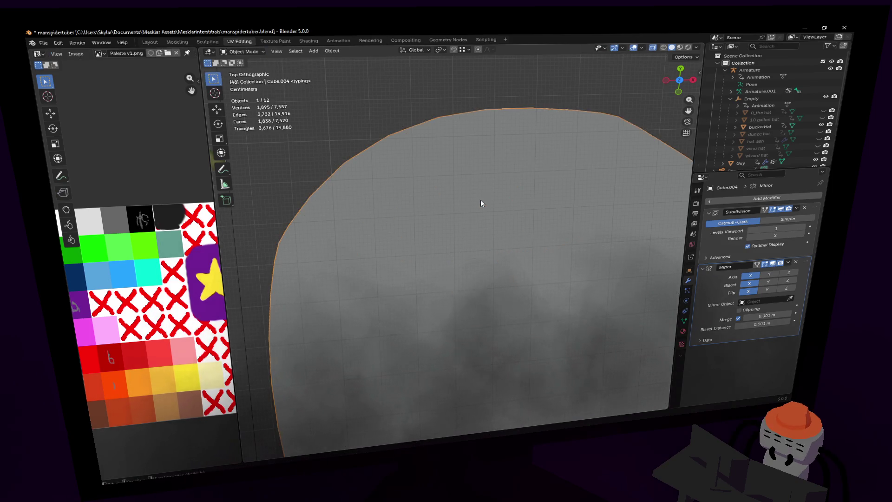
pyautogui.press('w')
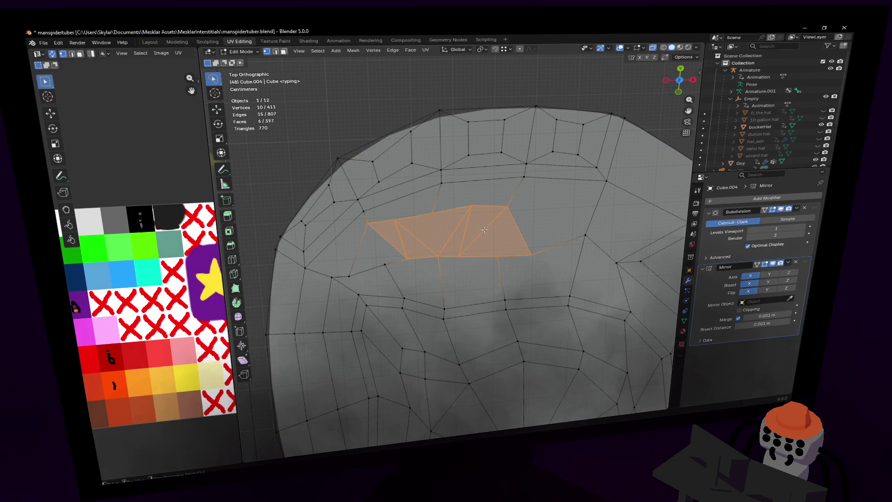
pyautogui.hotkey('alt', 'a')
pyautogui.press('2')
pyautogui.click(489, 224)
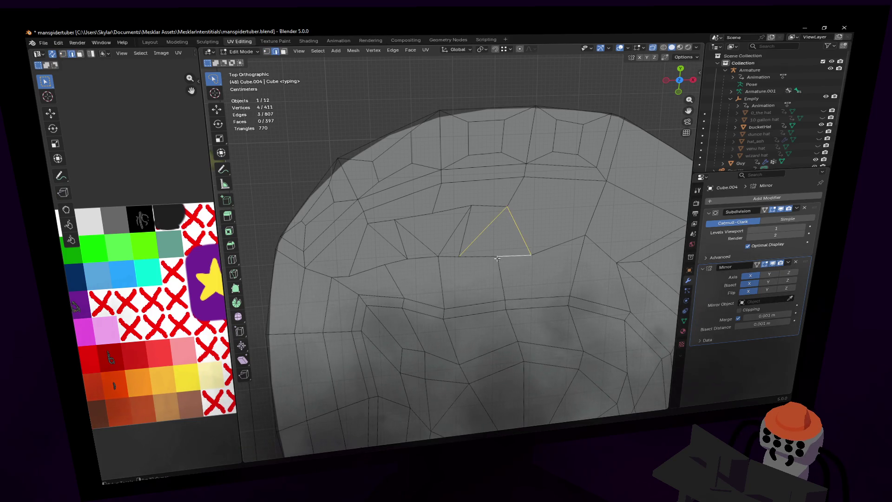
pyautogui.keyDown('shift'); pyautogui.click(484, 256); pyautogui.keyUp('shift')
pyautogui.moveTo(459, 258)
pyautogui.keyDown('shift'); pyautogui.mouseDown(button='middle')
pyautogui.moveTo(482, 262)
pyautogui.moveTo(466, 260)
pyautogui.mouseUp(button='middle'); pyautogui.keyUp('shift')
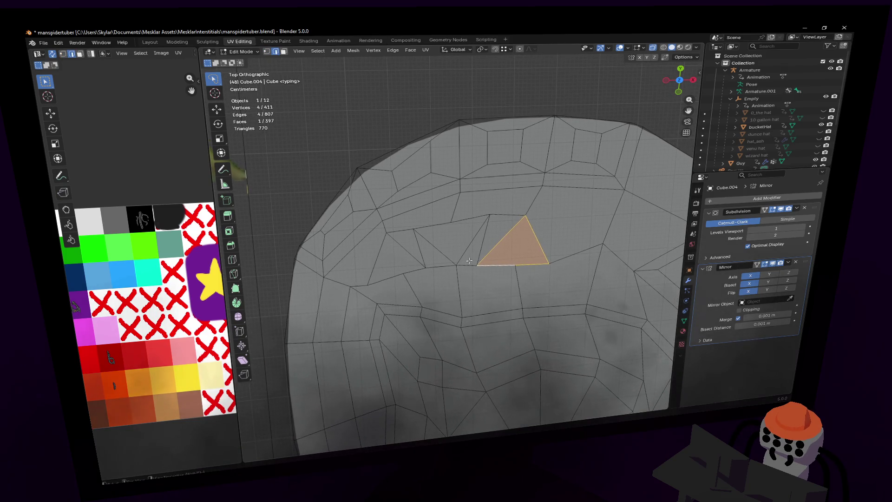
pyautogui.keyDown('shift'); pyautogui.click(474, 240); pyautogui.keyUp('shift')
pyautogui.keyDown('shift'); pyautogui.click(436, 244); pyautogui.keyUp('shift')
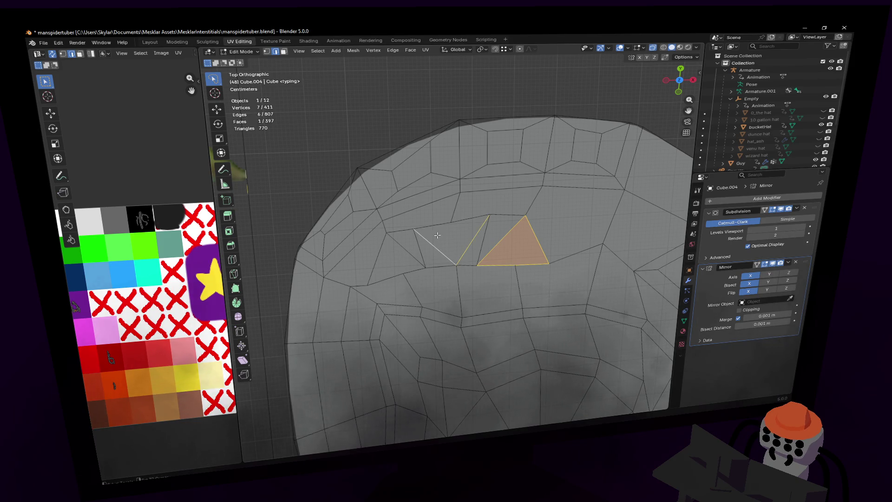
pyautogui.keyDown('shift'); pyautogui.click(469, 218); pyautogui.keyUp('shift')
pyautogui.keyDown('shift'); pyautogui.click(387, 276); pyautogui.keyUp('shift')
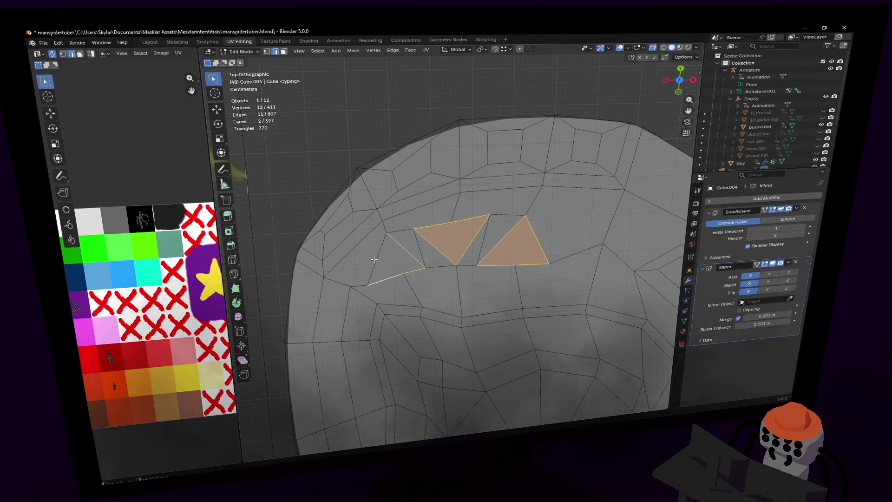
pyautogui.keyDown('shift'); pyautogui.click(374, 259); pyautogui.keyUp('shift')
pyautogui.scroll(-4, 468, 235)
pyautogui.keyDown('shift'); pyautogui.moveTo(469, 235); pyautogui.dragTo(468, 181, button='middle'); pyautogui.keyUp('shift')
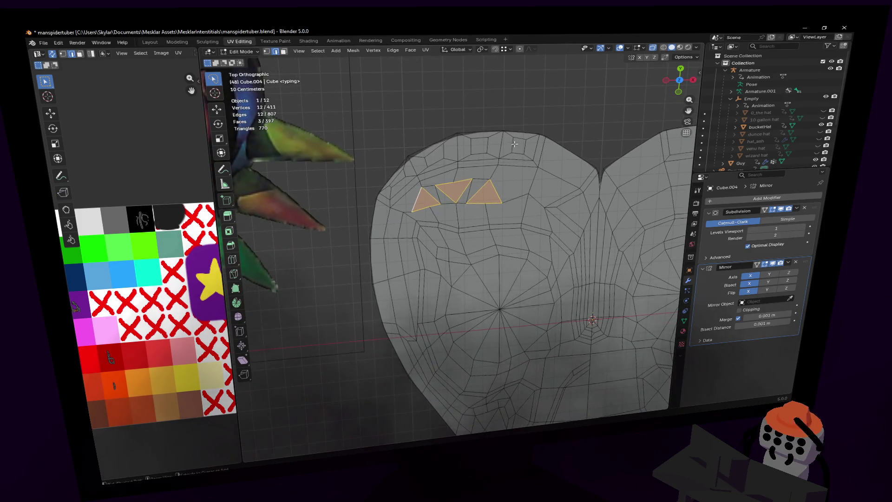
# Step: Bevel the three selected forehead triangles
pyautogui.hotkey('ctrl', 'b')
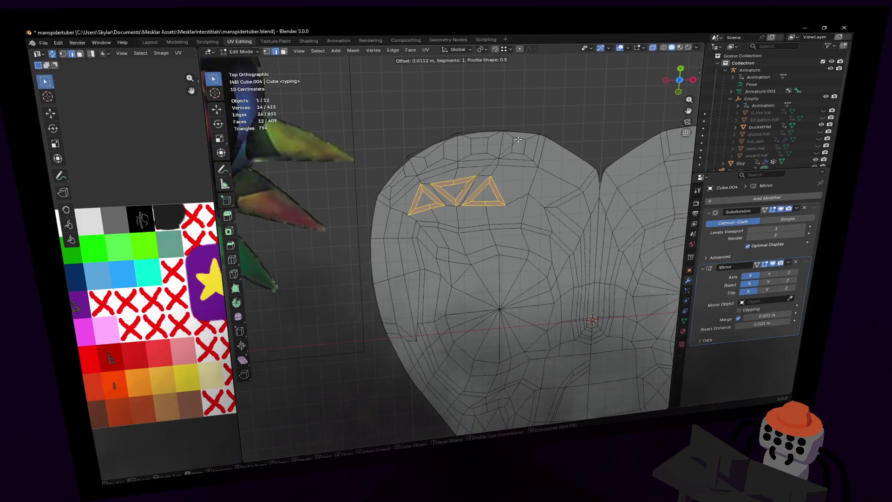
pyautogui.click(518, 139)
pyautogui.keyDown('shift'); pyautogui.scroll(2, 581, 121); pyautogui.keyUp('shift')
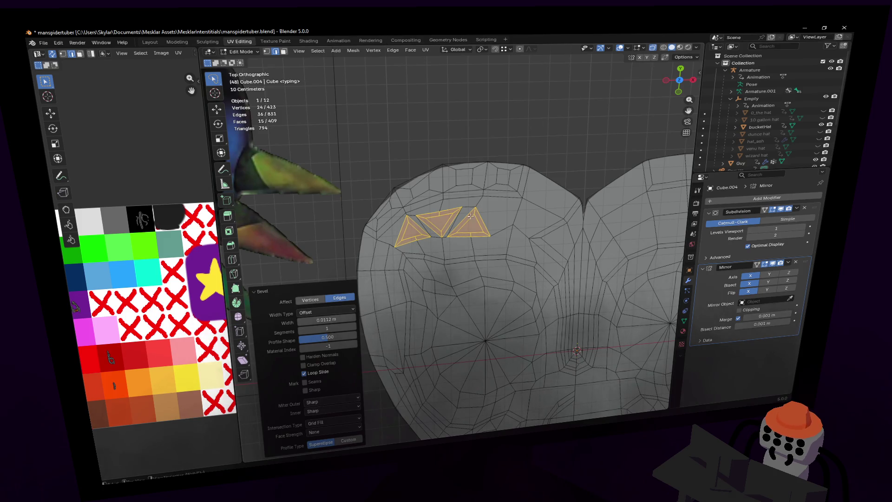
pyautogui.scroll(3, 475, 212)
# Step: Deselect the centre face of the right, middle and left triangles, leaving only the rims
pyautogui.keyDown('shift'); pyautogui.click(484, 222); pyautogui.keyUp('shift')
pyautogui.press('3')
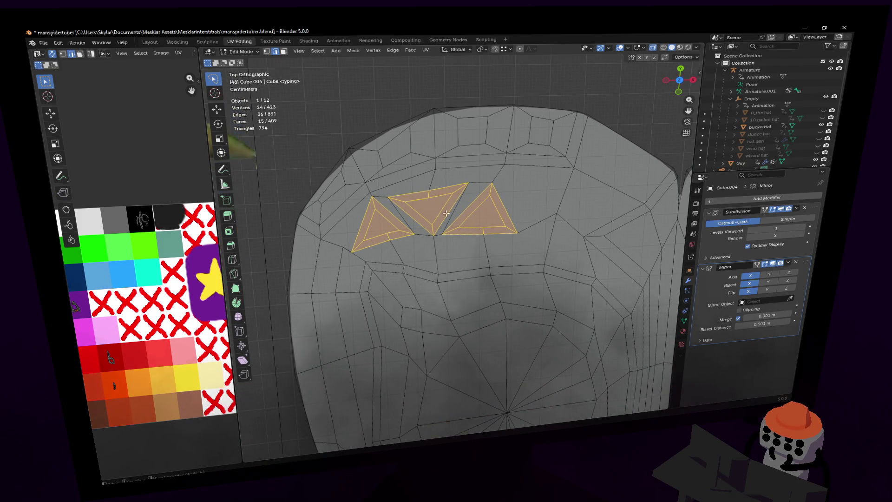
pyautogui.keyDown('shift'); pyautogui.click(484, 216); pyautogui.keyUp('shift')
pyautogui.keyDown('shift'); pyautogui.click(428, 208); pyautogui.keyUp('shift')
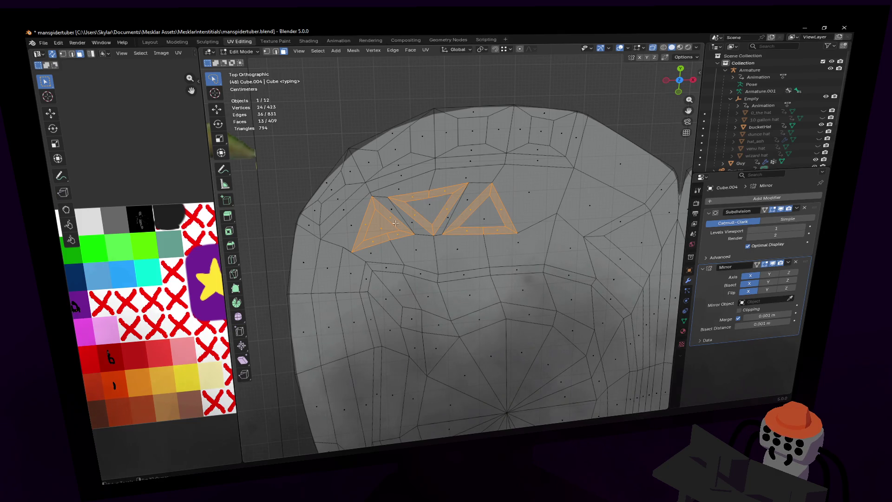
pyautogui.keyDown('shift'); pyautogui.click(381, 229); pyautogui.keyUp('shift')
pyautogui.scroll(-2, 542, 195)
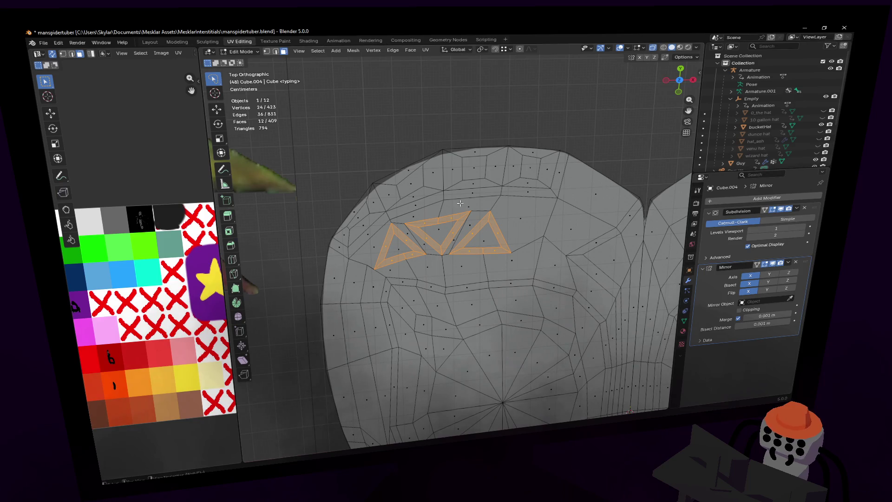
pyautogui.keyDown('shift'); pyautogui.moveTo(486, 195); pyautogui.dragTo(512, 198, button='middle'); pyautogui.keyUp('shift')
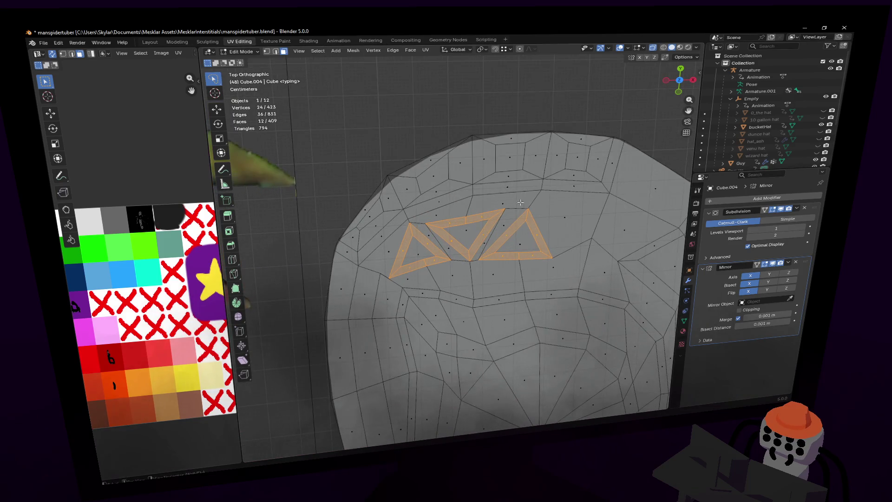
pyautogui.scroll(1, 518, 213)
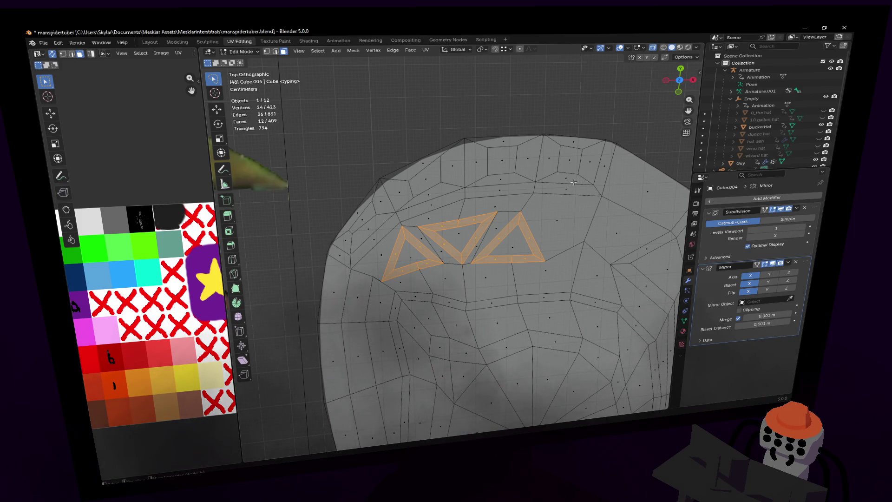
pyautogui.keyDown('shift'); pyautogui.moveTo(566, 180); pyautogui.dragTo(560, 193, button='middle'); pyautogui.keyUp('shift')
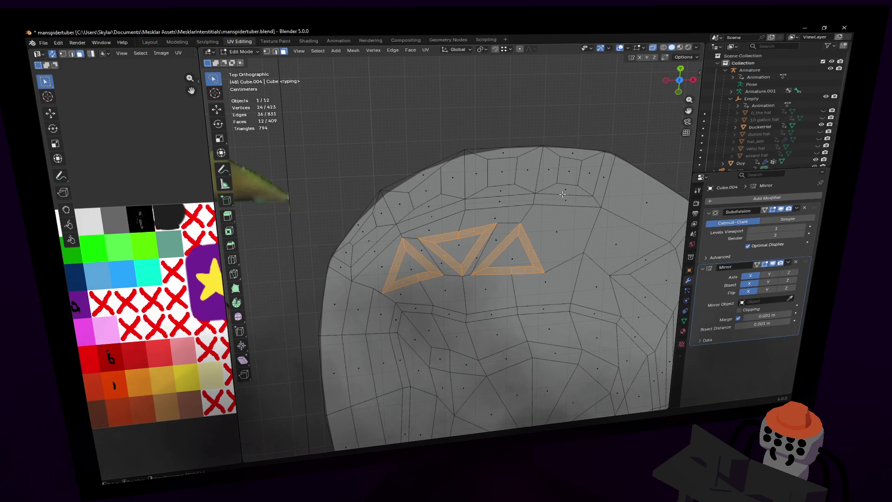
# Step: Unwrap the triangle rims and shrink their UVs onto the orange palette swatch
pyautogui.press('u')
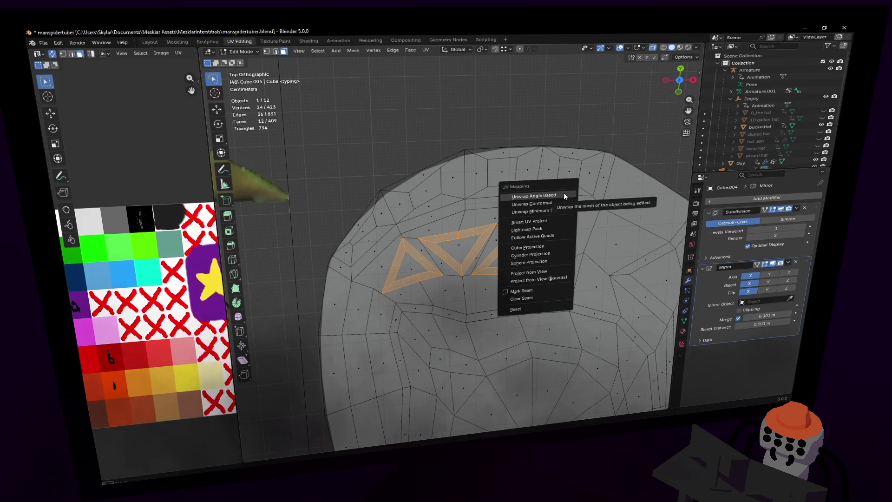
pyautogui.click(564, 193)
pyautogui.press('s')
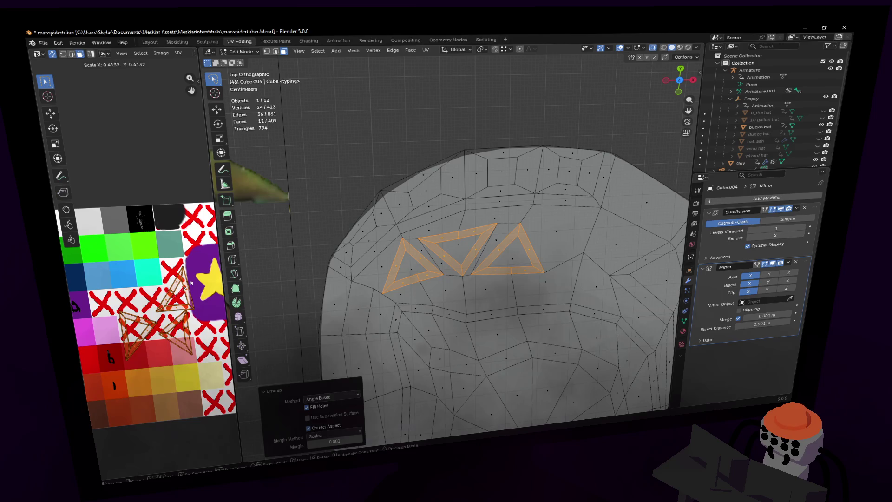
pyautogui.press('Return')
pyautogui.press('g')
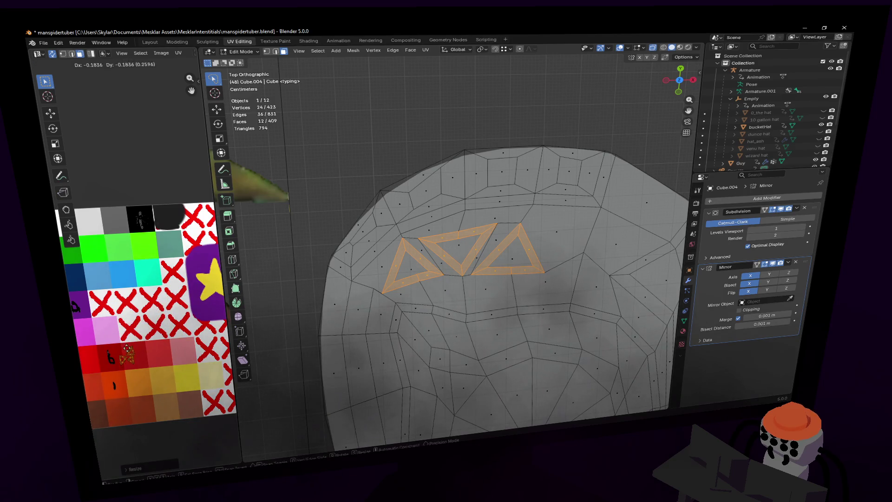
pyautogui.press('Escape')
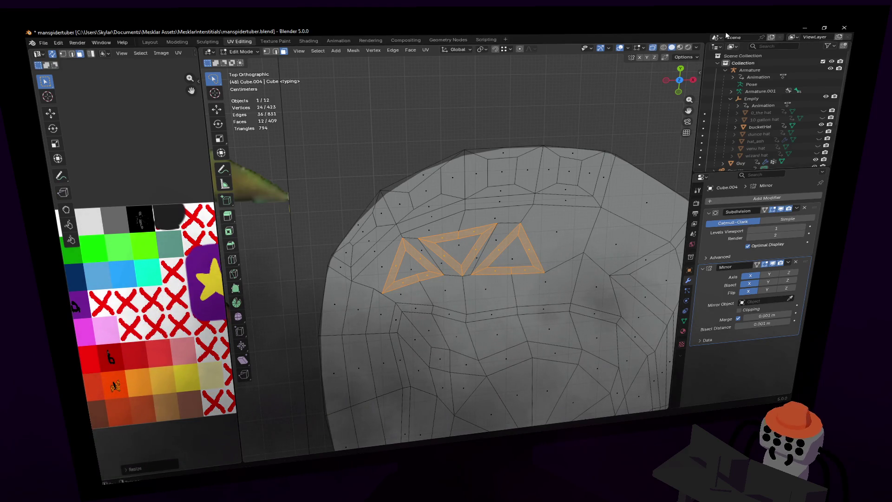
# Step: Switch the viewport to Material Preview to see the orange rims
pyautogui.click(680, 47)
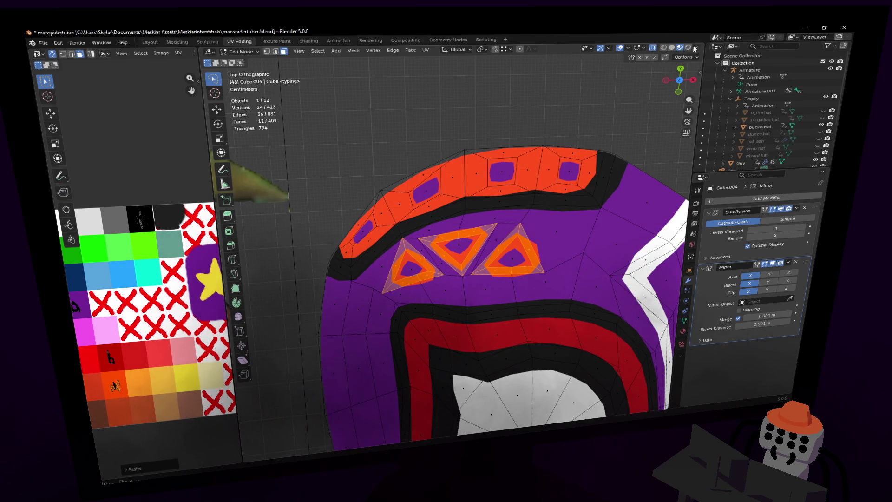
pyautogui.scroll(-3, 511, 148)
pyautogui.scroll(-6, 503, 191)
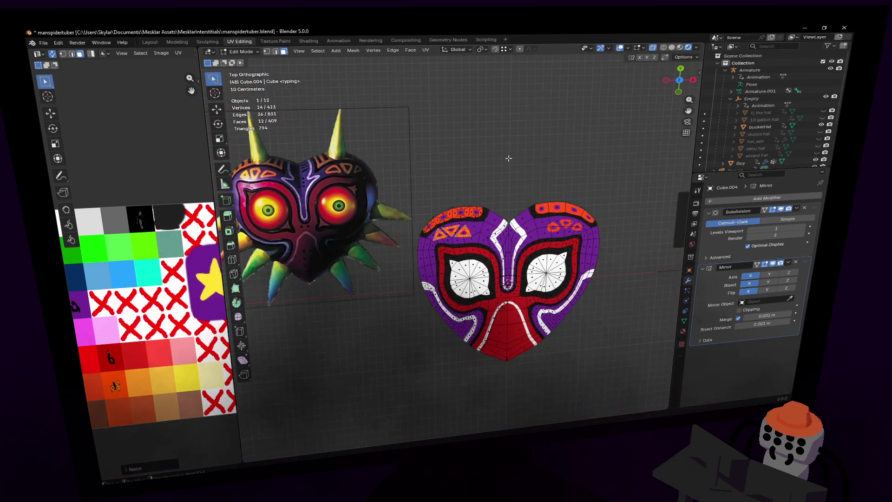
pyautogui.scroll(7, 509, 173)
pyautogui.scroll(4, 510, 173)
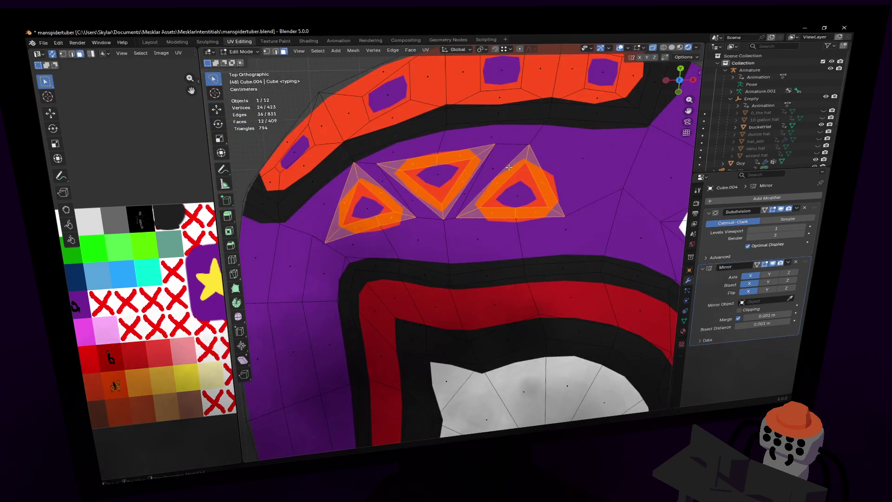
# Step: Enlarge, move, slightly shrink and reposition the three triangles on the purple forehead
pyautogui.press('s')
pyautogui.click(555, 162)
pyautogui.press('g')
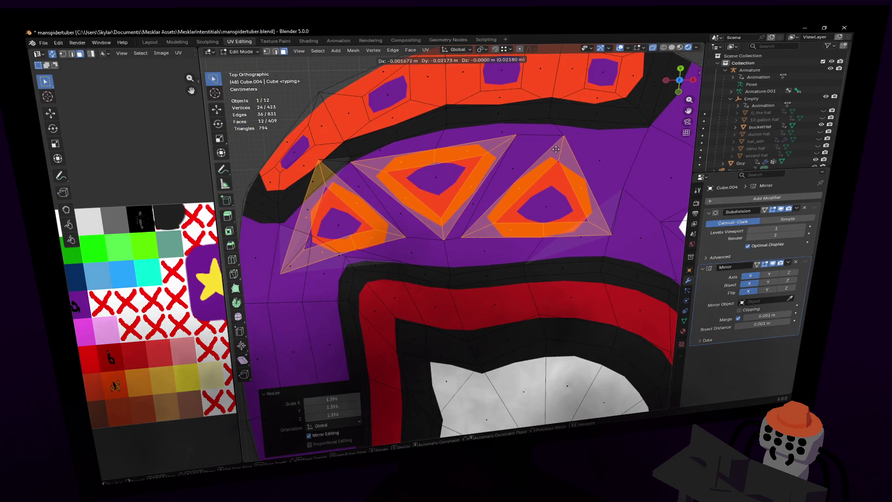
pyautogui.click(568, 153)
pyautogui.press('s')
pyautogui.click(581, 159)
pyautogui.press('g')
pyautogui.click(593, 158)
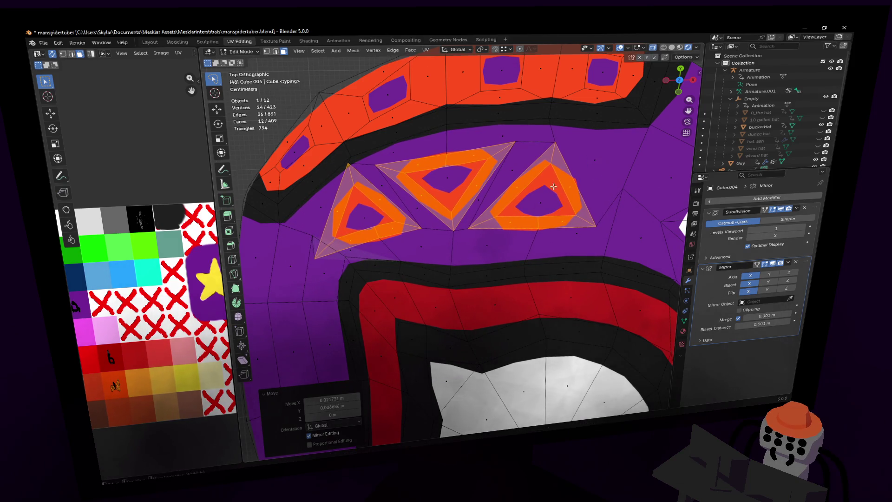
# Step: Pull a corner vertex down and left, then select a neighbouring vertex
pyautogui.scroll(2, 438, 250)
pyautogui.moveTo(307, 262); pyautogui.dragTo(294, 279)
pyautogui.keyDown('shift'); pyautogui.moveTo(439, 185); pyautogui.dragTo(375, 210, button='middle'); pyautogui.keyUp('shift')
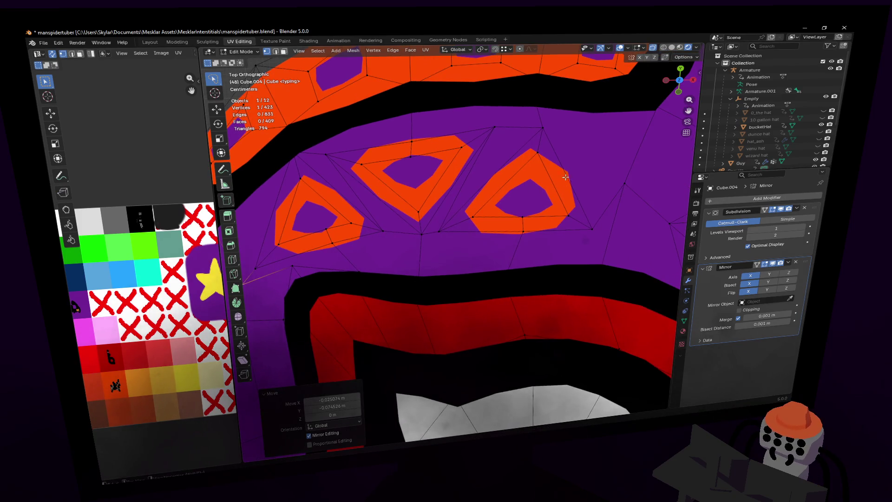
pyautogui.scroll(-6, 431, 215)
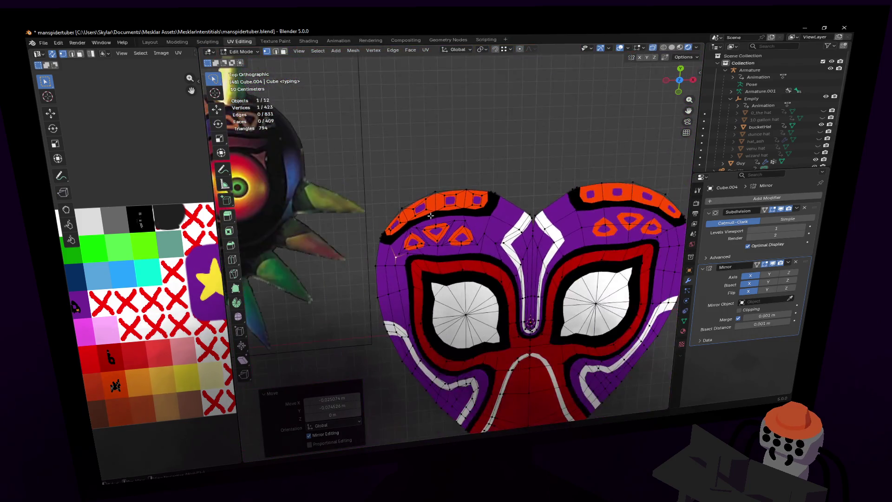
pyautogui.keyDown('ctrl'); pyautogui.scroll(2, 431, 215); pyautogui.keyUp('ctrl')
pyautogui.scroll(6, 553, 211)
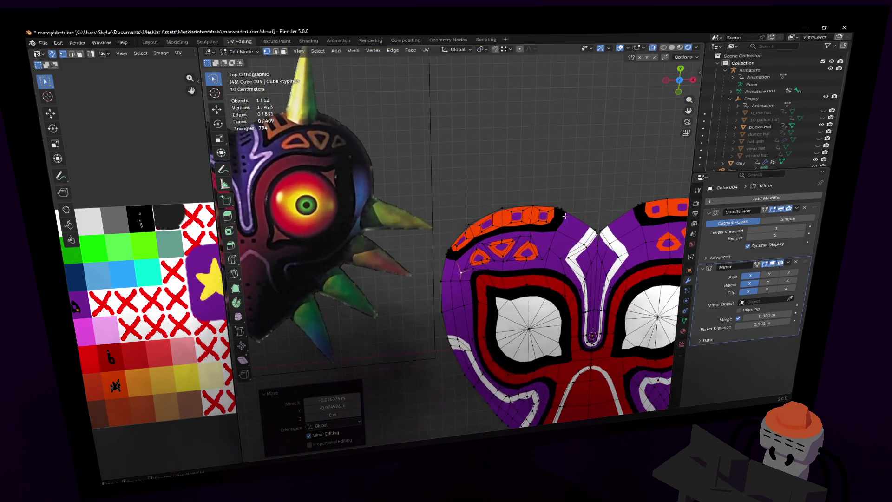
pyautogui.keyDown('shift'); pyautogui.click(454, 280); pyautogui.keyUp('shift')
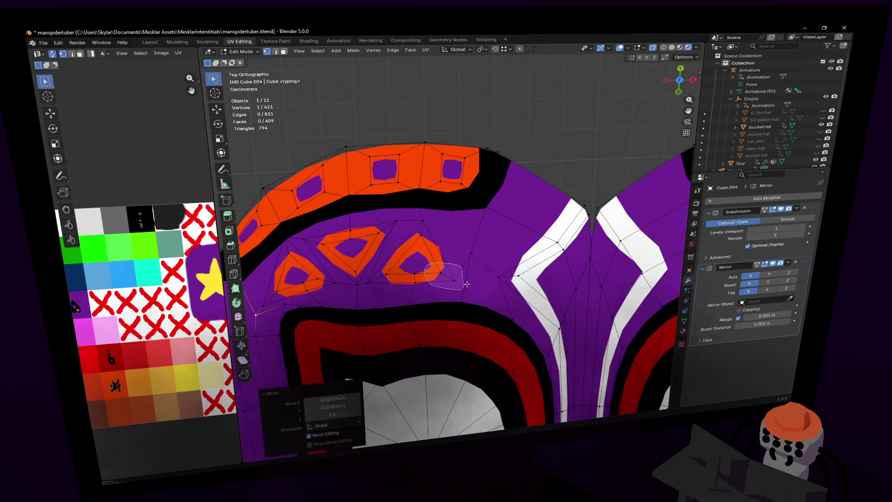
# Step: Move the vertices near the right forehead triangle into new positions
pyautogui.press('g')
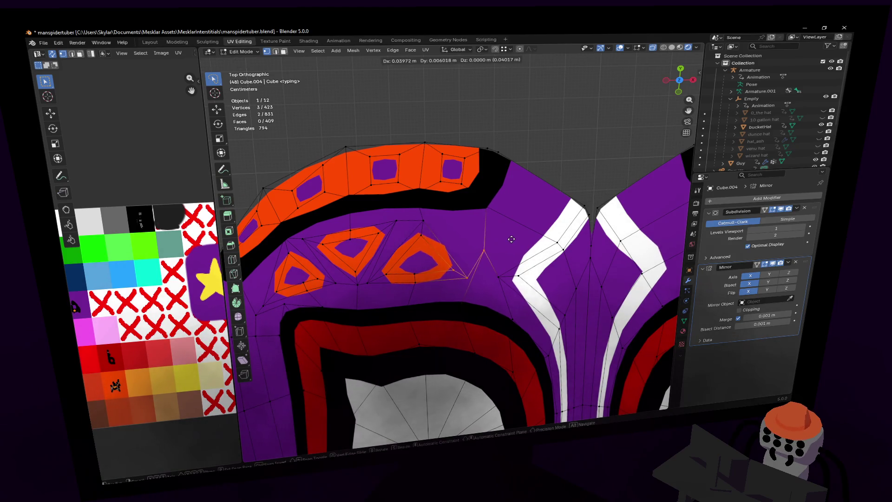
pyautogui.click(492, 240)
pyautogui.click(484, 251)
pyautogui.press('g')
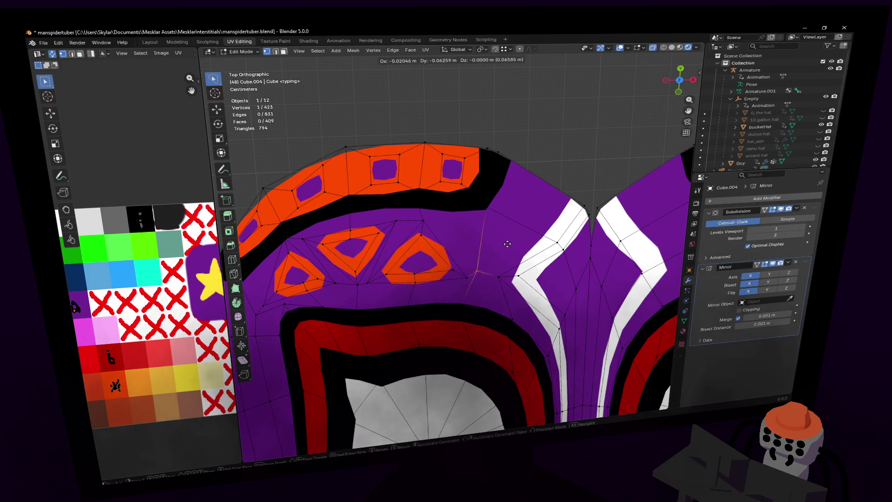
pyautogui.click(481, 283)
pyautogui.keyDown('shift'); pyautogui.click(467, 278); pyautogui.keyUp('shift')
pyautogui.press('g')
pyautogui.click(457, 258)
# Step: Select and rotate the edge beside the right triangle
pyautogui.keyDown('shift'); pyautogui.moveTo(406, 233); pyautogui.dragTo(483, 244, button='middle'); pyautogui.keyUp('shift')
pyautogui.press('g')
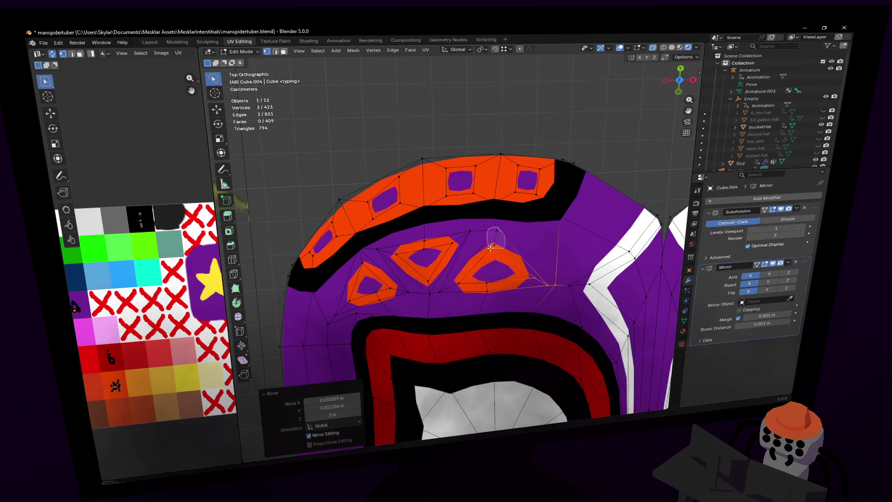
pyautogui.click(495, 230)
pyautogui.press('r')
pyautogui.press('Escape')
# Step: Bevel the edges around the right triangle at a 0.0012 m width
pyautogui.press('2')
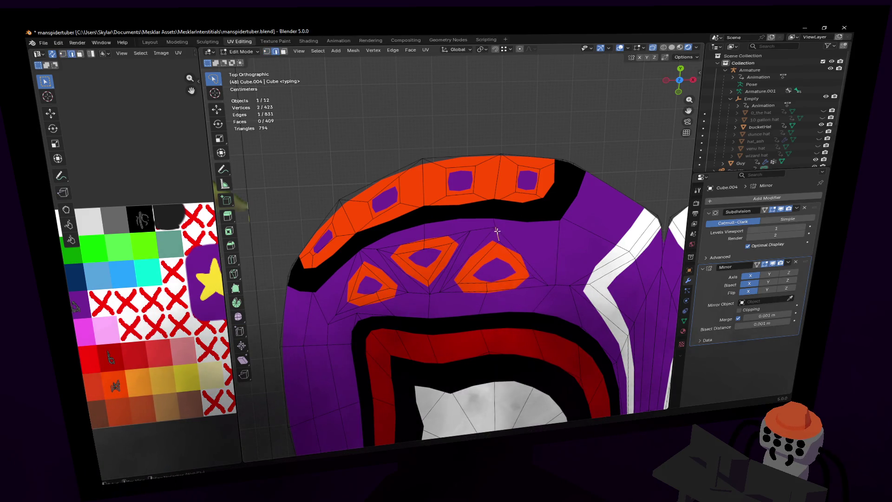
pyautogui.keyDown('shift'); pyautogui.click(542, 280); pyautogui.keyUp('shift')
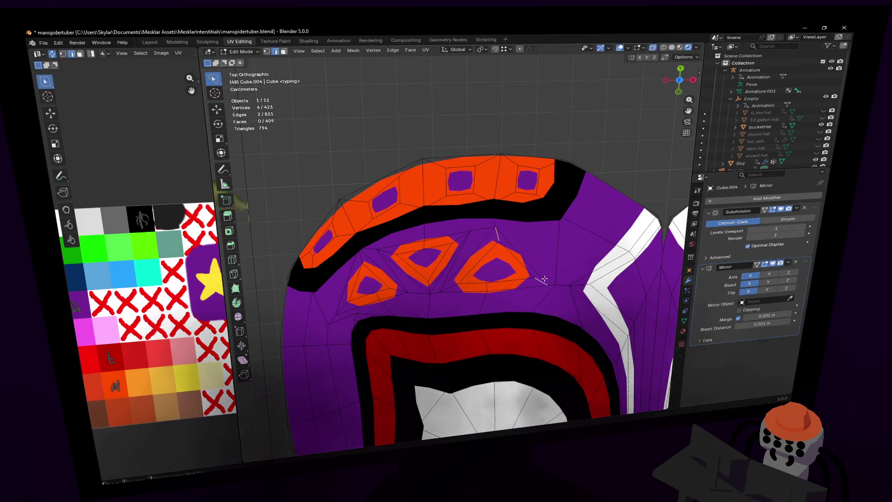
pyautogui.keyDown('shift'); pyautogui.click(454, 286); pyautogui.keyUp('shift')
pyautogui.hotkey('ctrl', 'b')
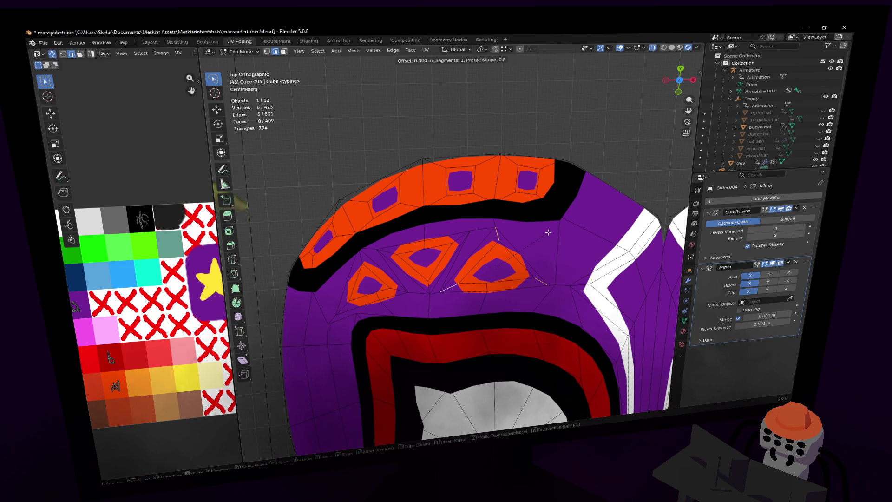
pyautogui.press('Escape')
pyautogui.hotkey('ctrl', 'b')
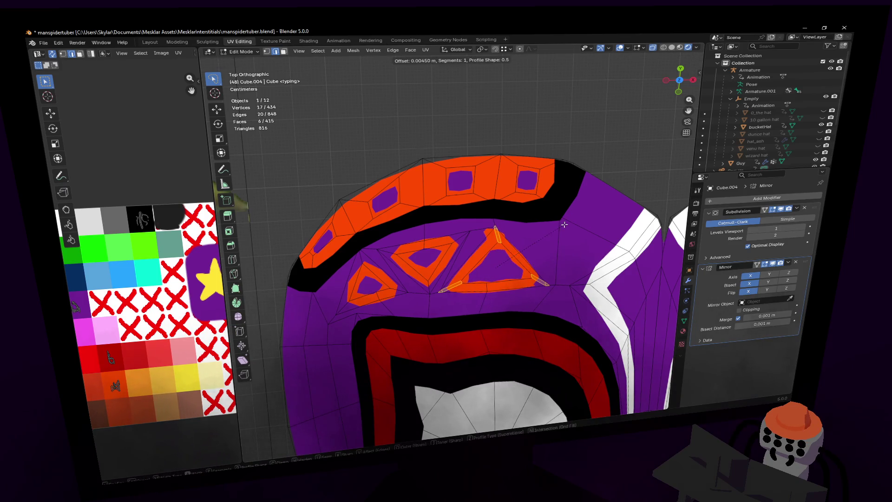
pyautogui.click(541, 224)
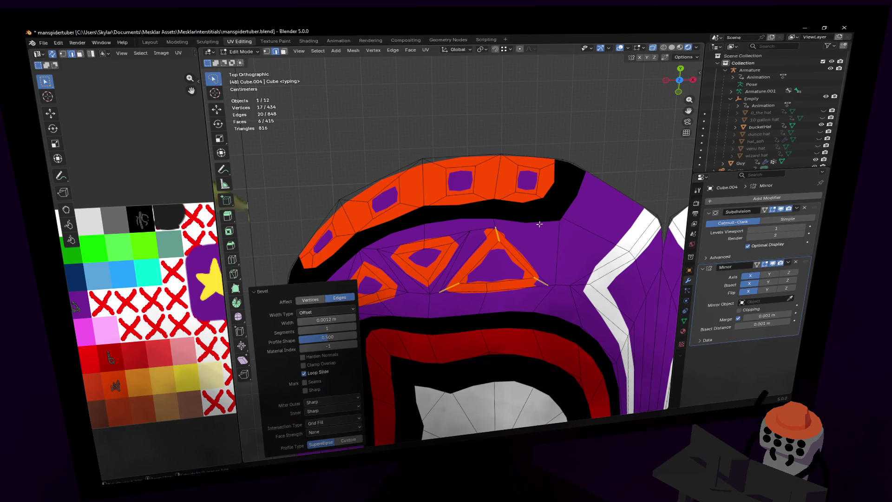
pyautogui.press('Tab')
pyautogui.scroll(-8, 534, 226)
pyautogui.scroll(-2, 532, 228)
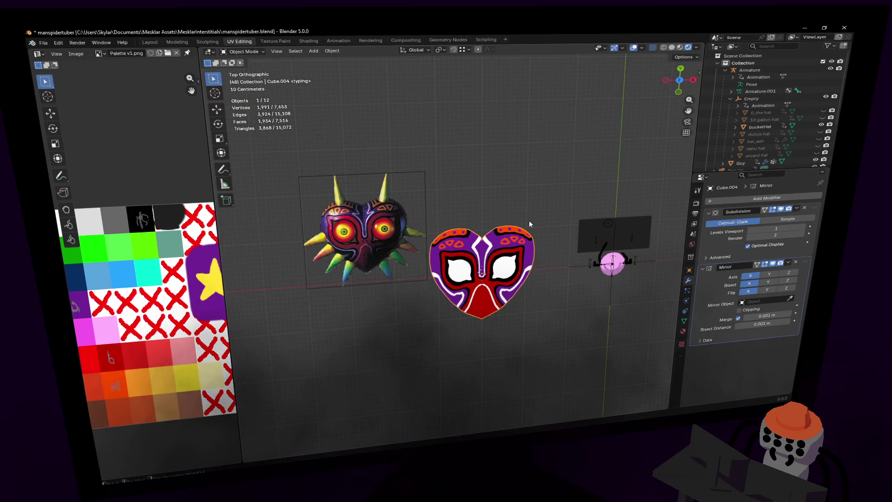
pyautogui.scroll(-2, 526, 221)
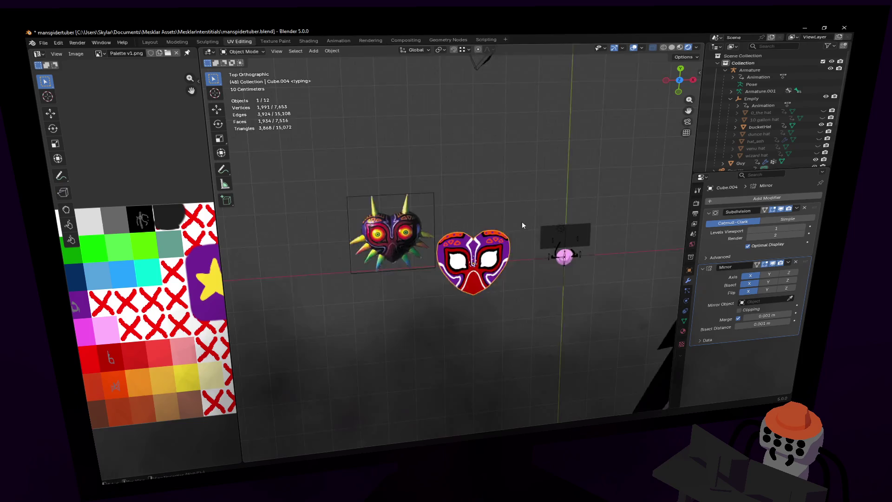
pyautogui.scroll(4, 522, 222)
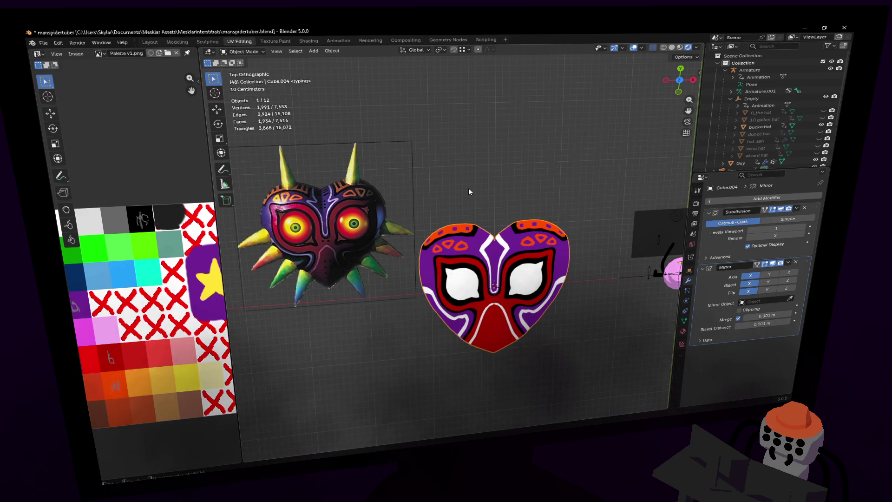
# Step: In Edit Mode, reposition two vertices at the top centre notch
pyautogui.press('Tab')
pyautogui.scroll(4, 577, 183)
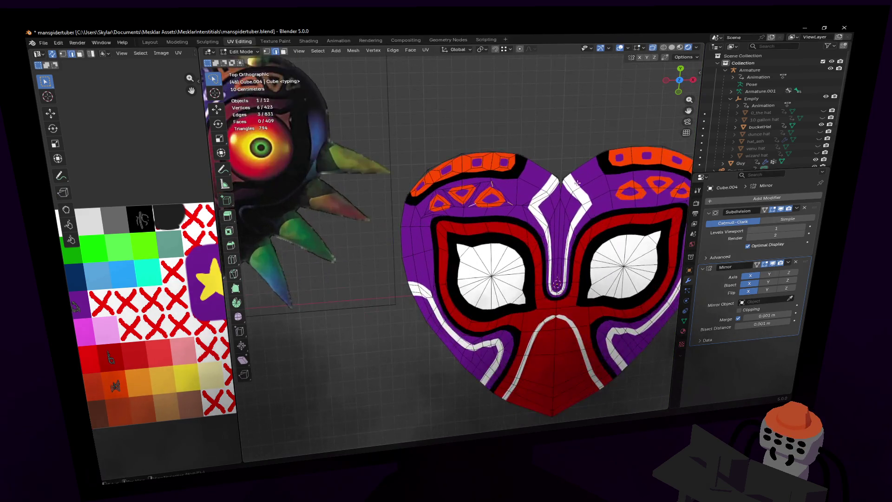
pyautogui.scroll(4, 464, 218)
pyautogui.press('1')
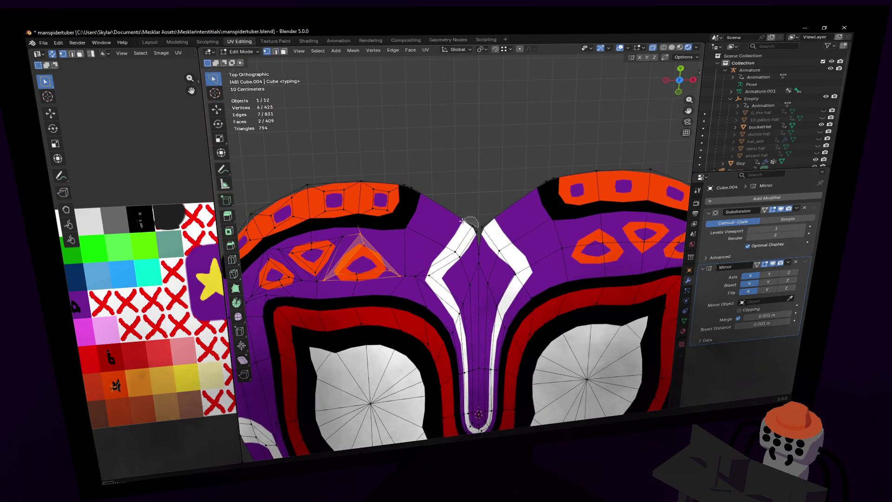
pyautogui.click(461, 218)
pyautogui.press('g')
pyautogui.click(456, 217)
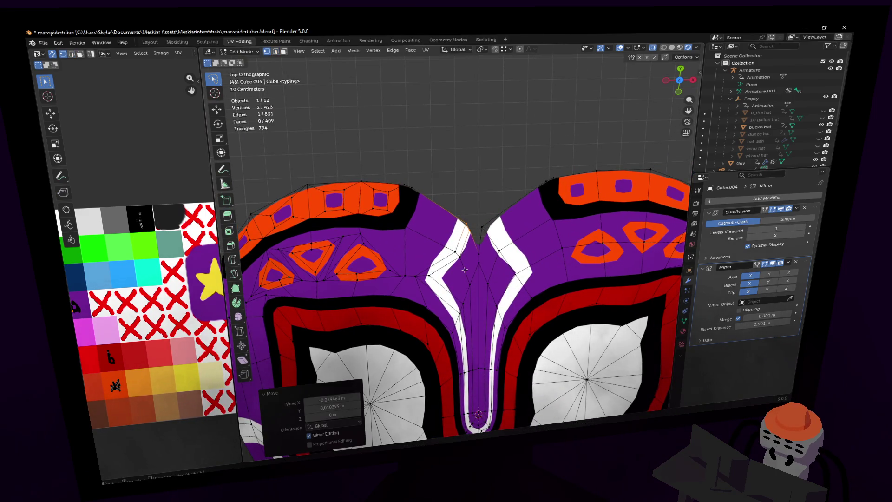
pyautogui.click(461, 233)
pyautogui.press('g')
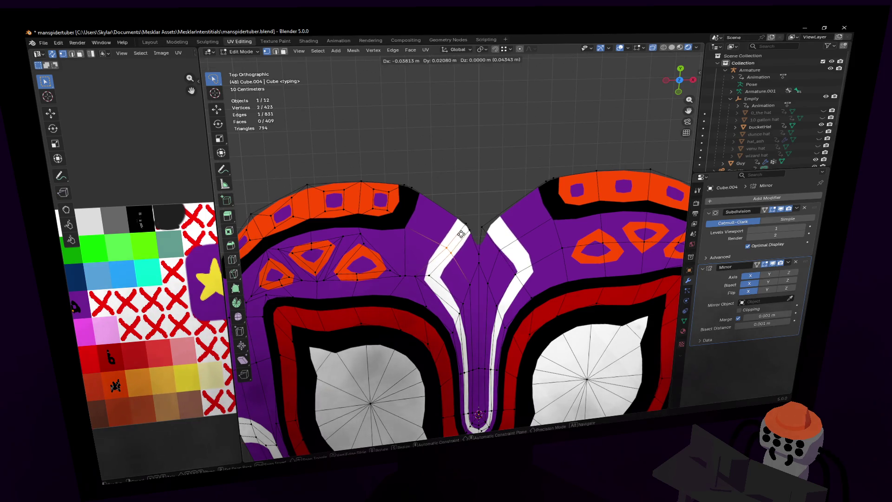
pyautogui.click(462, 233)
# Step: Move the selected upper-left rim vertices and rotate them about 2.09°
pyautogui.scroll(-4, 480, 216)
pyautogui.scroll(3, 534, 218)
pyautogui.scroll(-3, 564, 211)
pyautogui.scroll(-2, 564, 211)
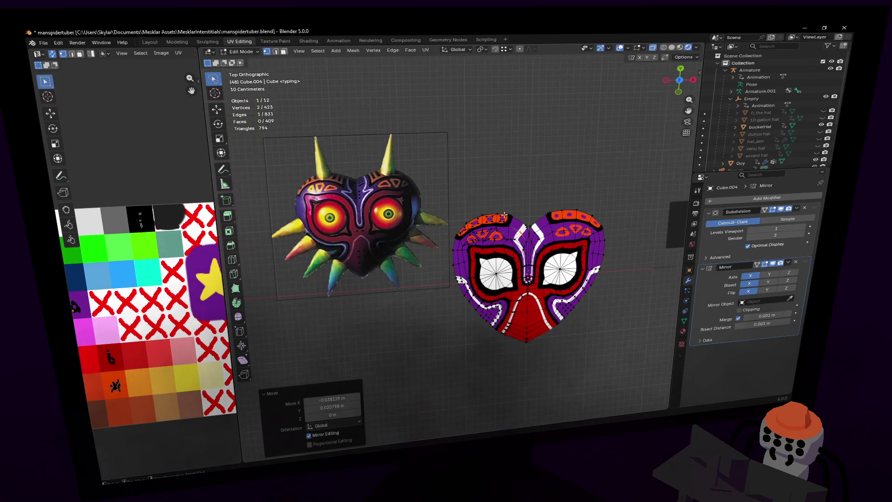
pyautogui.scroll(5, 553, 195)
pyautogui.scroll(-2, 545, 183)
pyautogui.scroll(4, 444, 203)
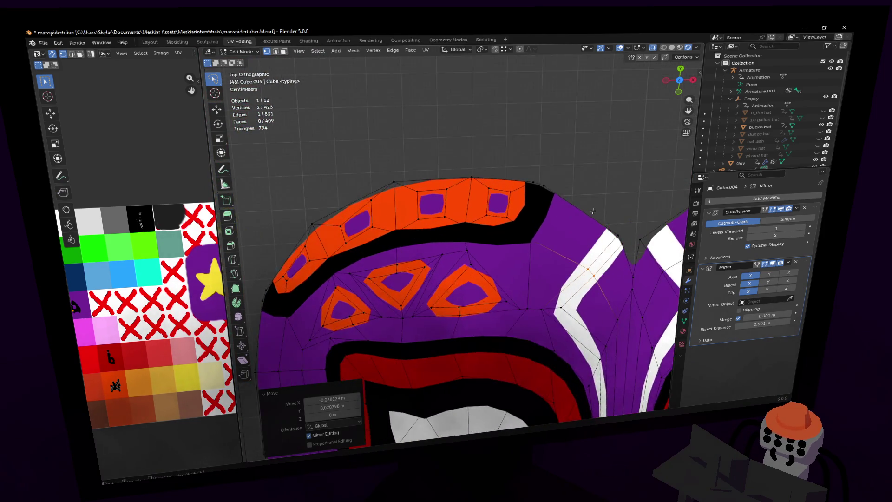
pyautogui.press('g')
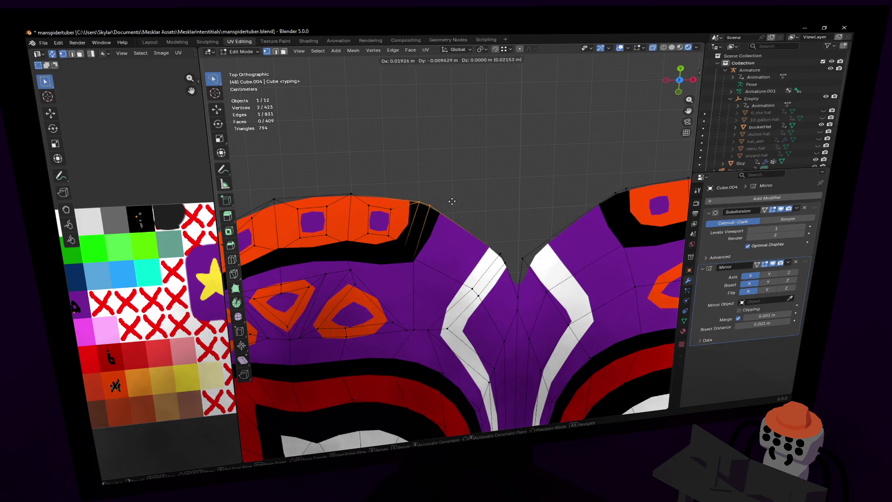
pyautogui.click(456, 202)
pyautogui.press('r')
pyautogui.click(472, 190)
pyautogui.press('s')
pyautogui.rightClick(484, 190)
pyautogui.press('r')
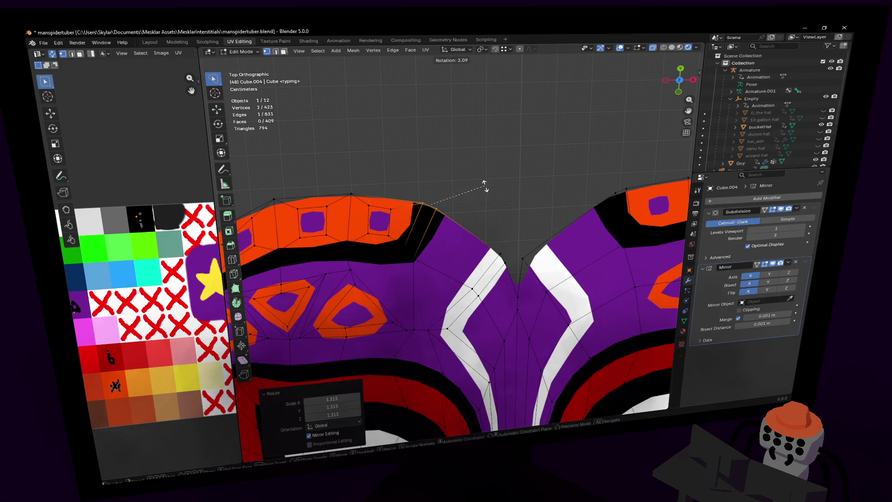
pyautogui.click(460, 189)
# Step: Nudge a single upper-left rim vertex upward to round the lobe
pyautogui.scroll(-2, 436, 204)
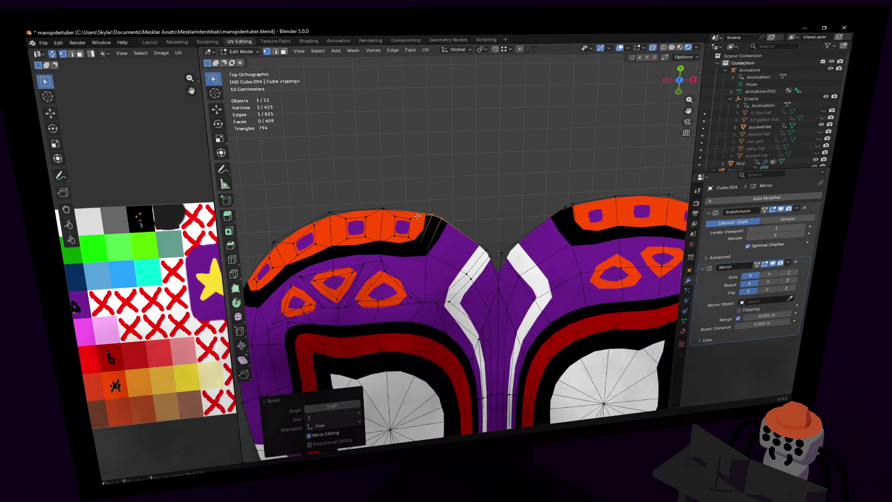
pyautogui.scroll(-4, 418, 215)
pyautogui.scroll(1, 422, 213)
pyautogui.click(421, 213)
pyautogui.scroll(7, 422, 213)
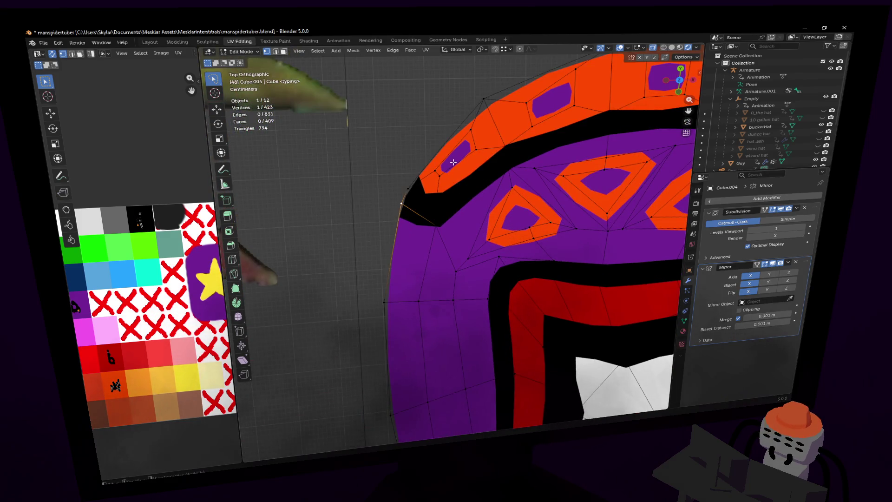
pyautogui.press('g')
pyautogui.click(448, 178)
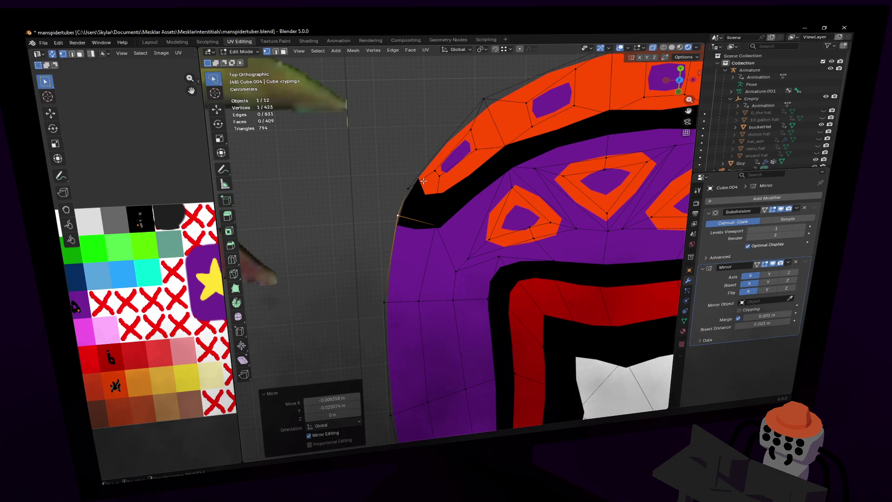
pyautogui.press('g')
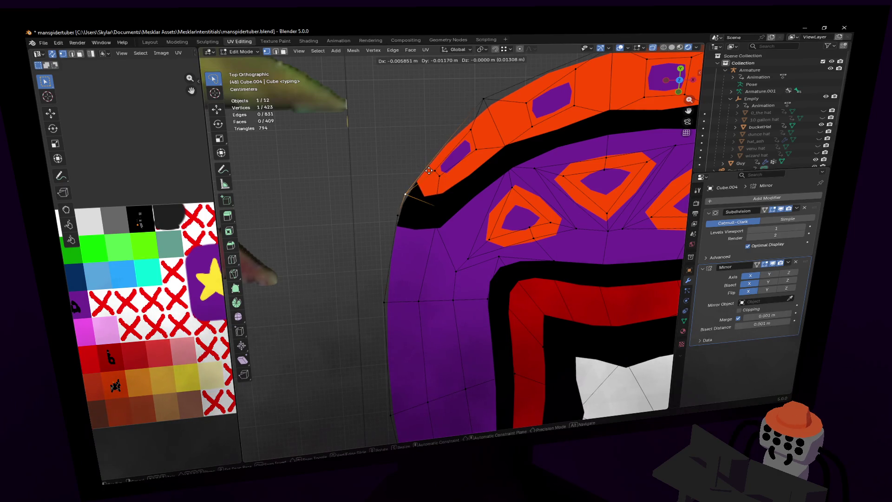
pyautogui.click(429, 170)
pyautogui.hotkey('shift', '`')
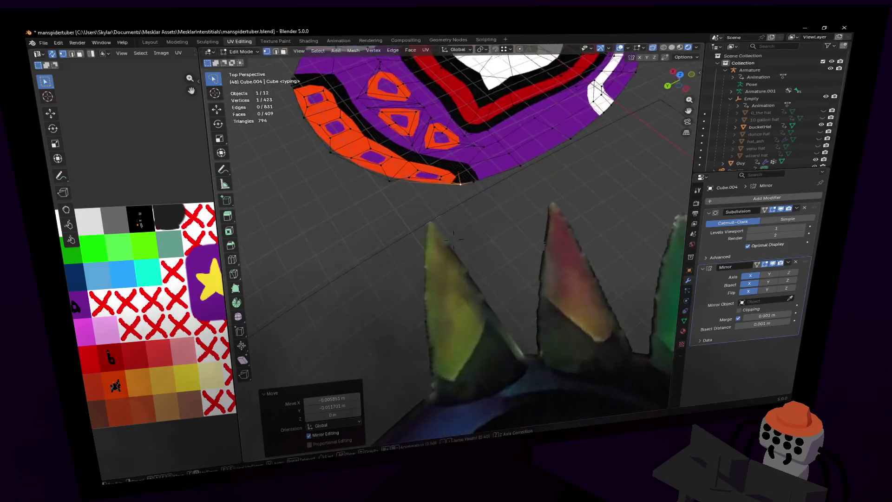
pyautogui.press('w')
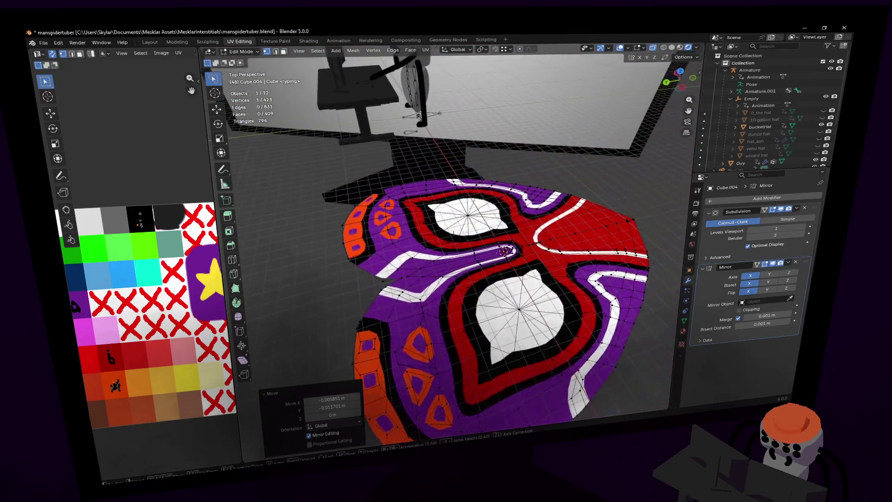
pyautogui.press('s')
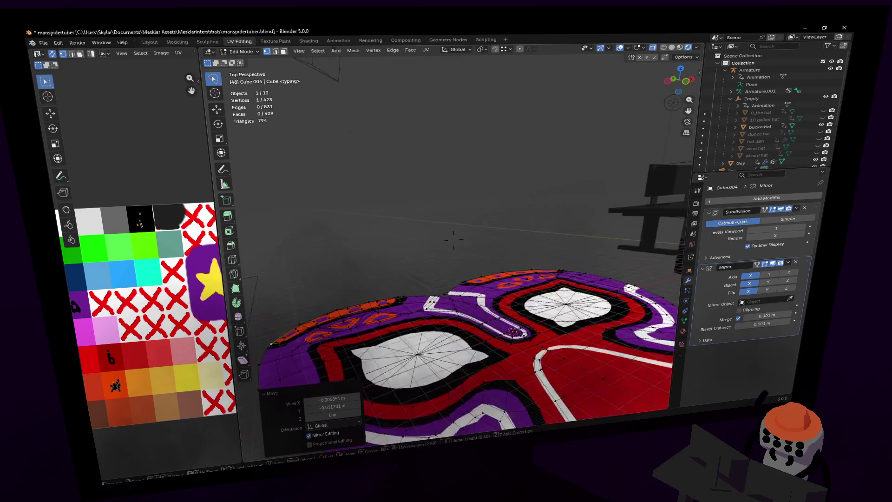
pyautogui.click(429, 214)
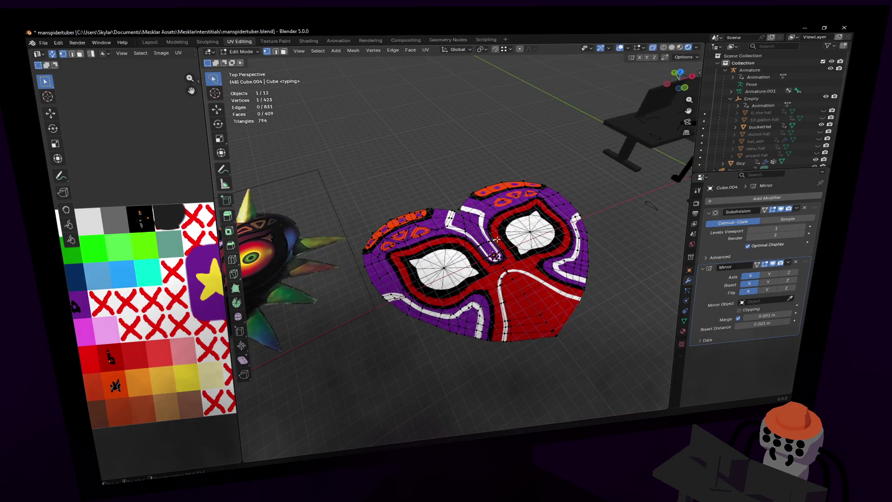
pyautogui.hotkey('ctrl', 'l')
pyautogui.press('s')
pyautogui.press('z')
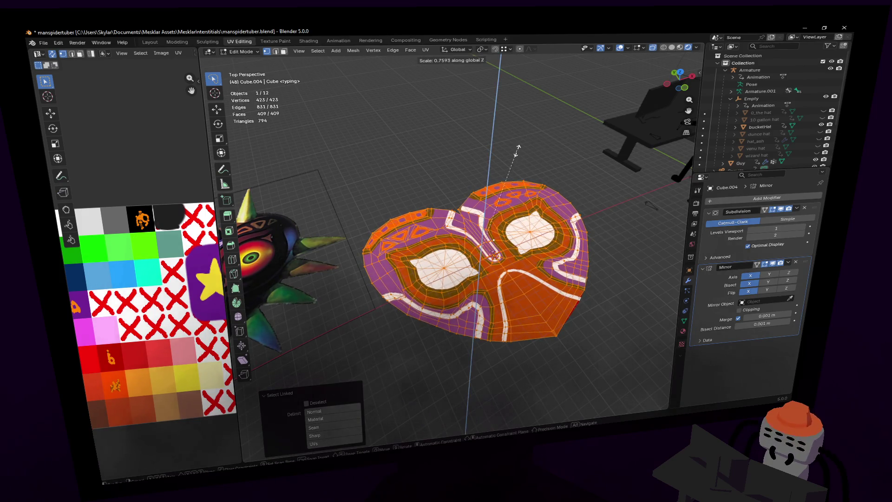
pyautogui.rightClick(585, 134)
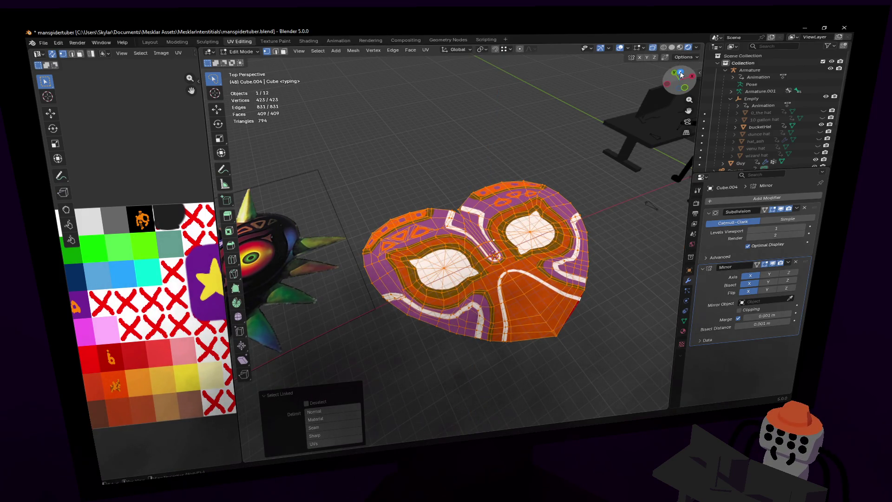
pyautogui.moveTo(533, 163)
pyautogui.keyDown('shift'); pyautogui.mouseDown(button='middle')
pyautogui.moveTo(473, 183)
pyautogui.moveTo(411, 293)
pyautogui.mouseUp(button='middle'); pyautogui.keyUp('shift')
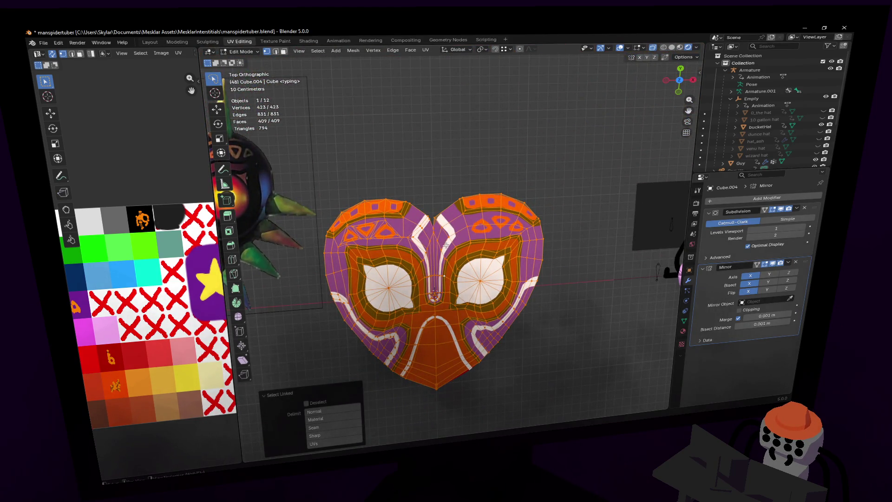
pyautogui.press('Tab')
pyautogui.scroll(3, 410, 228)
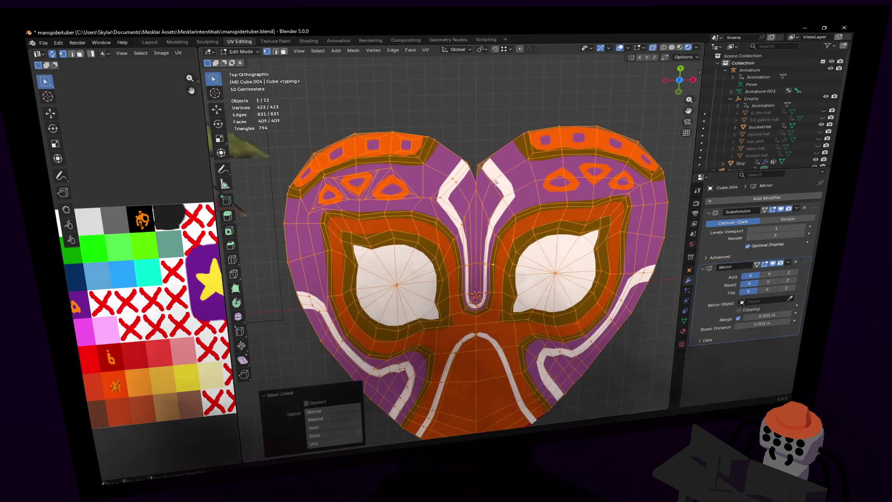
pyautogui.press('Tab')
pyautogui.scroll(3, 463, 244)
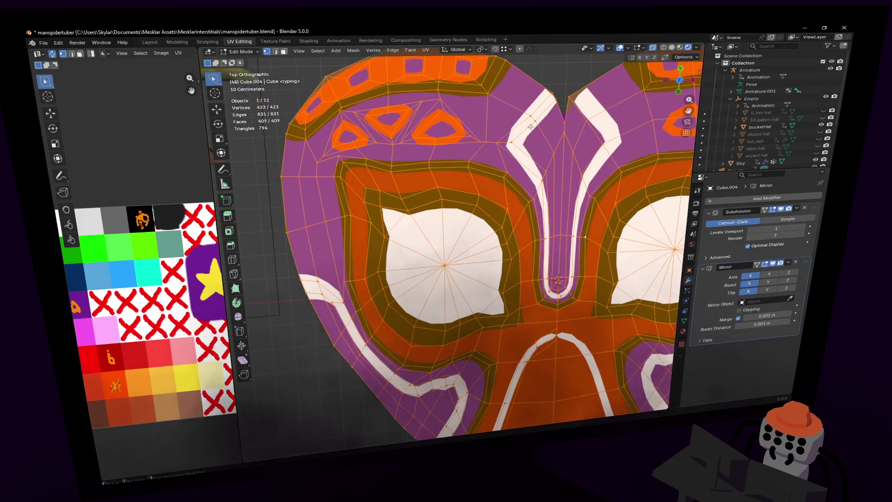
# Step: Drop the top-notch edge lower and rotate it about -7.72°, deepening the dip between lobes
pyautogui.press('2')
pyautogui.click(489, 213)
pyautogui.press('g')
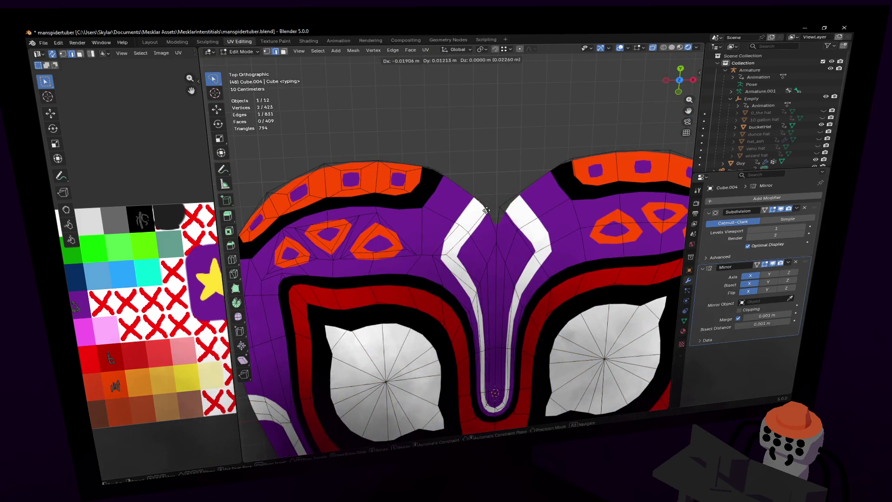
pyautogui.click(486, 220)
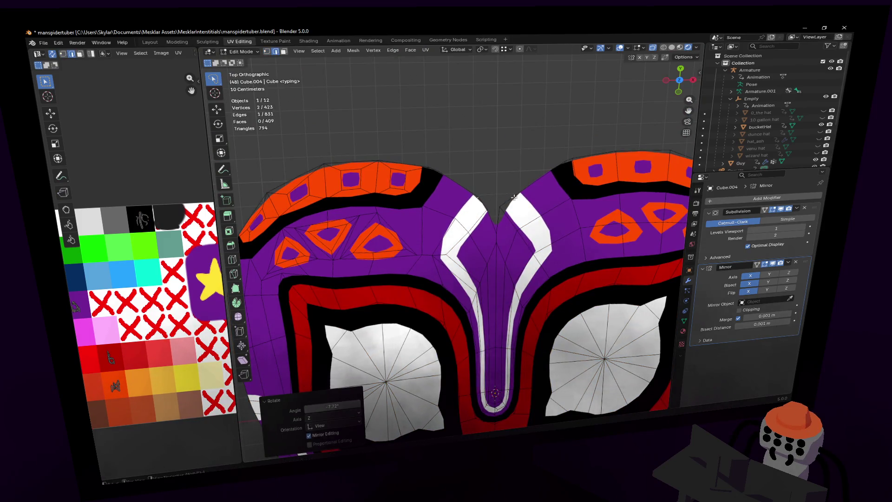
pyautogui.press('Tab')
pyautogui.scroll(-3, 523, 206)
pyautogui.press('Tab')
pyautogui.scroll(5, 508, 202)
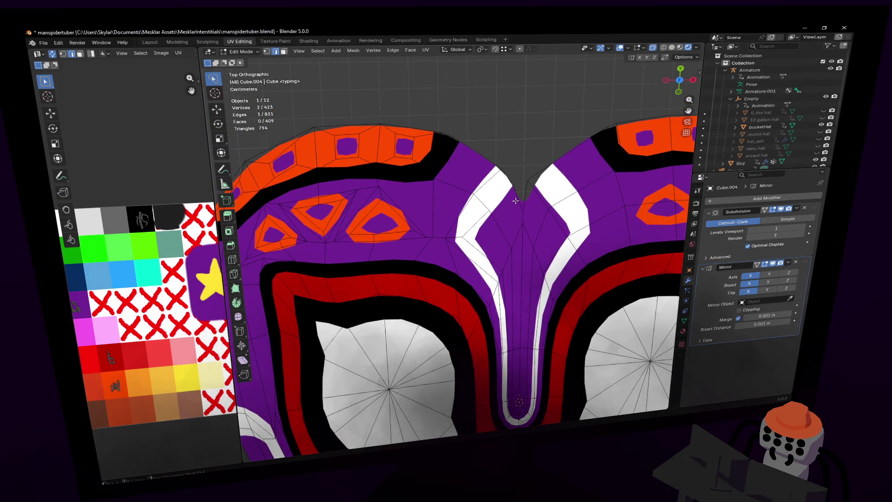
pyautogui.scroll(-4, 504, 169)
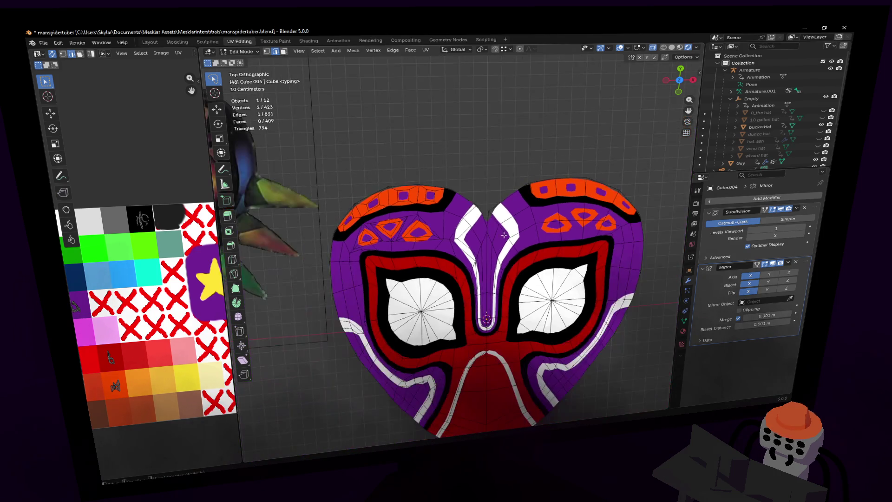
pyautogui.scroll(-4, 504, 168)
pyautogui.scroll(2, 415, 224)
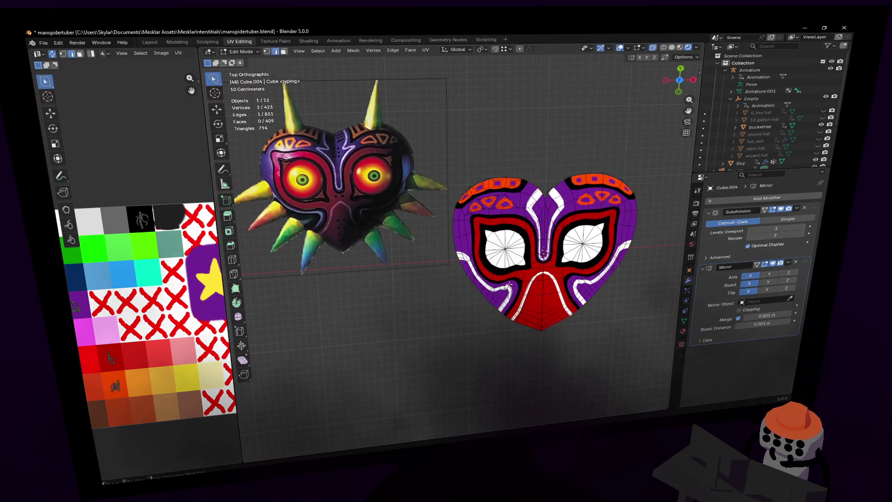
pyautogui.scroll(6, 415, 225)
# Step: Move the chin-tip vertex, merge the bottom-tip vertices at centre, and reposition the merged vertex
pyautogui.press('1')
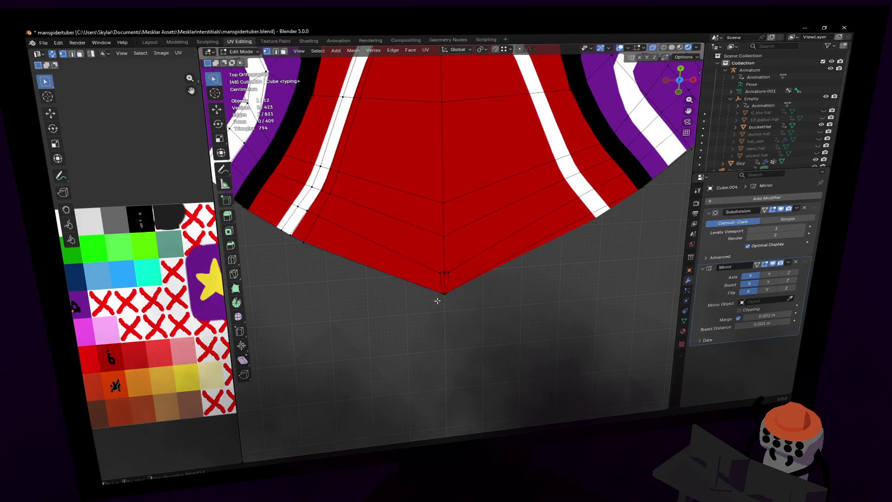
pyautogui.press('g')
pyautogui.click(497, 255)
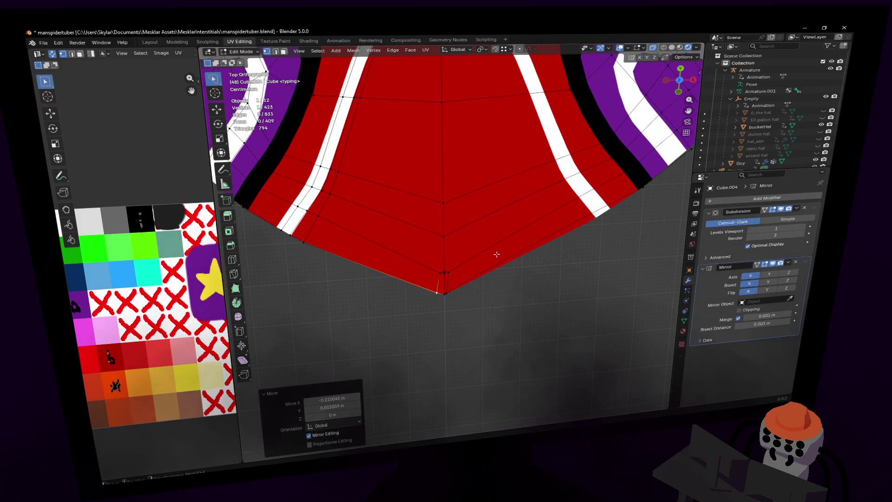
pyautogui.moveTo(460, 272); pyautogui.dragTo(418, 256)
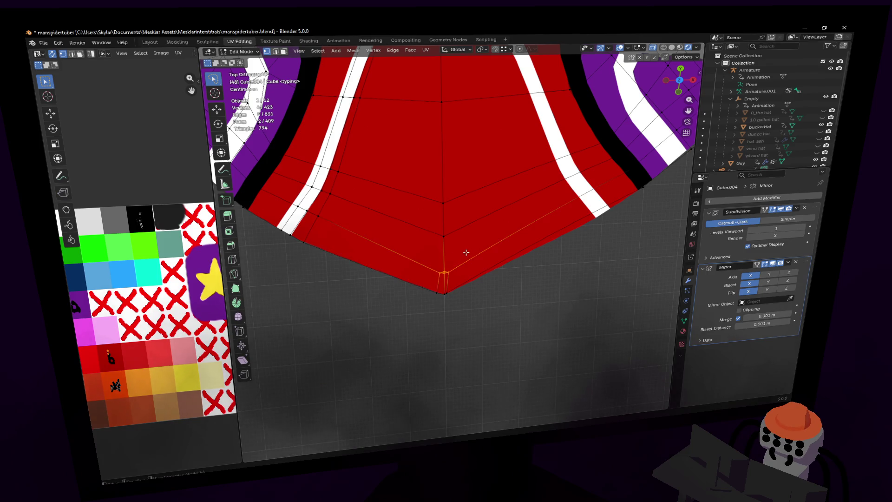
pyautogui.press('m')
pyautogui.click(463, 255)
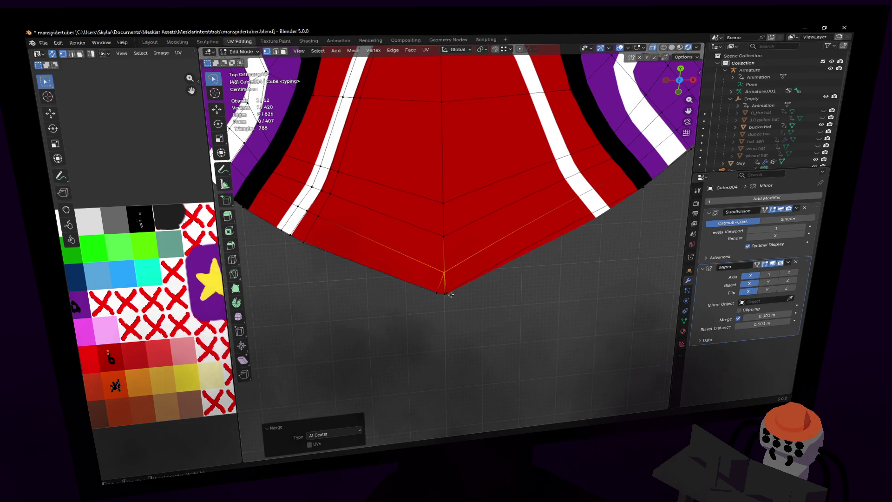
pyautogui.click(448, 293)
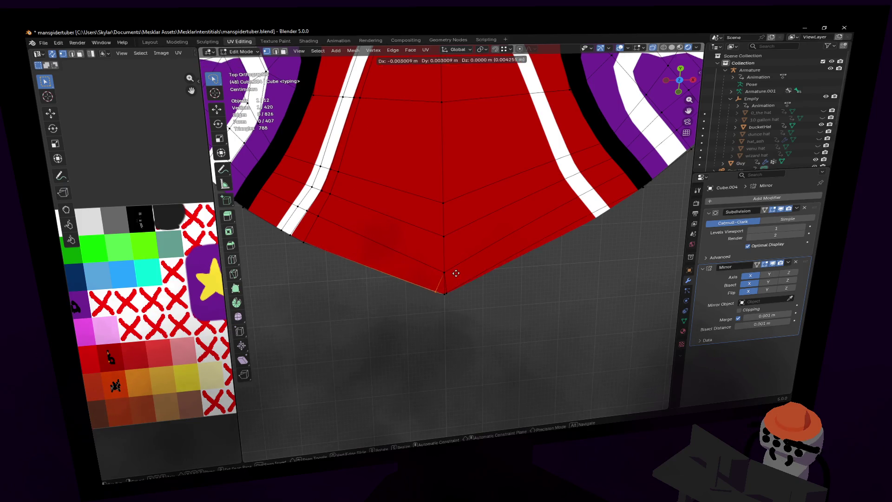
pyautogui.click(437, 288)
# Step: View the whole heart mask beside the reference in Object Mode, then return to Edit Mode
pyautogui.scroll(-6, 473, 202)
pyautogui.press('Tab')
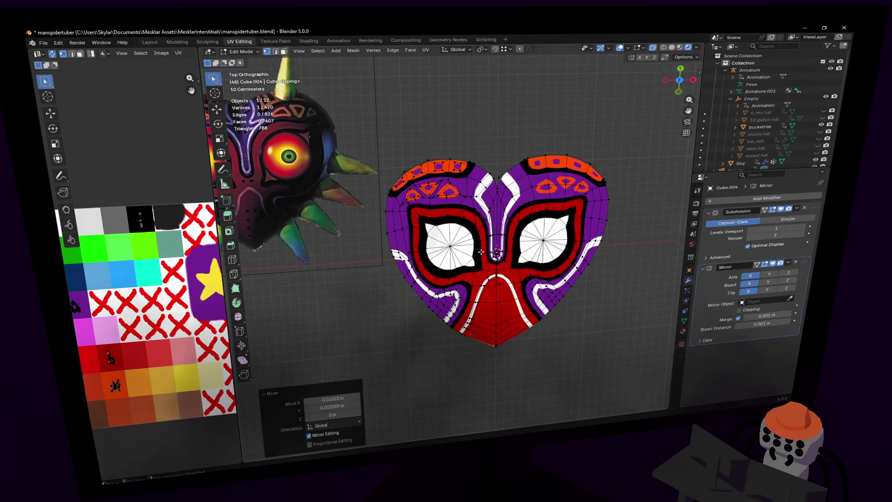
pyautogui.keyDown('shift'); pyautogui.moveTo(391, 207); pyautogui.dragTo(516, 240, button='middle'); pyautogui.keyUp('shift')
pyautogui.press('Tab')
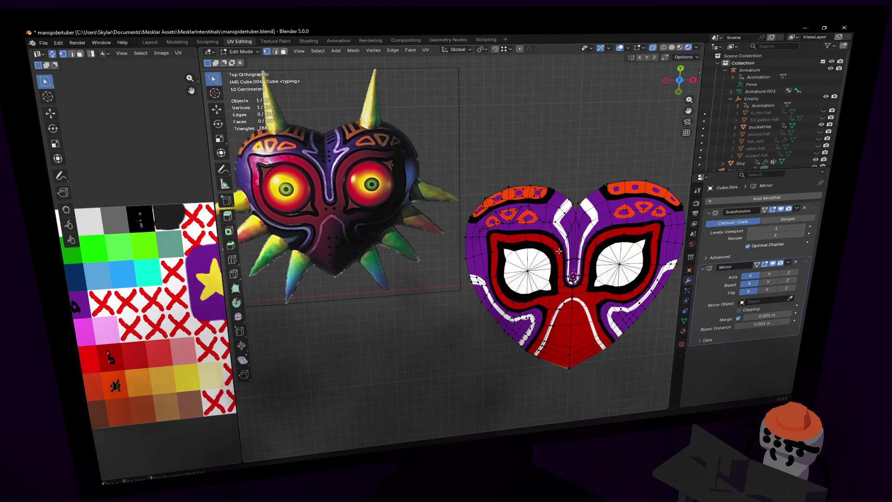
pyautogui.scroll(8, 405, 255)
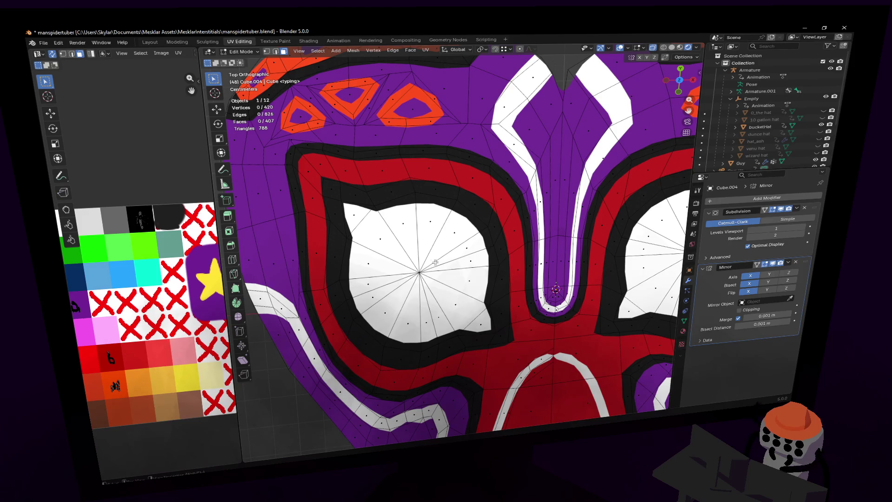
# Step: Select the left eye's whole fan of faces with L
pyautogui.press('w')
pyautogui.press('l')
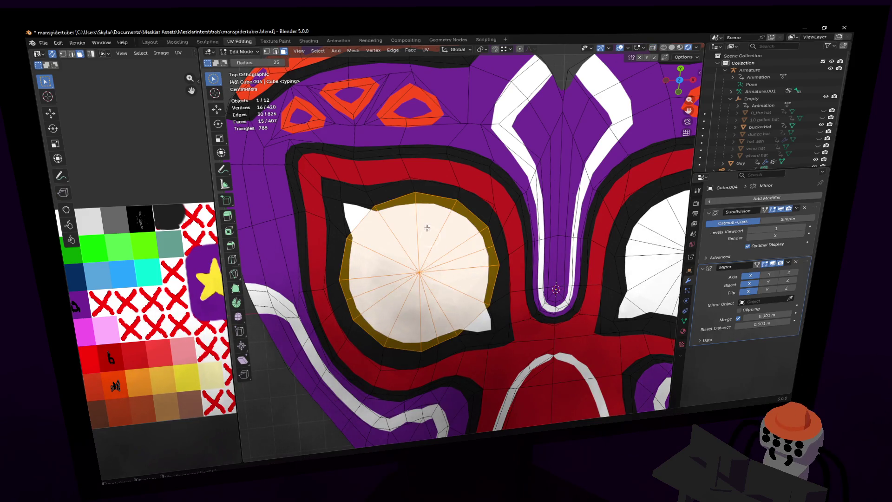
pyautogui.press('s')
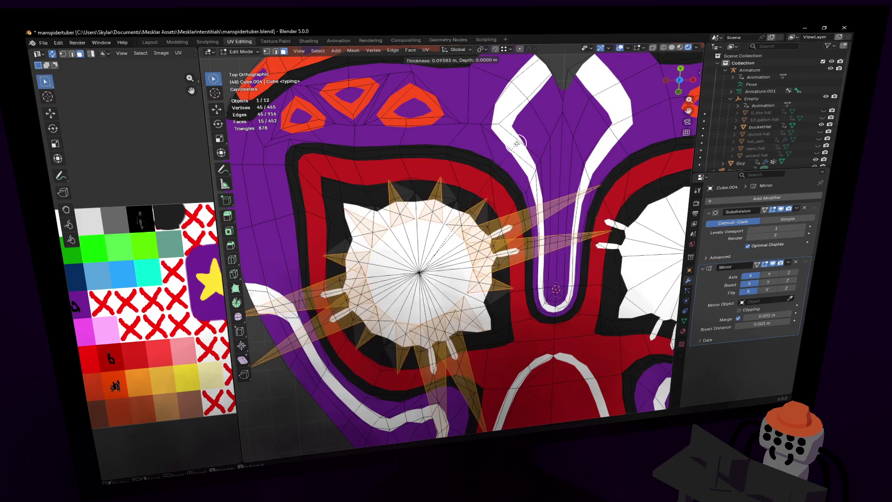
pyautogui.press('Escape')
pyautogui.hotkey('alt', 'a')
pyautogui.press('l')
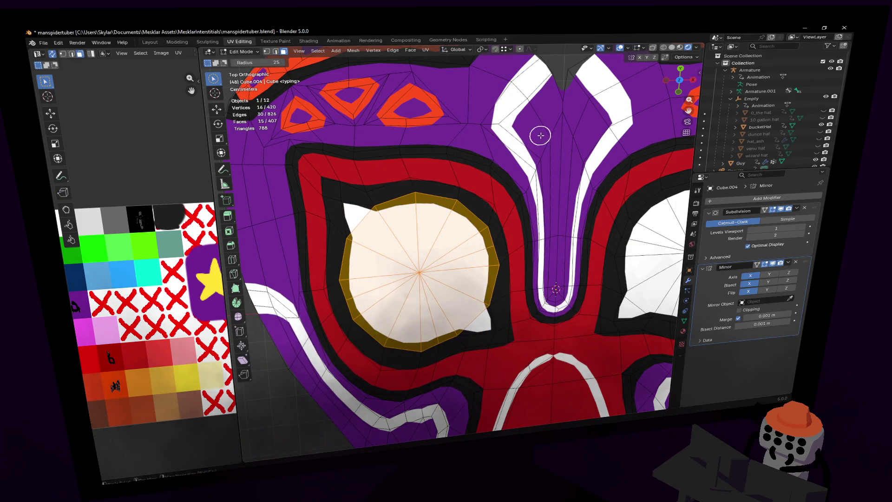
# Step: Try an inset on the eye with Individual unchecked, then undo it
pyautogui.press('i')
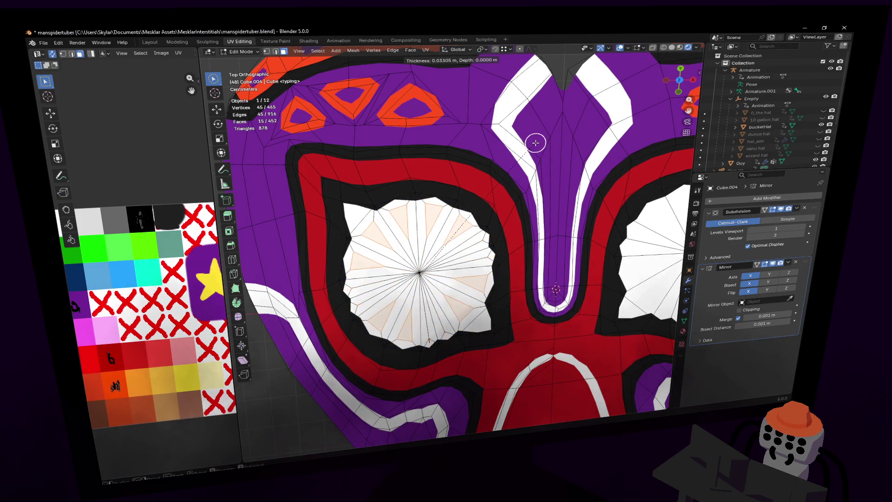
pyautogui.click(535, 142)
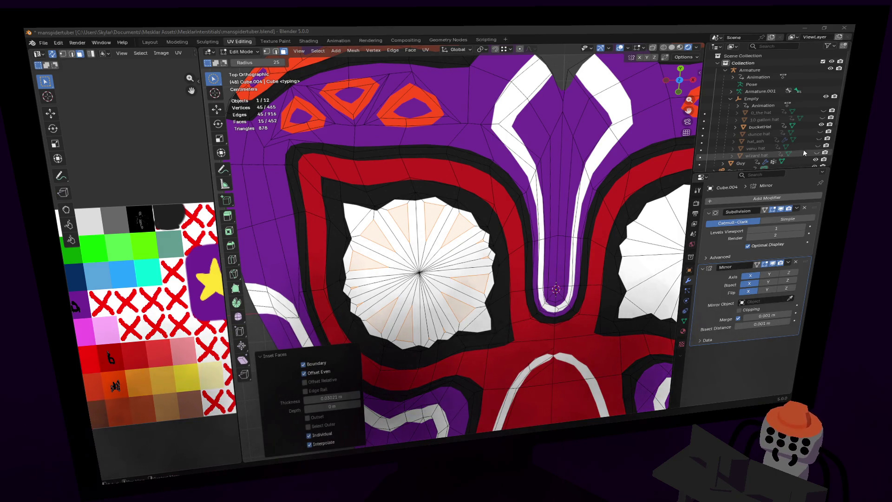
pyautogui.click(308, 435)
pyautogui.scroll(-4, 535, 146)
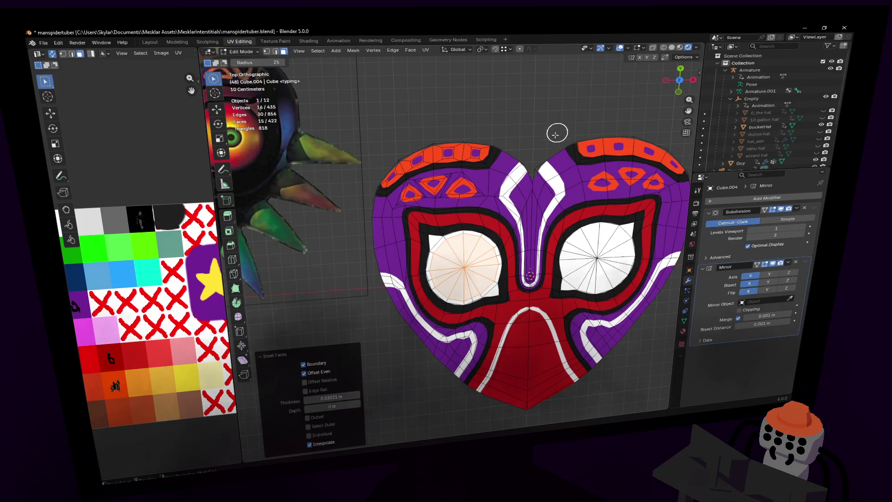
pyautogui.hotkey('ctrl', 'z')
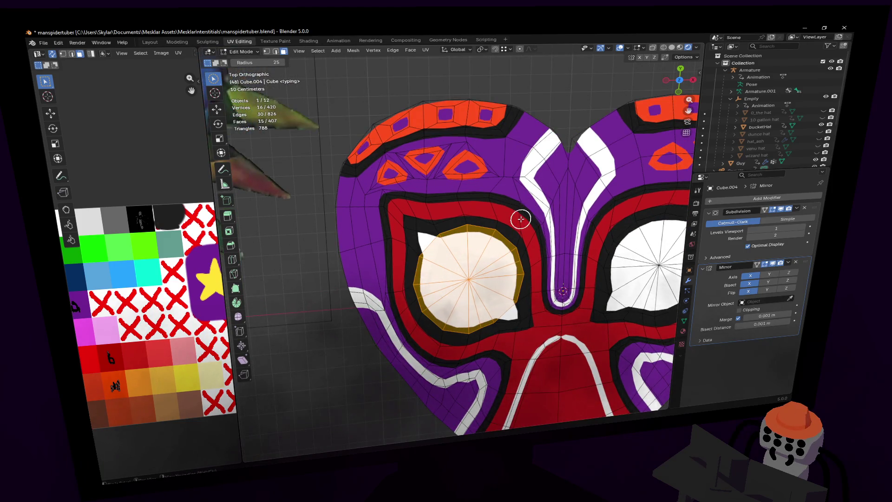
pyautogui.scroll(-3, 515, 221)
# Step: Angle-based unwrap the left eye, shrink its UV island and move it onto the orange swatch
pyautogui.press('u')
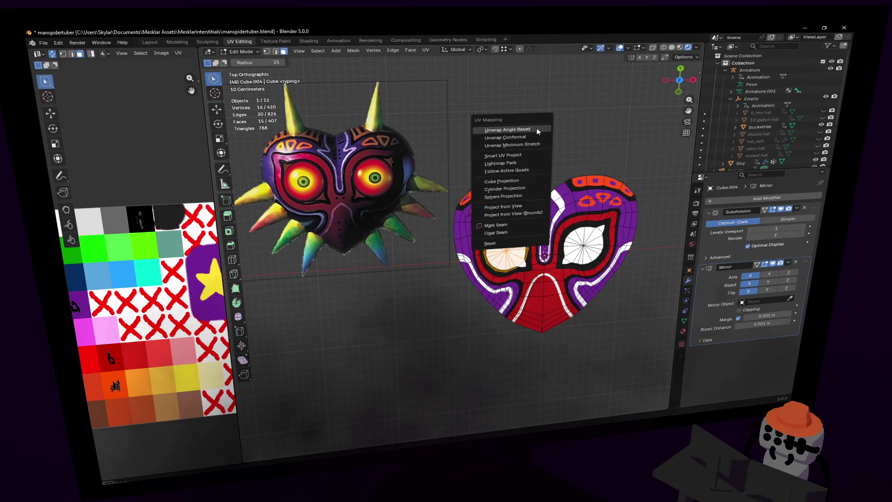
pyautogui.click(535, 122)
pyautogui.press('s')
pyautogui.press('Return')
pyautogui.press('g')
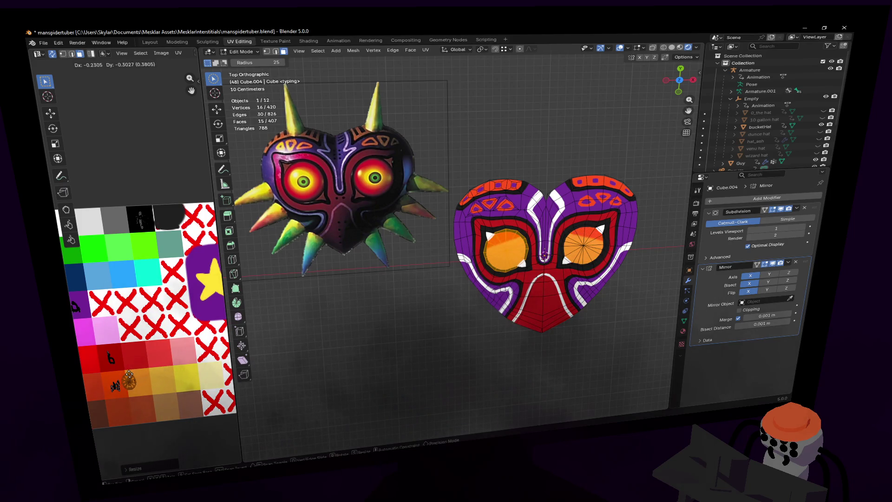
# Step: Confirm the eye UVs on the orange swatch and zoom in on the eyes
pyautogui.press('Return')
pyautogui.scroll(3, 538, 230)
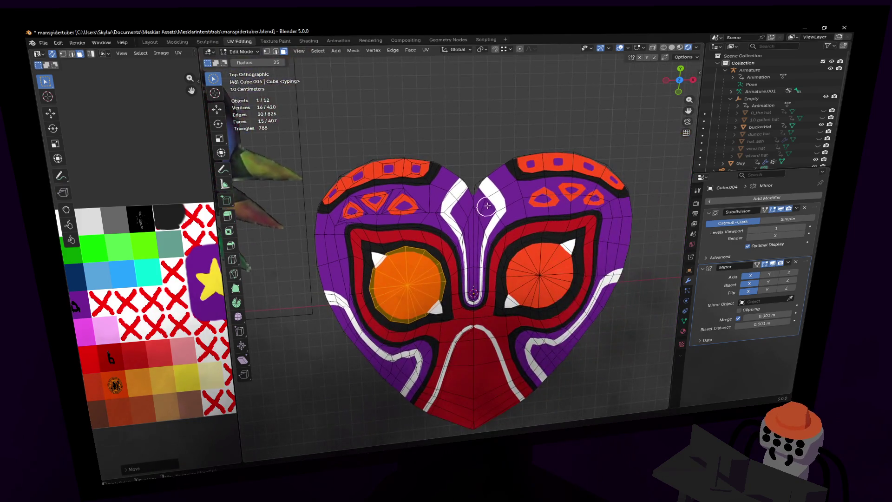
pyautogui.rightClick(517, 166)
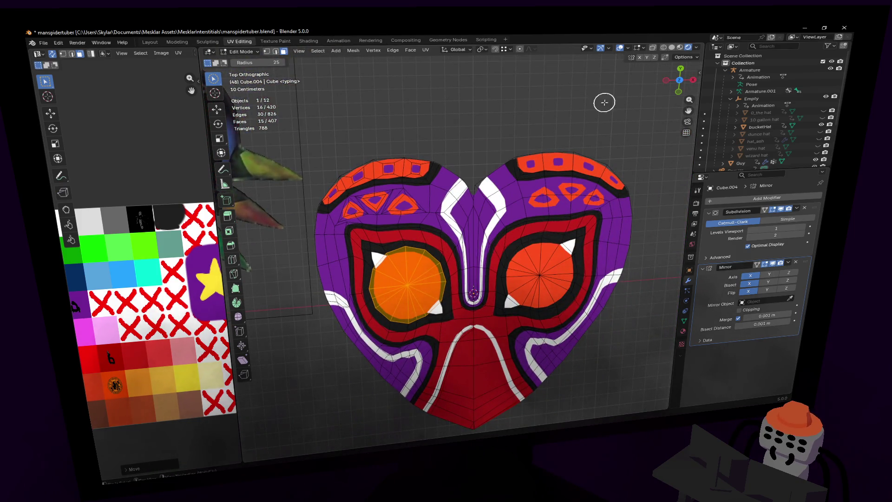
pyautogui.scroll(2, 563, 124)
pyautogui.keyDown('shift'); pyautogui.scroll(2, 571, 135); pyautogui.keyUp('shift')
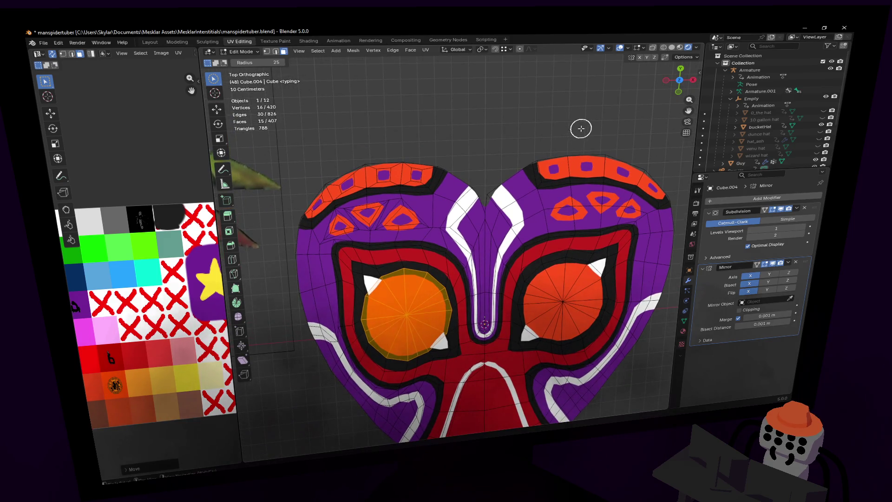
# Step: Inset a ring into the eye faces and move their UVs onto yellow and orange
pyautogui.press('i')
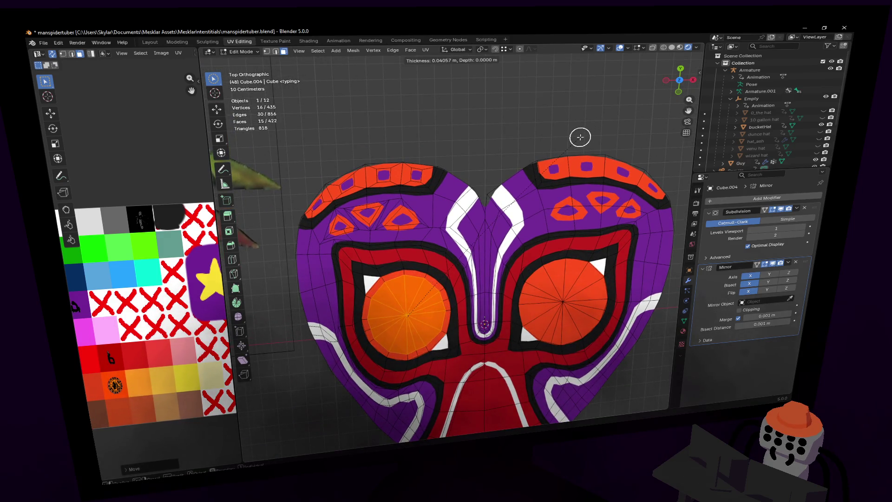
pyautogui.click(580, 137)
pyautogui.scroll(-4, 438, 255)
pyautogui.scroll(1, 434, 256)
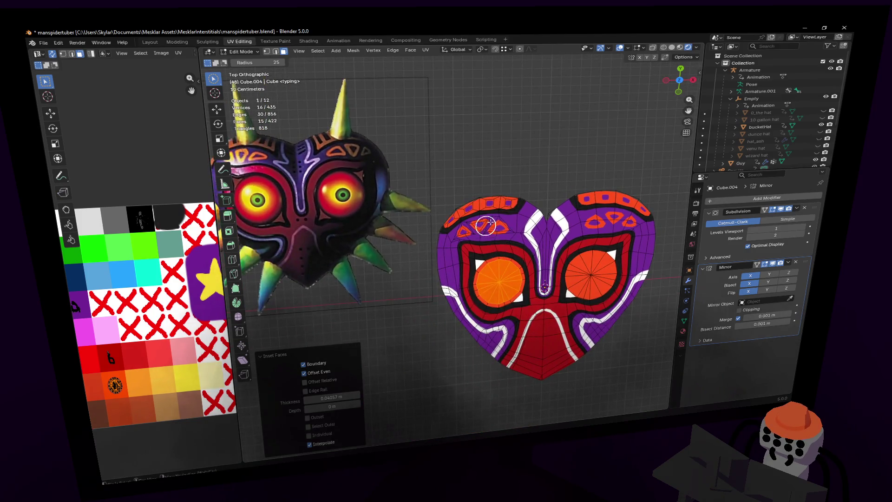
pyautogui.press('g')
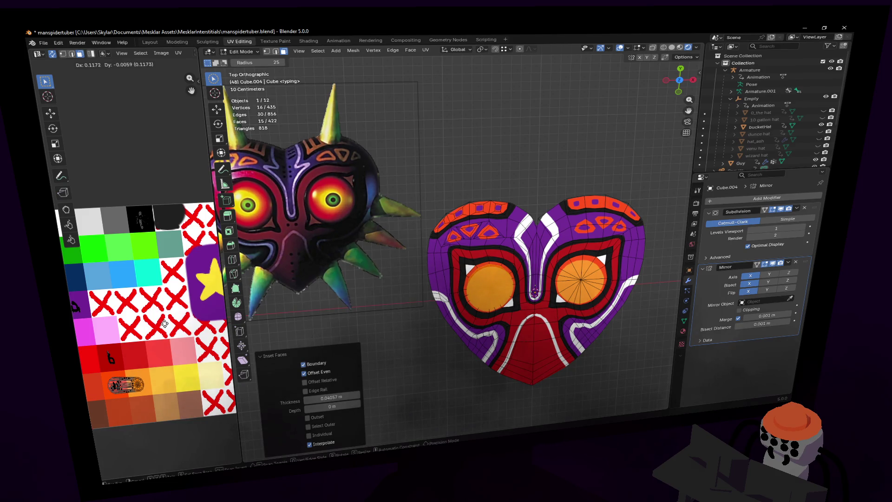
pyautogui.click(212, 317)
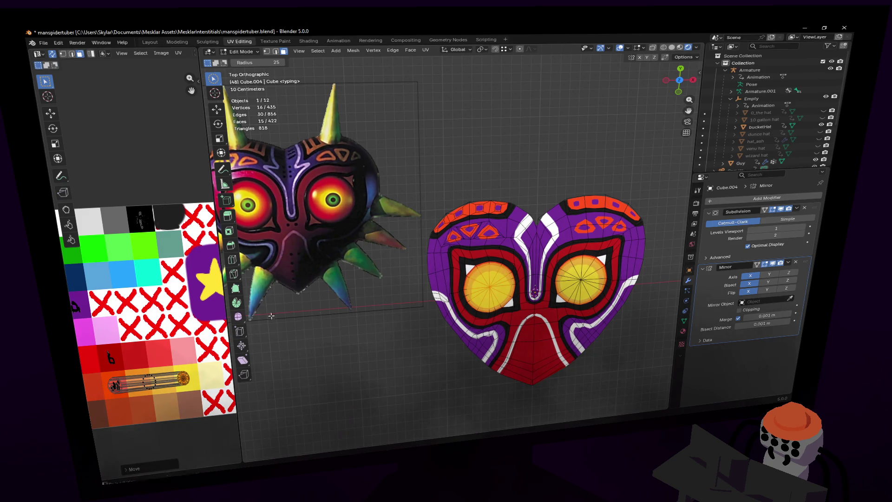
# Step: Select both eyes' centre vertices in vertex select mode
pyautogui.moveTo(559, 227); pyautogui.dragTo(565, 240, button='middle')
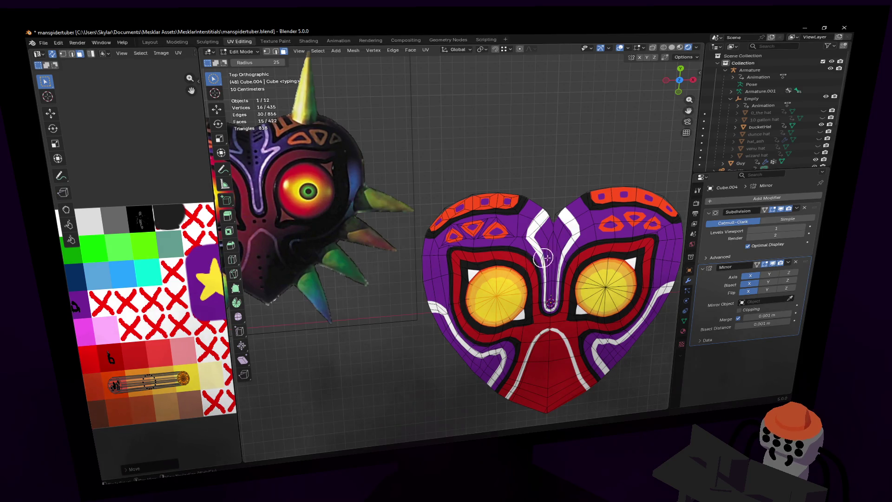
pyautogui.scroll(3, 537, 257)
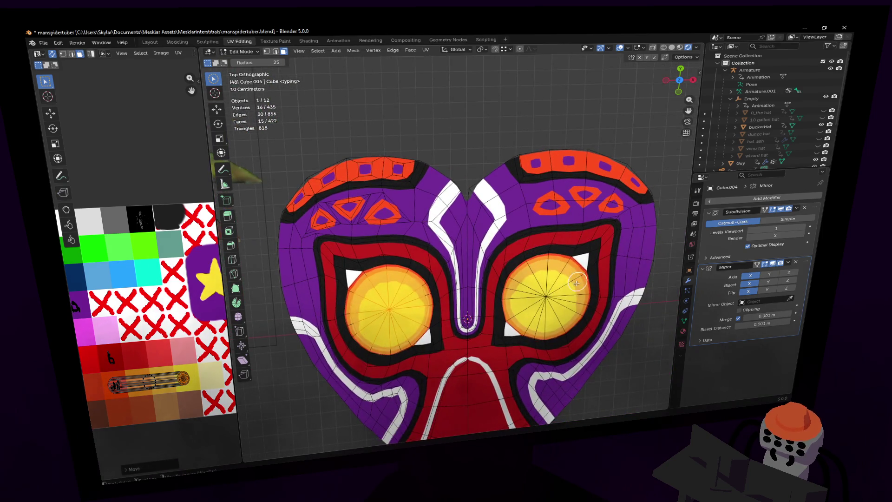
pyautogui.press('1')
pyautogui.click(548, 296)
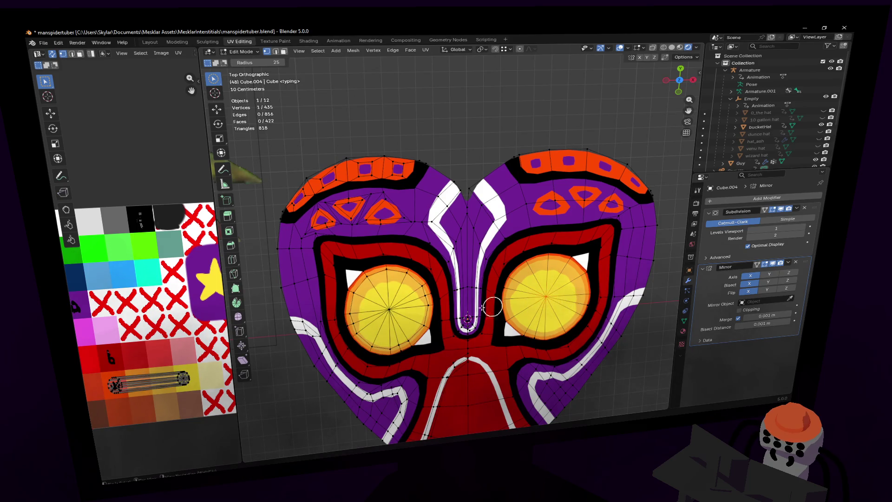
pyautogui.keyDown('shift'); pyautogui.click(385, 312); pyautogui.keyUp('shift')
pyautogui.scroll(-4, 385, 313)
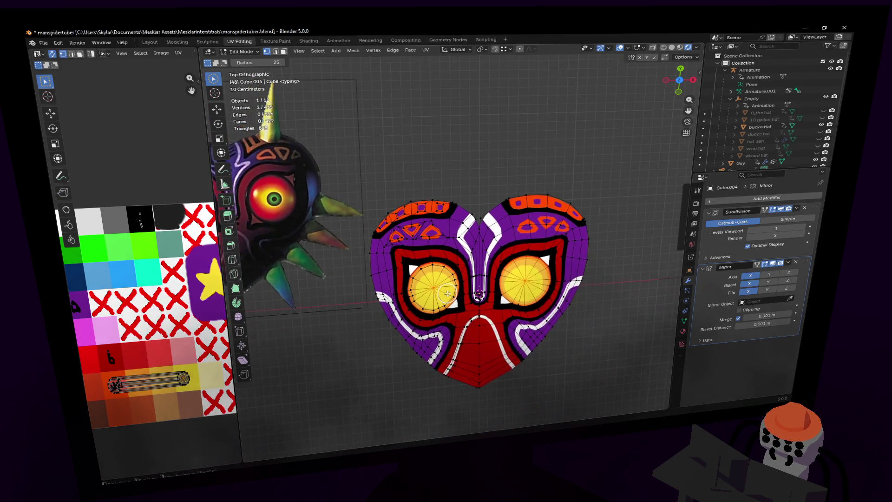
pyautogui.scroll(1, 524, 257)
# Step: Try bevelling the two eye-centre vertices, then undo the bevel
pyautogui.hotkey('ctrl', 'shift', 'b')
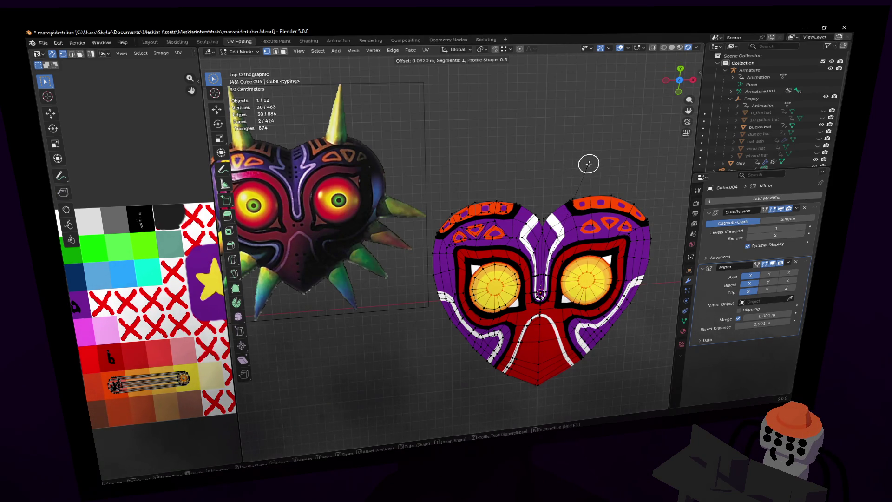
pyautogui.click(587, 164)
pyautogui.keyDown('shift'); pyautogui.moveTo(427, 270); pyautogui.dragTo(463, 269, button='middle'); pyautogui.keyUp('shift')
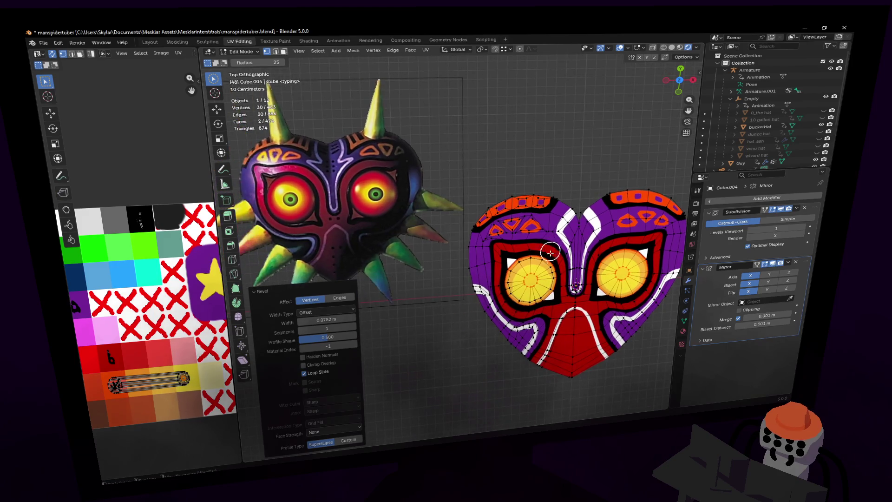
pyautogui.hotkey('ctrl', 'z')
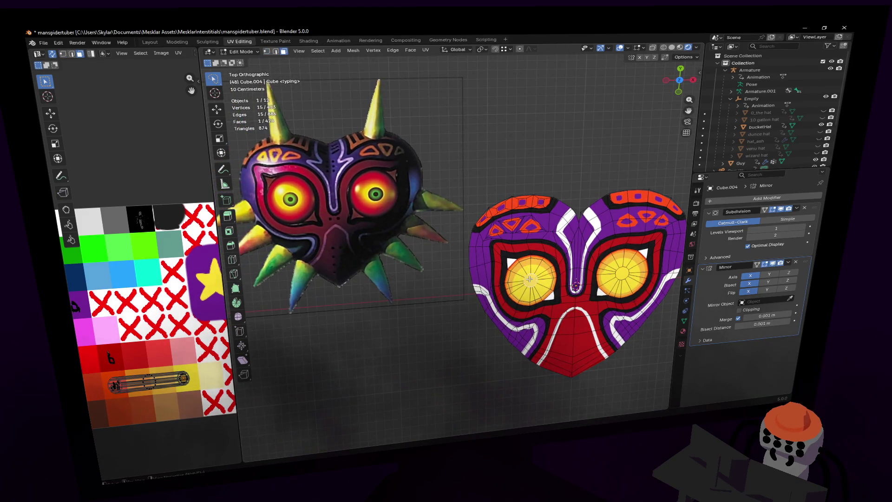
pyautogui.moveTo(149, 266); pyautogui.dragTo(163, 286, button='middle')
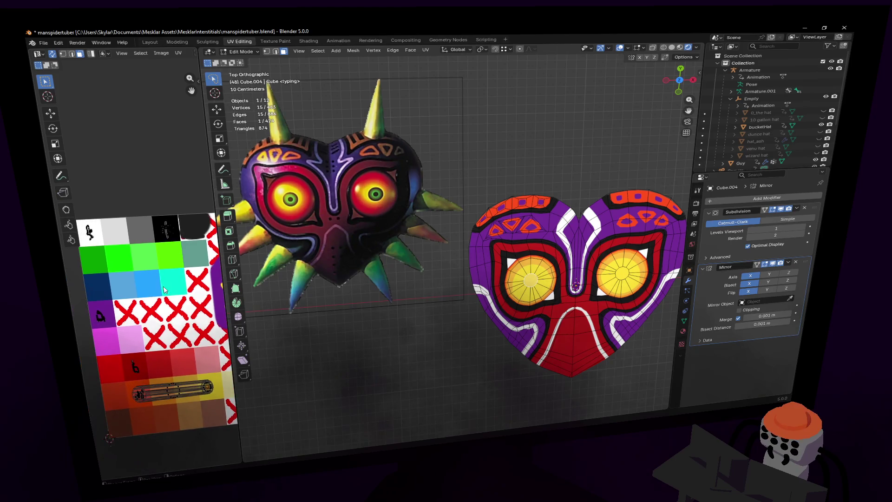
pyautogui.scroll(1, 561, 256)
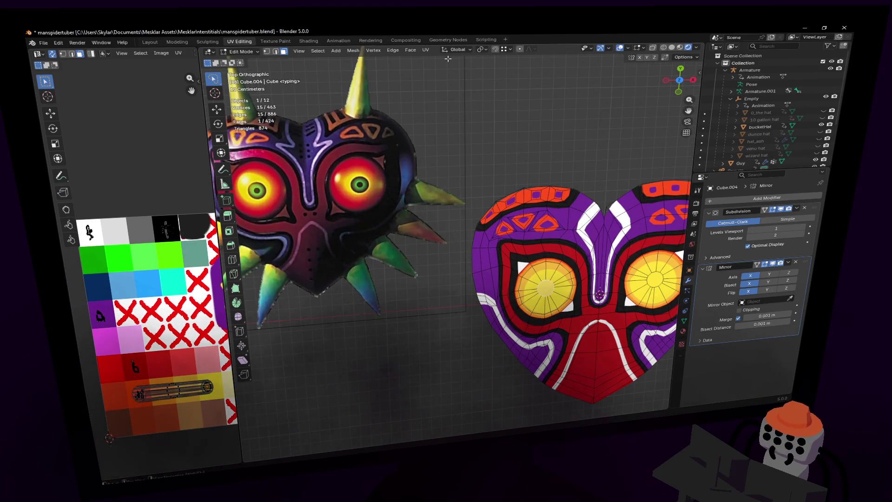
# Step: Poke the eye faces to centre points and move their UVs so lime-green pupils appear
pyautogui.click(411, 52)
pyautogui.click(418, 52)
pyautogui.click(411, 51)
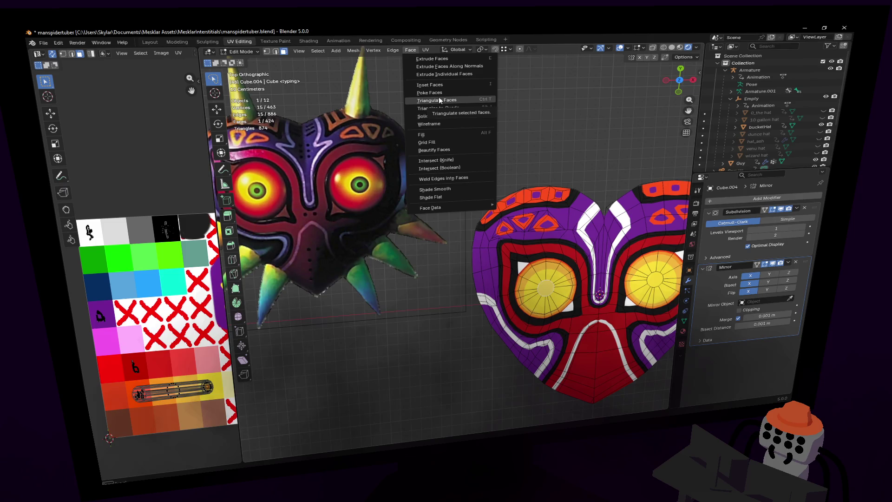
pyautogui.click(454, 92)
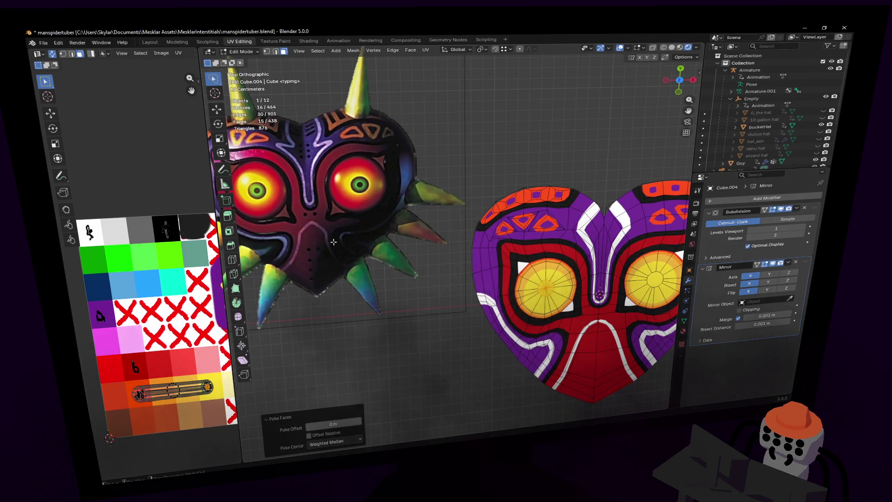
pyautogui.moveTo(129, 272); pyautogui.dragTo(133, 281, button='middle')
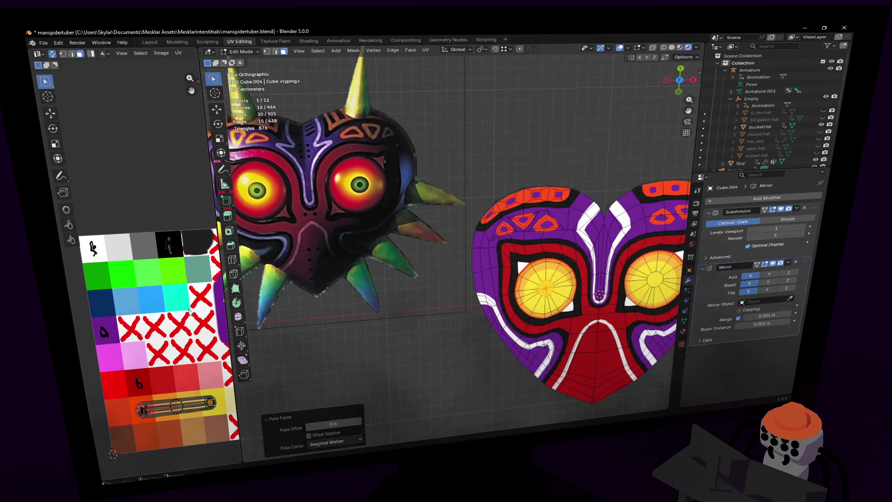
pyautogui.press('g')
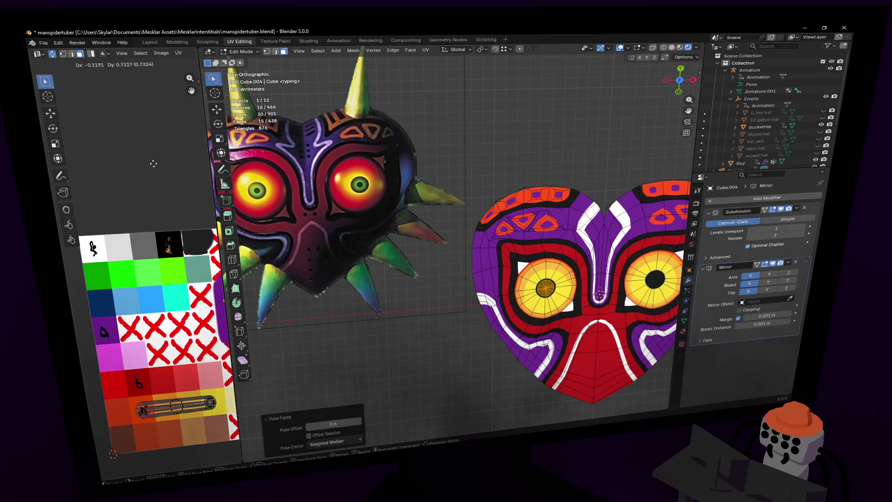
pyautogui.click(156, 166)
# Step: Vertex-bevel the left pupil's centre vertex into a small ring of about 0.03 m
pyautogui.press('g')
pyautogui.click(201, 269)
pyautogui.press('1')
pyautogui.click(553, 288)
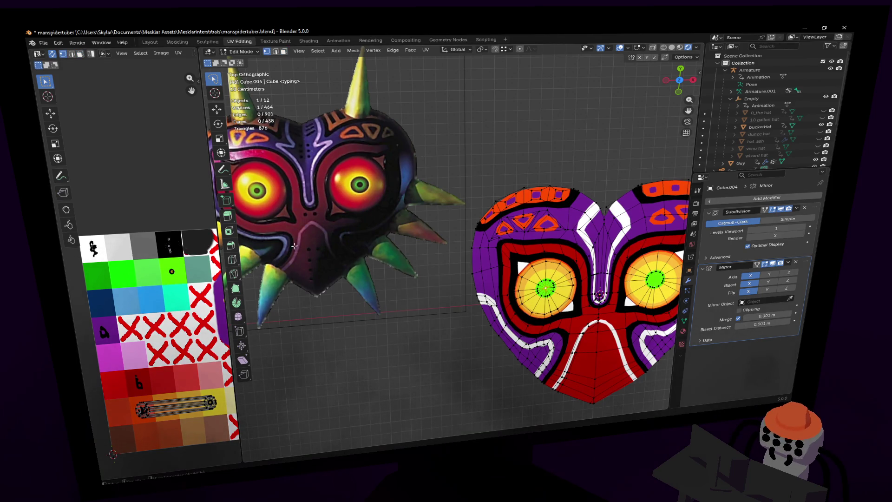
pyautogui.hotkey('ctrl', 'shift', 'b')
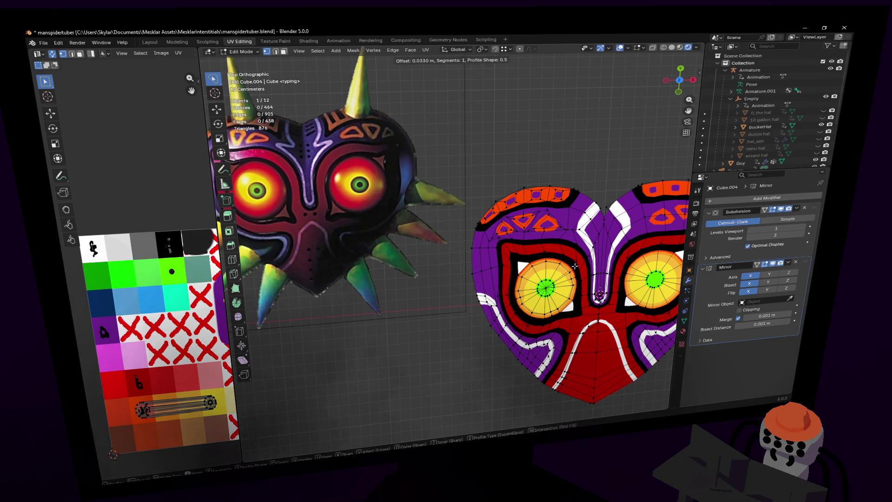
pyautogui.press('v')
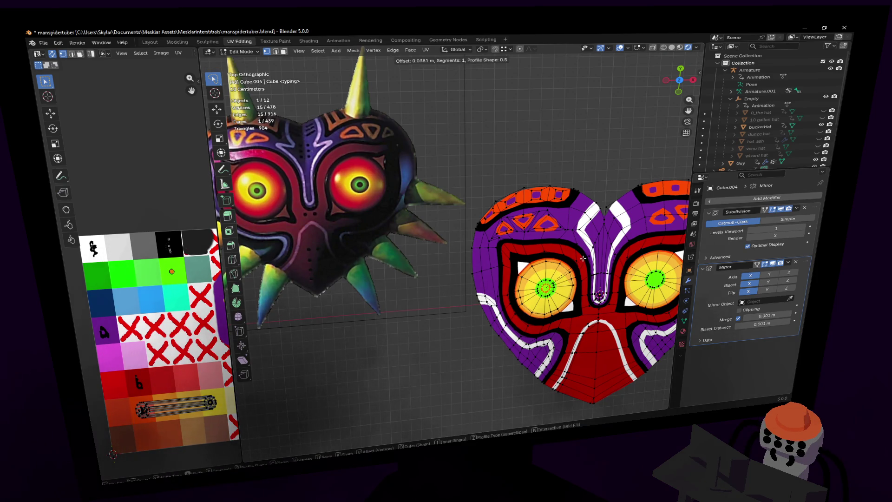
pyautogui.click(582, 259)
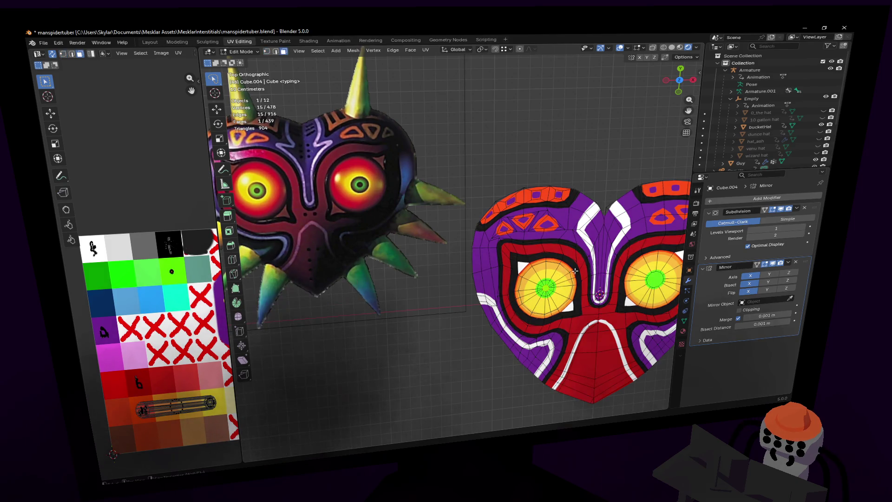
pyautogui.scroll(5, 561, 272)
pyautogui.scroll(3, 543, 282)
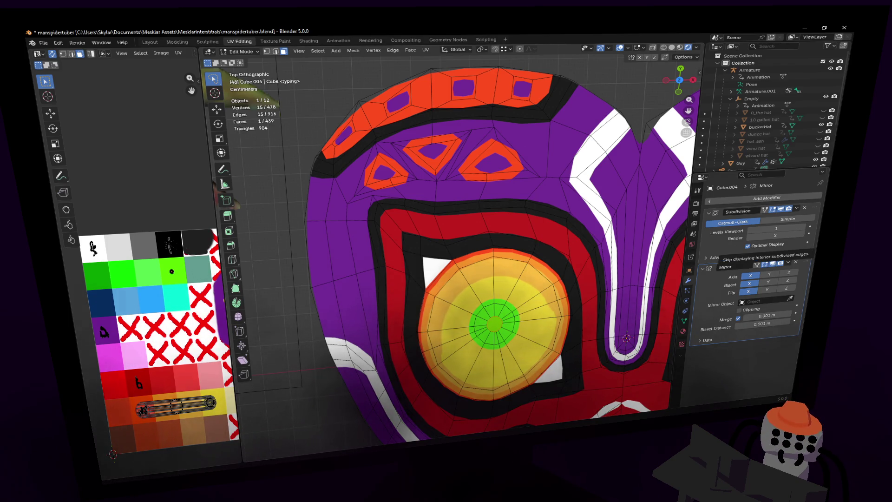
# Step: Zoom and pan around both masks and switch to edge selection
pyautogui.scroll(-8, 466, 267)
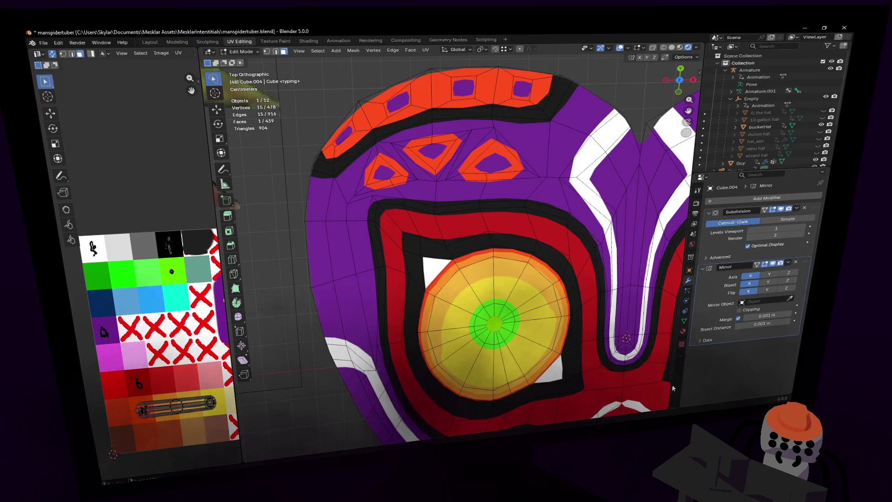
pyautogui.scroll(5, 466, 267)
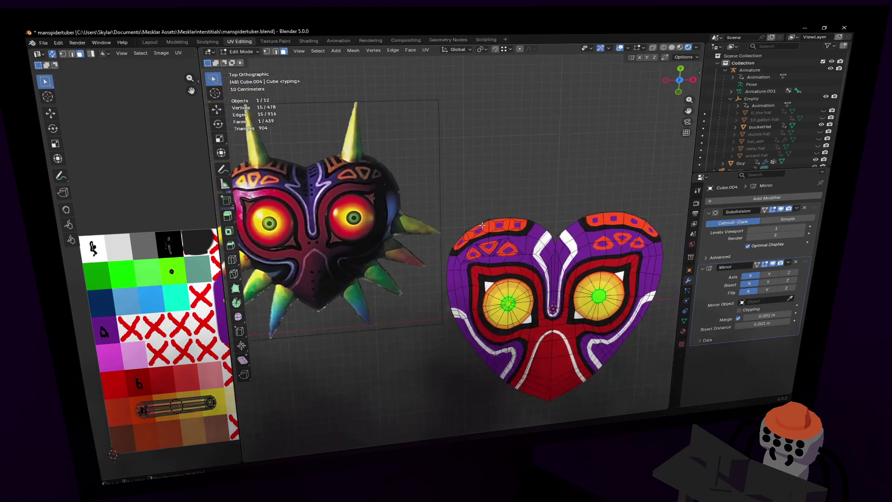
pyautogui.scroll(-2, 489, 230)
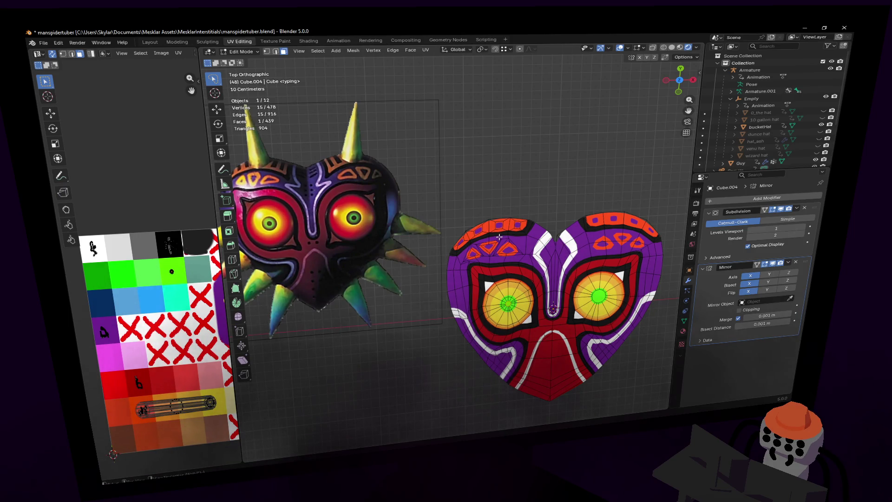
pyautogui.scroll(5, 502, 238)
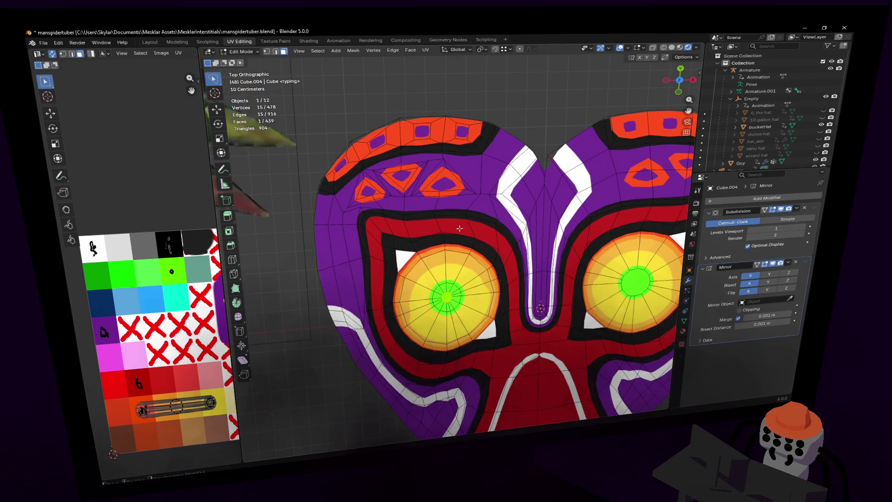
pyautogui.keyDown('shift'); pyautogui.moveTo(464, 278); pyautogui.dragTo(467, 285, button='middle'); pyautogui.keyUp('shift')
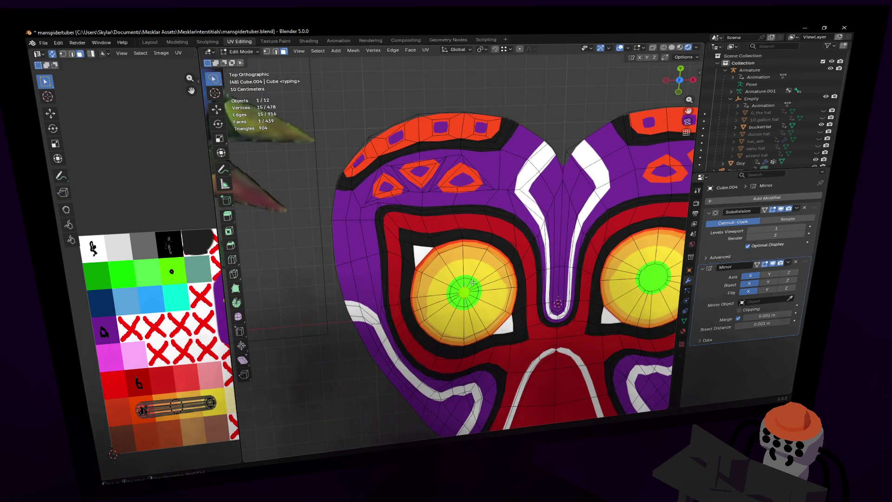
pyautogui.press('2')
pyautogui.scroll(-6, 470, 249)
pyautogui.keyDown('shift'); pyautogui.moveTo(470, 249); pyautogui.dragTo(535, 260, button='middle'); pyautogui.keyUp('shift')
# Step: Shift the selected eye UVs on the palette and centre the heart mask in view
pyautogui.press('g')
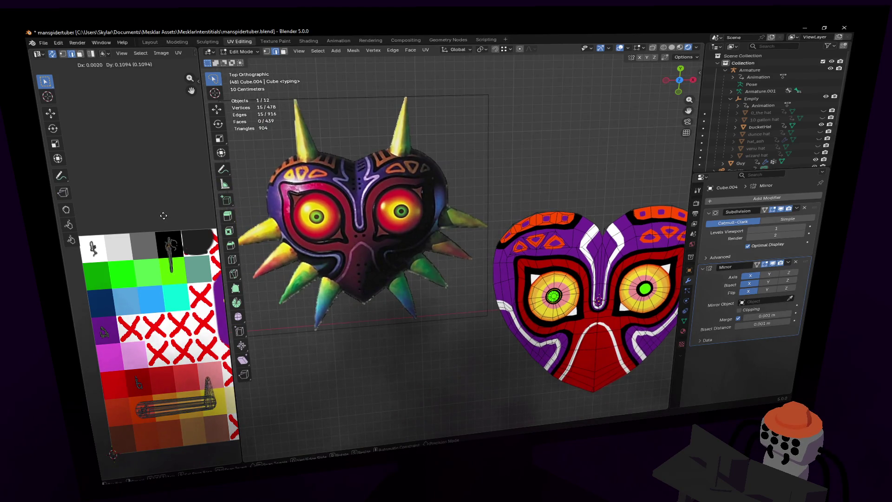
pyautogui.click(168, 235)
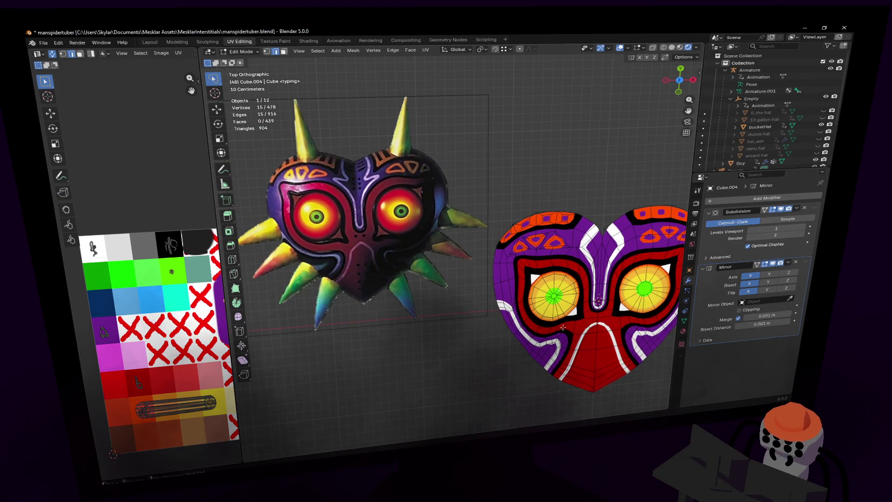
pyautogui.scroll(1, 464, 232)
pyautogui.keyDown('shift'); pyautogui.moveTo(582, 304); pyautogui.dragTo(411, 225, button='middle'); pyautogui.keyUp('shift')
pyautogui.scroll(1, 411, 226)
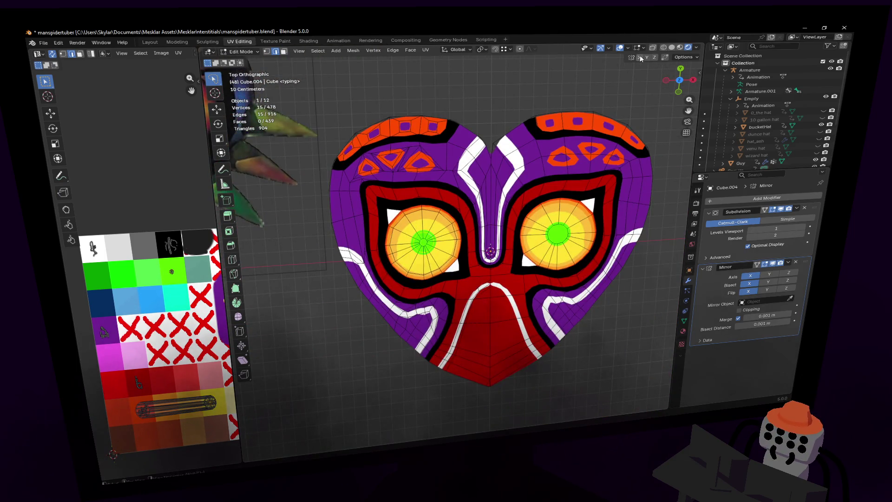
pyautogui.scroll(3, 395, 226)
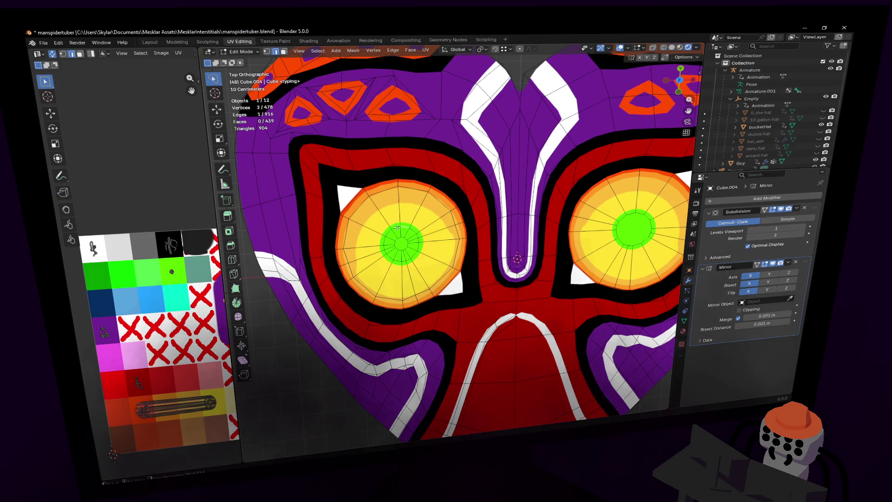
# Step: Add a loop cut around the left eye and shift the pupil UVs to recolour it
pyautogui.press('g')
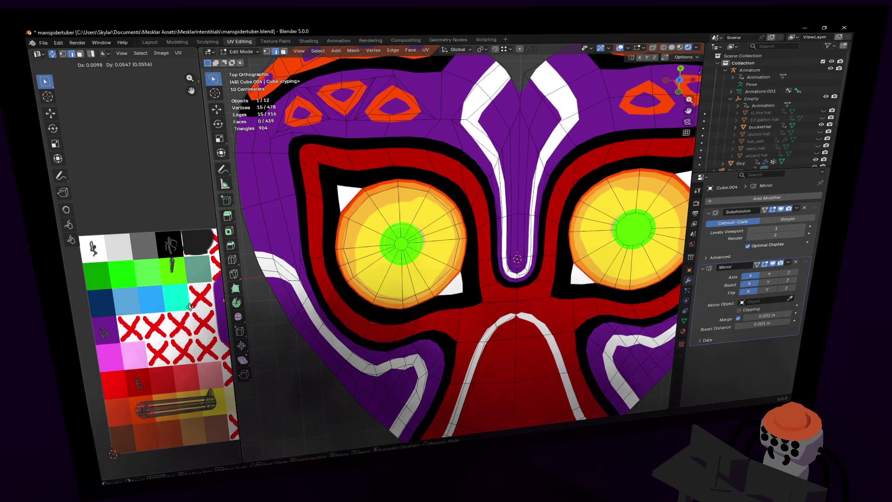
pyautogui.click(190, 307)
pyautogui.hotkey('ctrl', 'r')
pyautogui.click(404, 234)
pyautogui.click(407, 230)
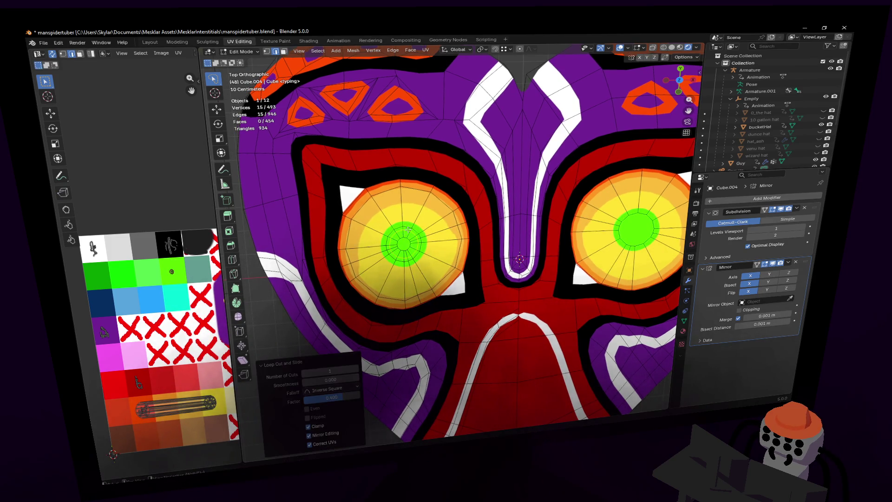
pyautogui.press('g')
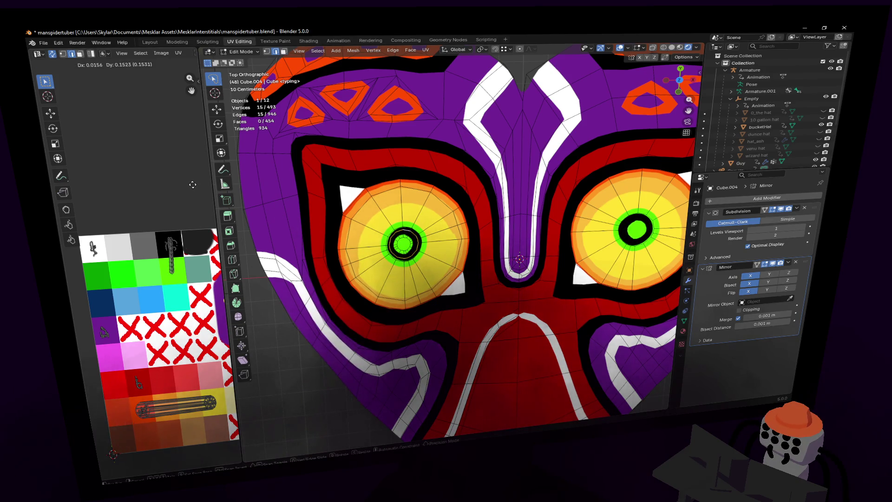
pyautogui.click(192, 185)
# Step: Preview the mask, then circle-select the ring of faces around the pupil
pyautogui.press('Tab')
pyautogui.scroll(-5, 487, 189)
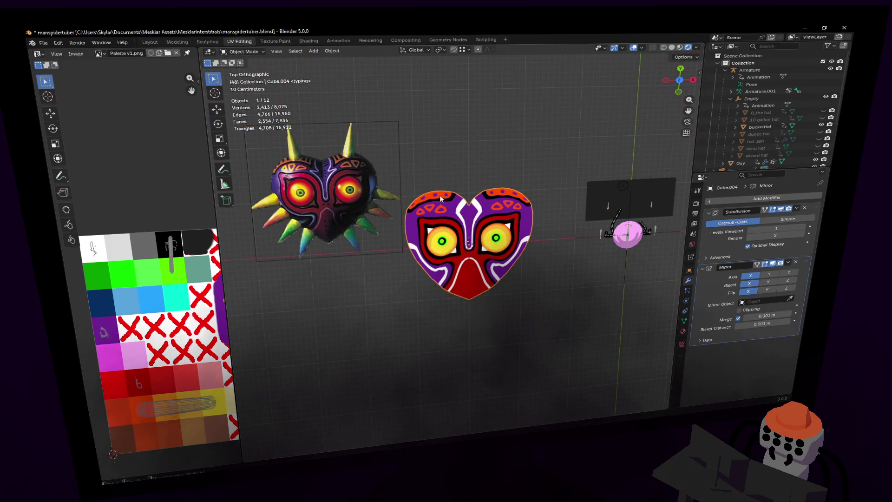
pyautogui.press('Tab')
pyautogui.scroll(8, 426, 193)
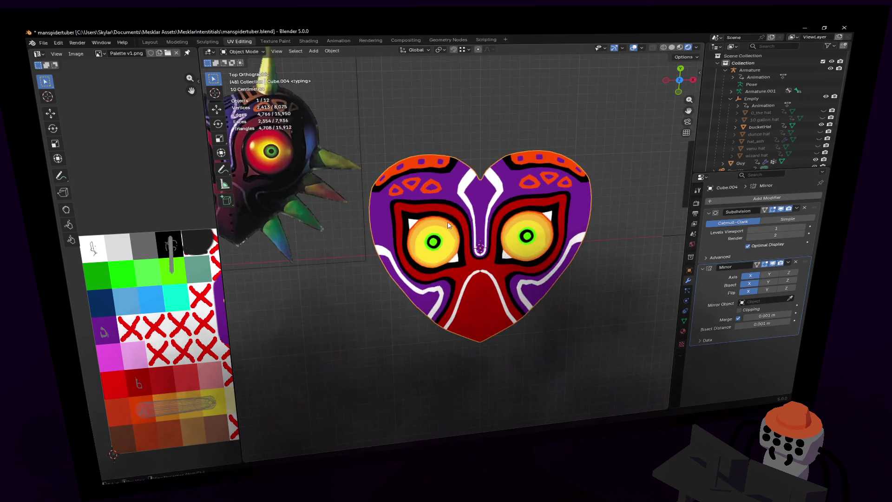
pyautogui.hotkey('alt', 'a')
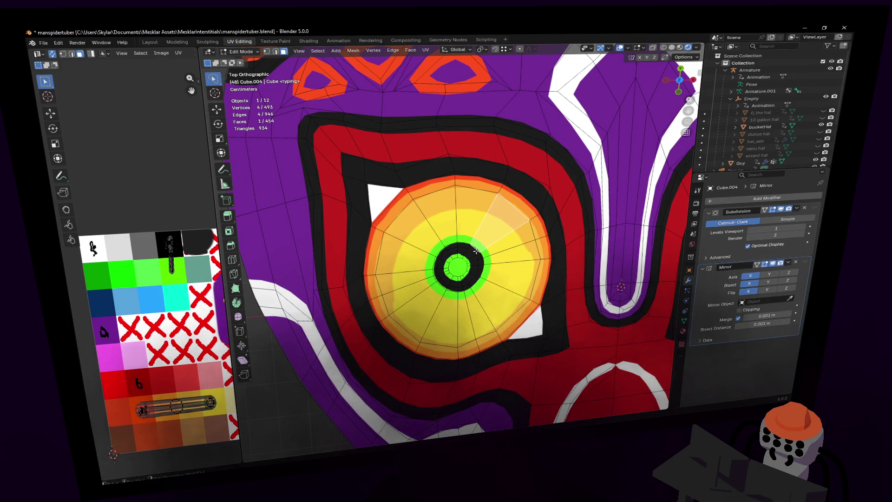
pyautogui.press('w')
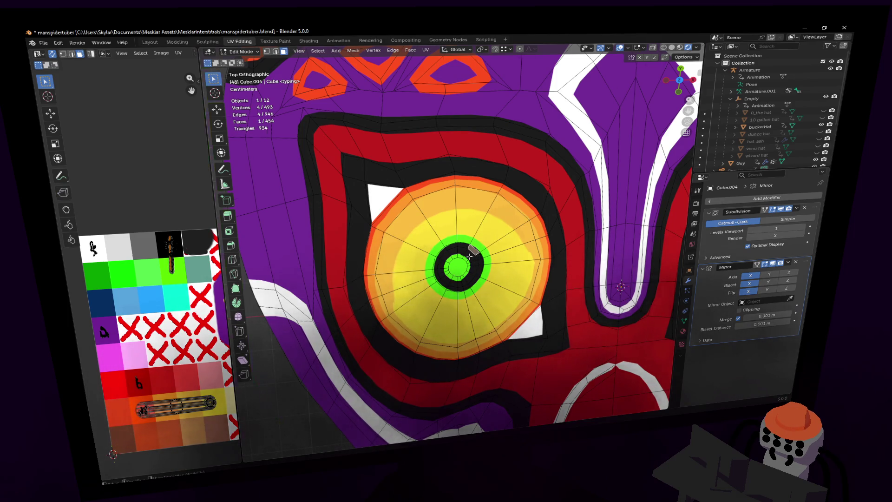
pyautogui.scroll(3, 477, 268)
pyautogui.moveTo(477, 259)
pyautogui.mouseDown()
pyautogui.moveTo(433, 269)
pyautogui.moveTo(420, 298)
pyautogui.moveTo(439, 329)
pyautogui.moveTo(495, 305)
pyautogui.moveTo(483, 278)
pyautogui.moveTo(496, 279)
pyautogui.mouseUp()
pyautogui.moveTo(492, 304)
pyautogui.mouseDown()
pyautogui.moveTo(462, 338)
pyautogui.moveTo(477, 329)
pyautogui.mouseUp()
pyautogui.scroll(-3, 480, 277)
# Step: Scale and flip the pupil ring's UVs, then preview the whole mask
pyautogui.press('s')
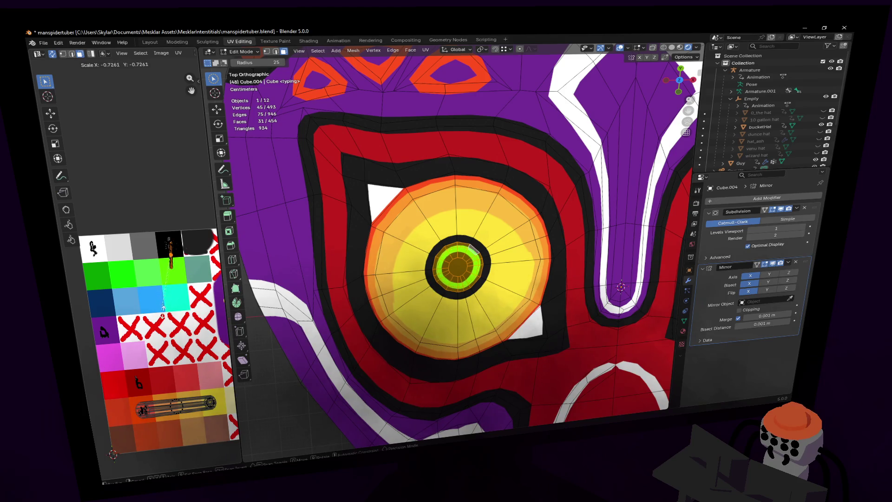
pyautogui.click(163, 306)
pyautogui.press('Tab')
pyautogui.scroll(-3, 465, 216)
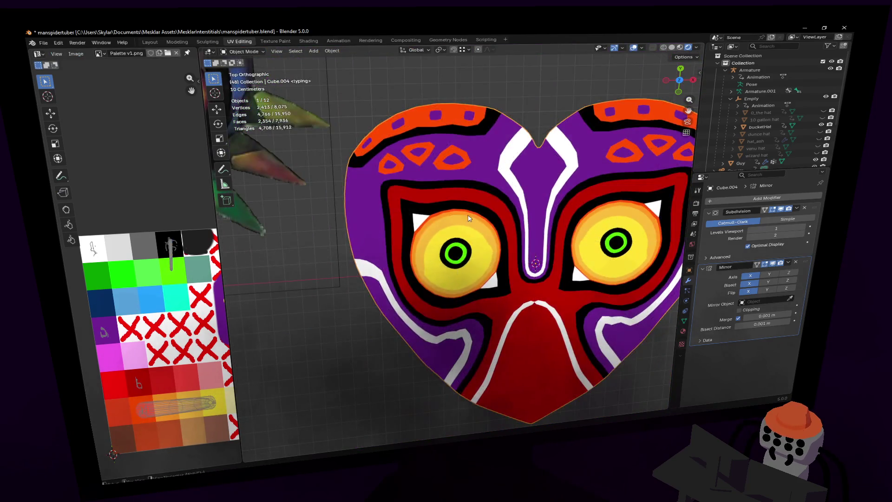
pyautogui.scroll(-4, 466, 216)
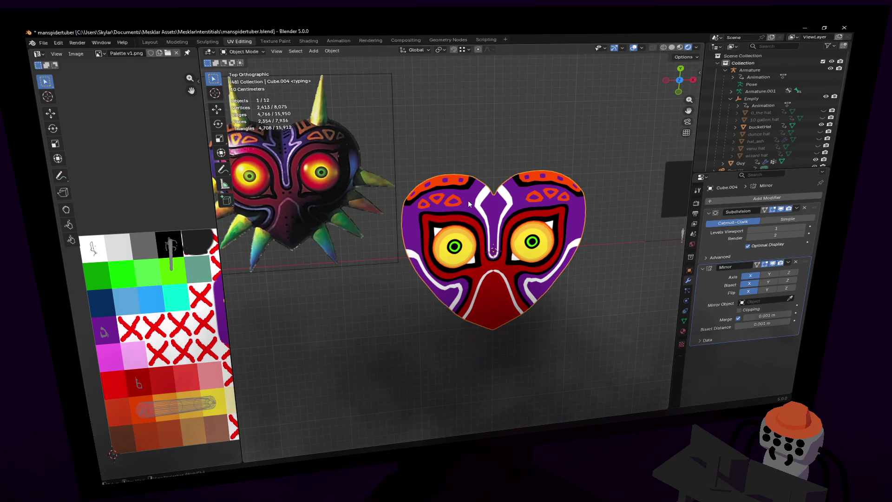
pyautogui.scroll(8, 468, 200)
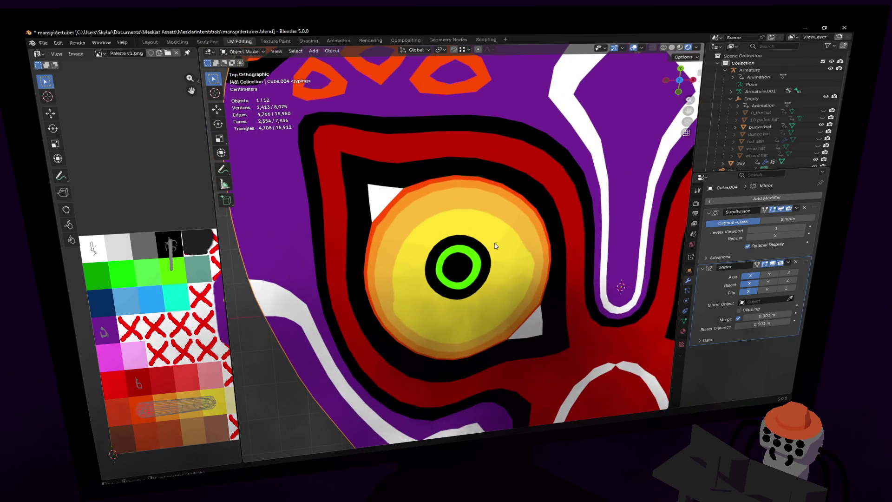
pyautogui.press('Tab')
pyautogui.scroll(2, 486, 264)
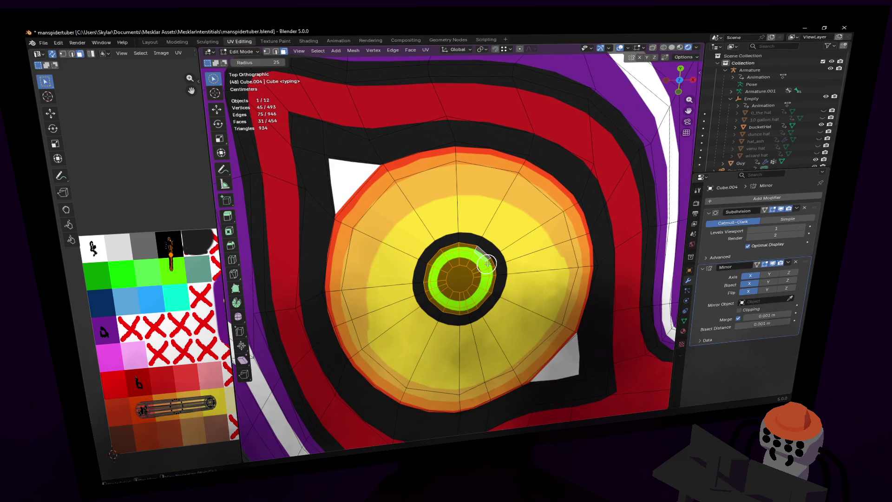
# Step: Select the edge loop around the green pupil ring and move its UVs on the palette
pyautogui.press('2')
pyautogui.keyDown('ctrl'); pyautogui.keyDown('alt'); pyautogui.click(480, 259); pyautogui.keyUp('alt'); pyautogui.keyUp('ctrl')
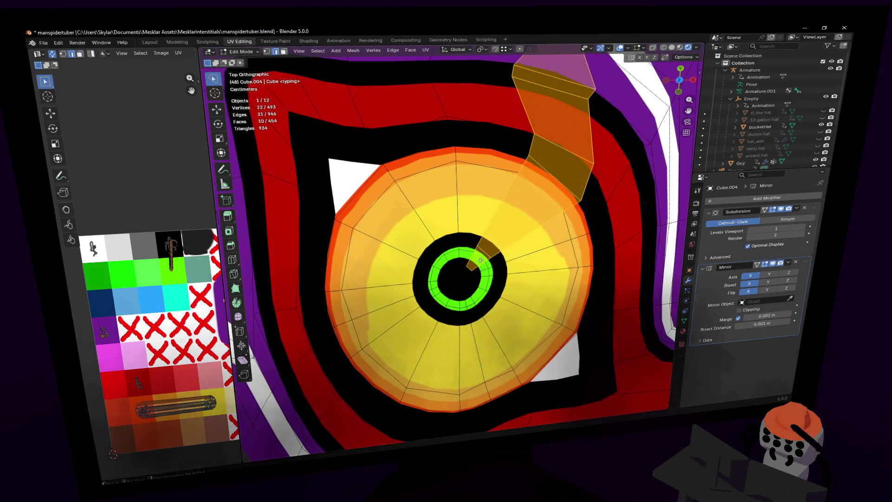
pyautogui.keyDown('alt'); pyautogui.click(478, 259); pyautogui.keyUp('alt')
pyautogui.press('g')
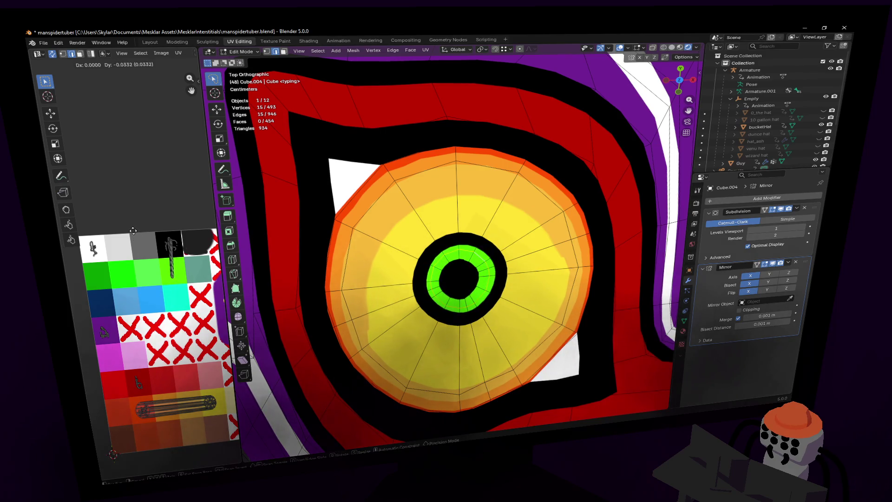
pyautogui.click(133, 231)
# Step: Frame the textured heart mask beside the reference image, then re-enter Edit Mode
pyautogui.press('Tab')
pyautogui.scroll(-5, 510, 202)
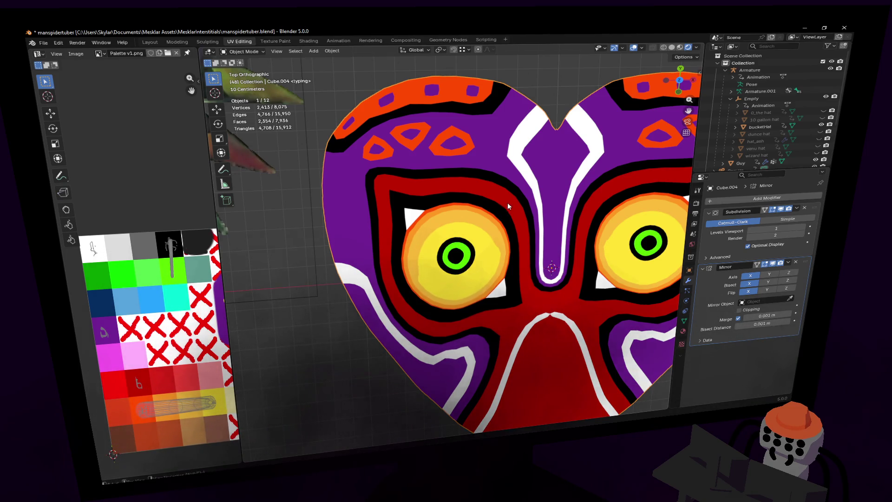
pyautogui.scroll(-2, 507, 202)
pyautogui.scroll(-1, 418, 246)
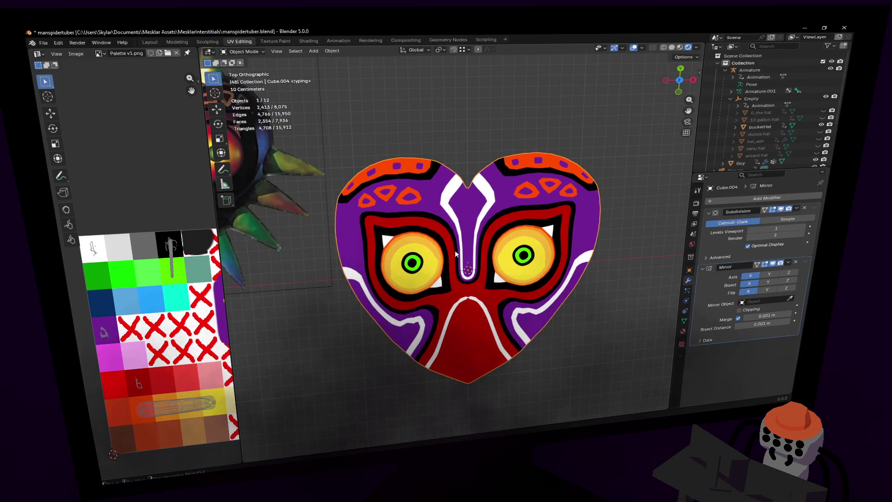
pyautogui.scroll(6, 355, 247)
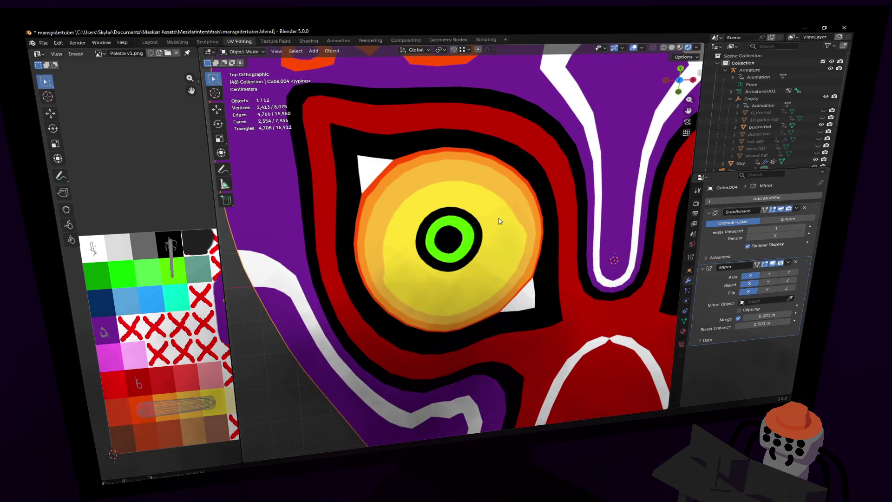
pyautogui.scroll(-8, 334, 216)
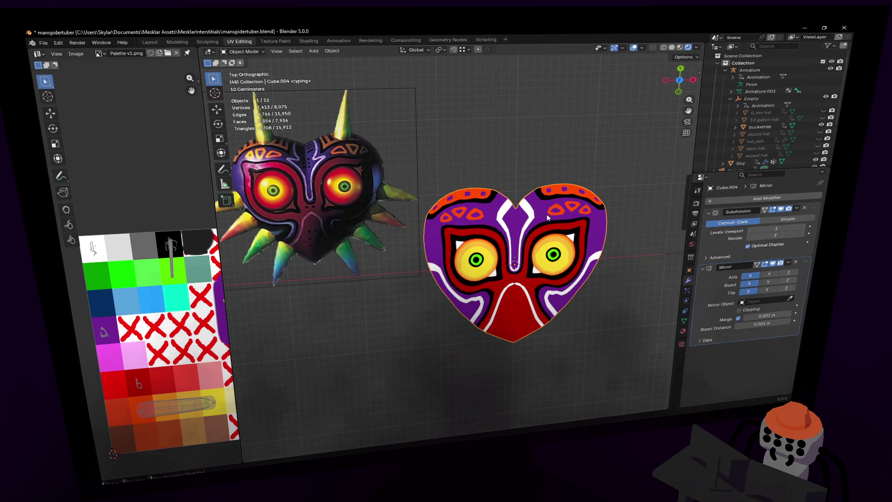
pyautogui.keyDown('shift'); pyautogui.moveTo(542, 214); pyautogui.dragTo(579, 229, button='middle'); pyautogui.keyUp('shift')
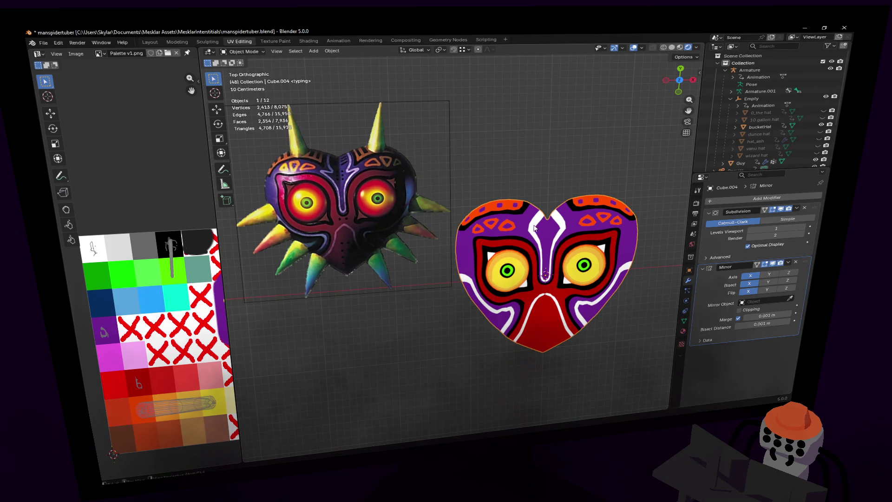
pyautogui.keyDown('shift'); pyautogui.moveTo(458, 236); pyautogui.dragTo(474, 264, button='middle'); pyautogui.keyUp('shift')
pyautogui.press('Tab')
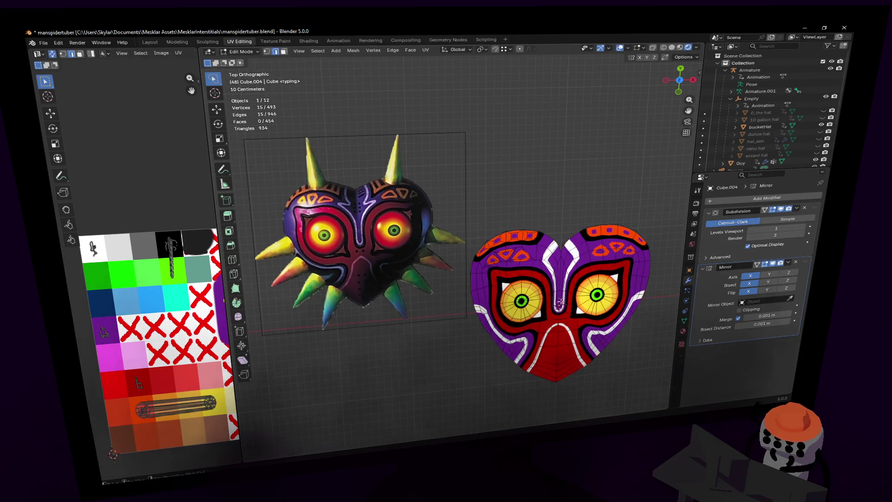
# Step: Shrink a forehead white-stripe edge to about 0.41 scale and reposition it
pyautogui.scroll(3, 542, 287)
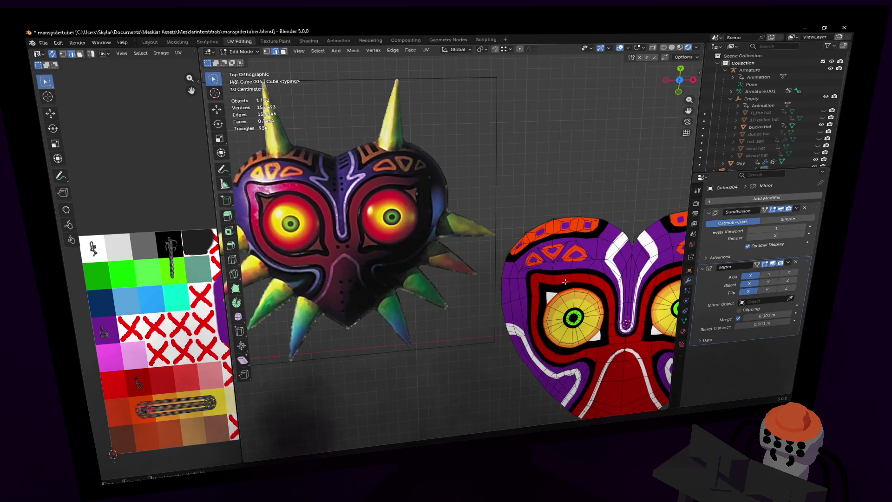
pyautogui.scroll(-1, 570, 283)
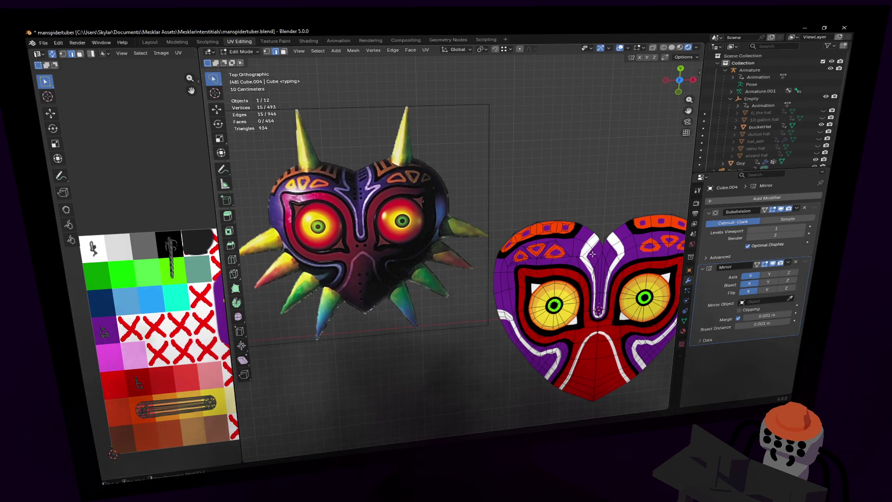
pyautogui.scroll(3, 592, 254)
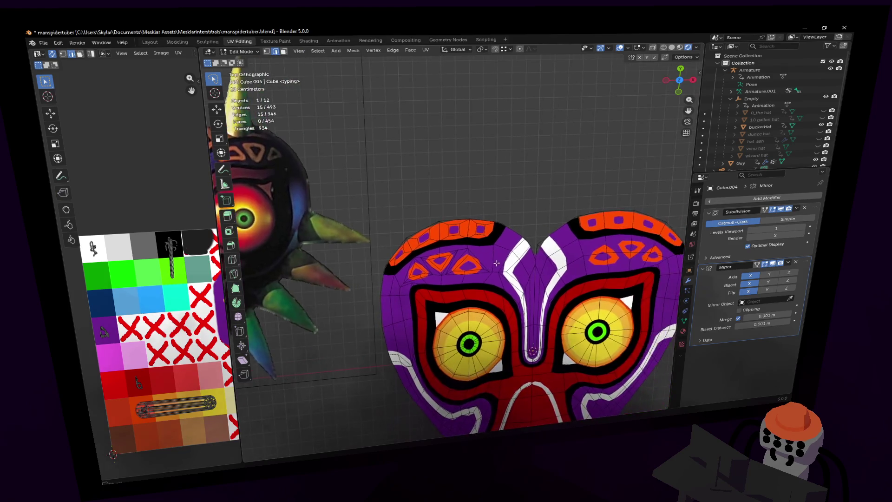
pyautogui.scroll(3, 497, 263)
pyautogui.click(426, 229)
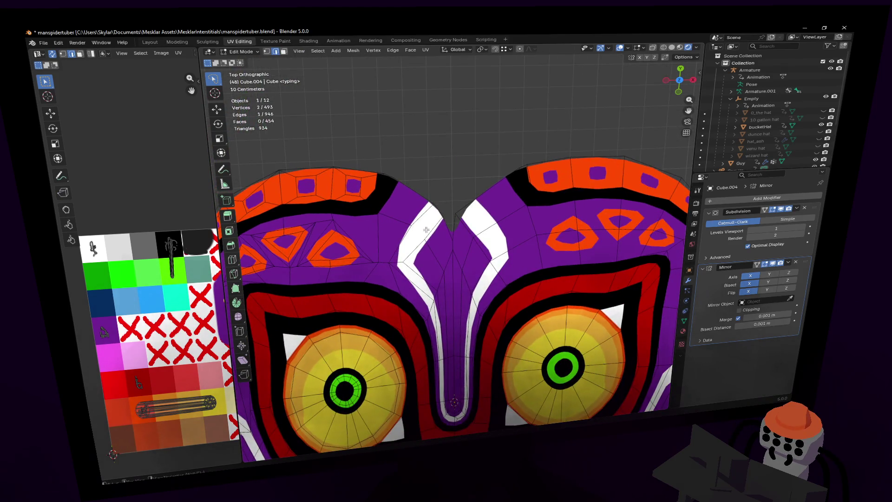
pyautogui.press('s')
pyautogui.click(435, 214)
pyautogui.press('g')
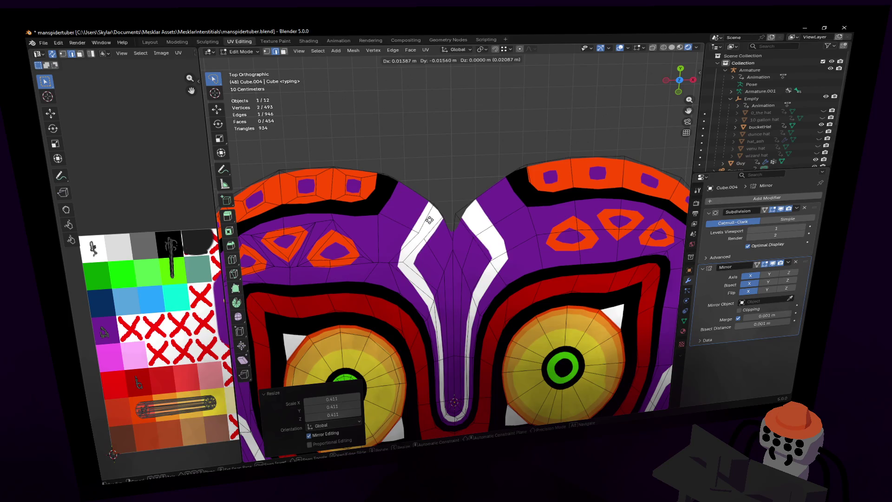
pyautogui.click(418, 229)
# Step: Add two edge loops across the forehead stripe with Ctrl+R
pyautogui.hotkey('ctrl', 'r')
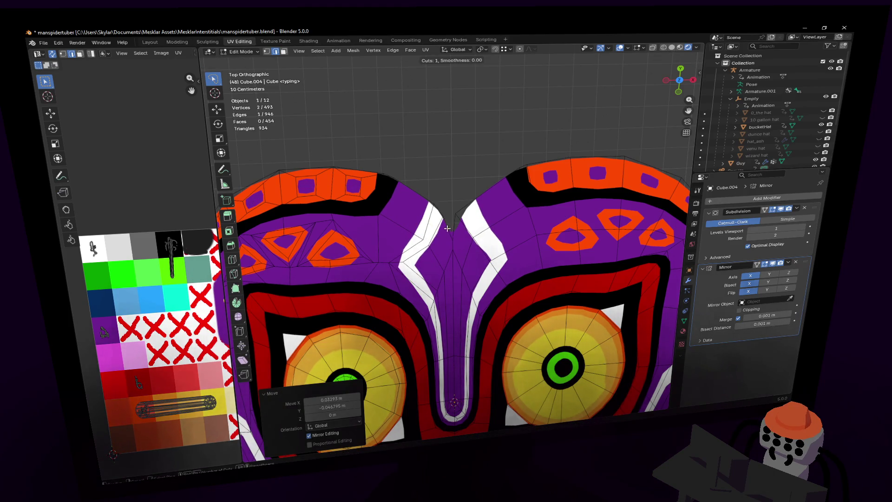
pyautogui.click(436, 255)
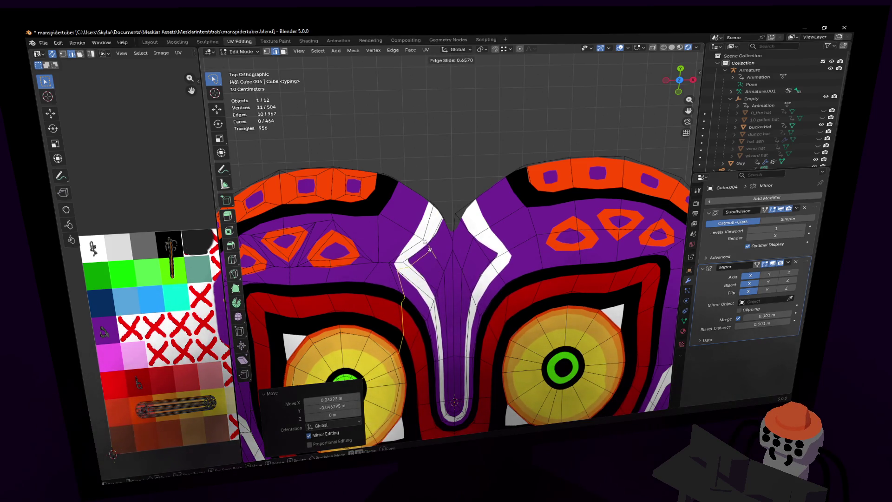
pyautogui.click(423, 239)
pyautogui.hotkey('ctrl', 'r')
pyautogui.click(411, 247)
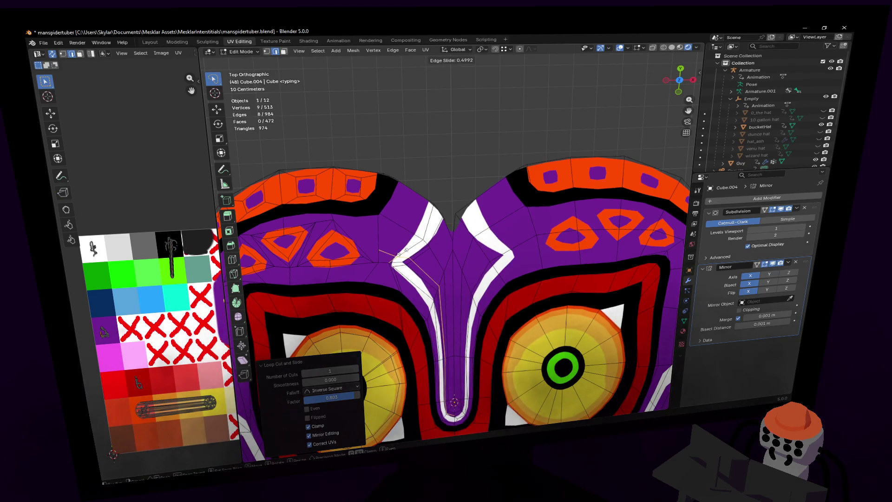
pyautogui.click(401, 254)
# Step: Move and rotate selected stripe vertices to bend the stripe inward
pyautogui.click(413, 259)
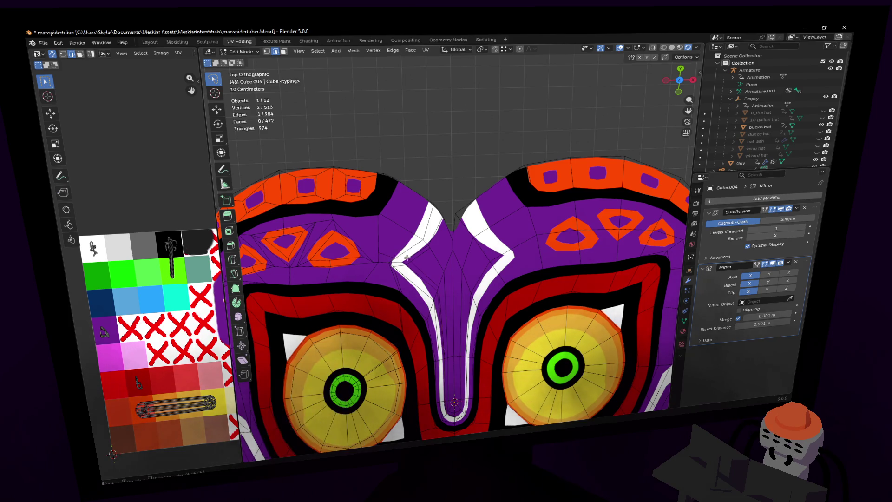
pyautogui.scroll(3, 413, 258)
pyautogui.keyDown('shift'); pyautogui.click(394, 278); pyautogui.keyUp('shift')
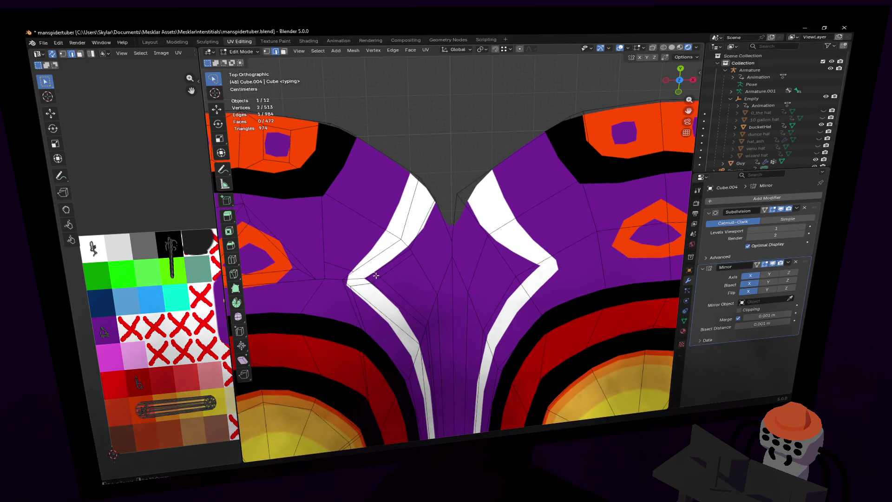
pyautogui.press('g')
pyautogui.click(401, 269)
pyautogui.press('r')
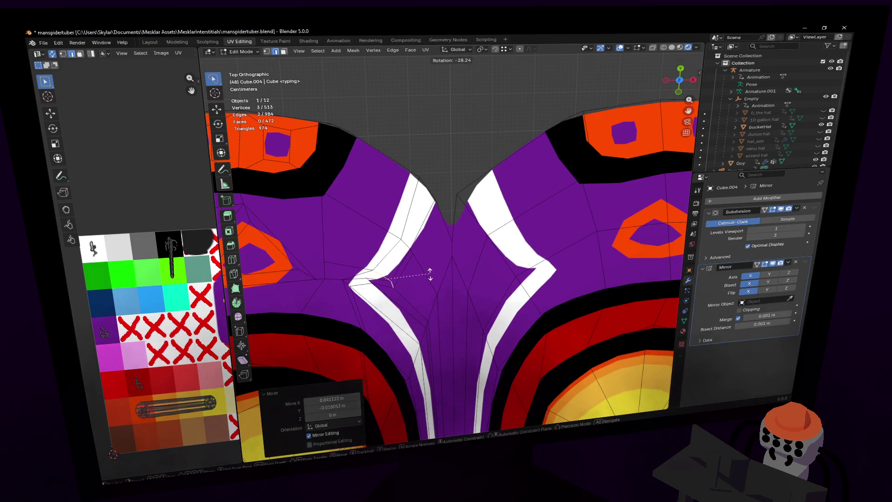
pyautogui.click(424, 276)
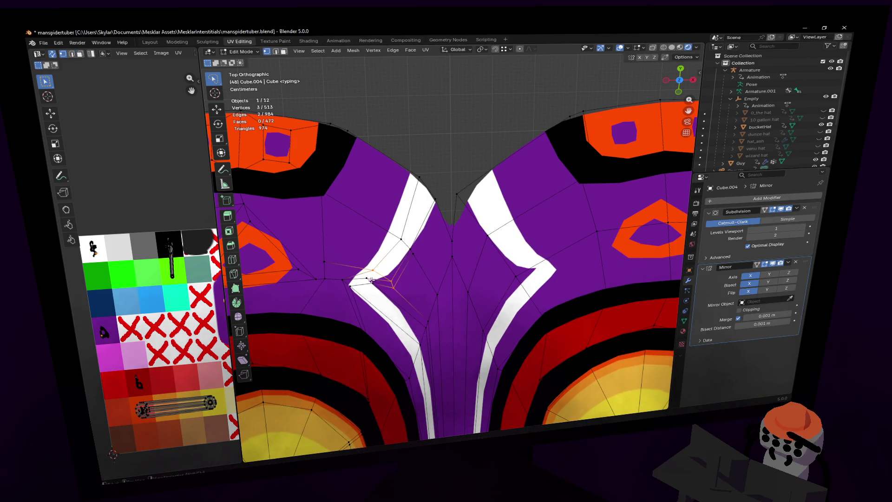
# Step: Move a white-stripe edge and rotate it -26°
pyautogui.press('2')
pyautogui.click(394, 273)
pyautogui.press('g')
pyautogui.click(397, 276)
pyautogui.press('r')
pyautogui.click(405, 280)
pyautogui.scroll(-5, 387, 286)
pyautogui.scroll(-4, 387, 287)
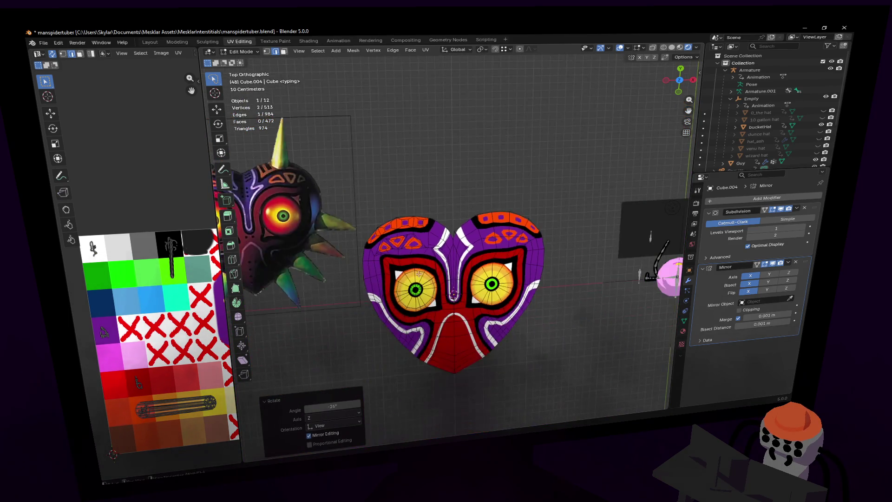
pyautogui.scroll(10, 388, 285)
# Step: Move a forehead stripe face to sharpen the diamond point
pyautogui.press('3')
pyautogui.click(390, 284)
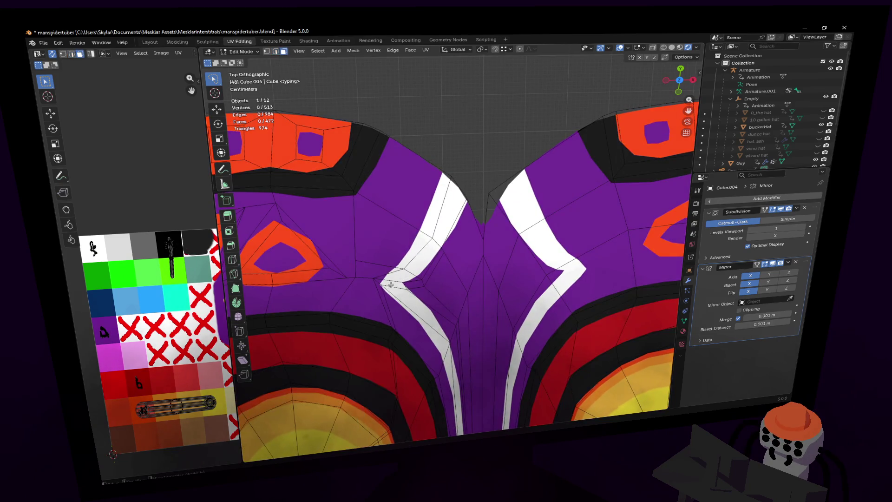
pyautogui.press('g')
pyautogui.click(403, 270)
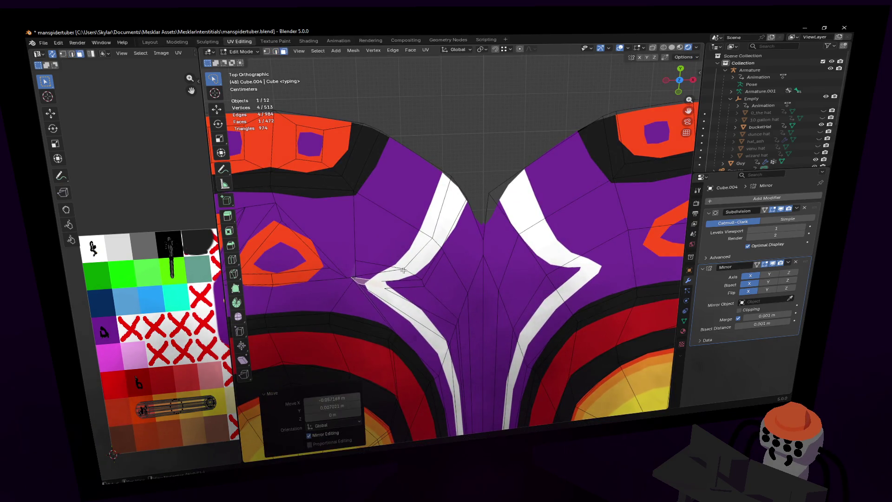
# Step: Move the stripe's left-point vertex, then return to Object Mode
pyautogui.press('1')
pyautogui.click(353, 278)
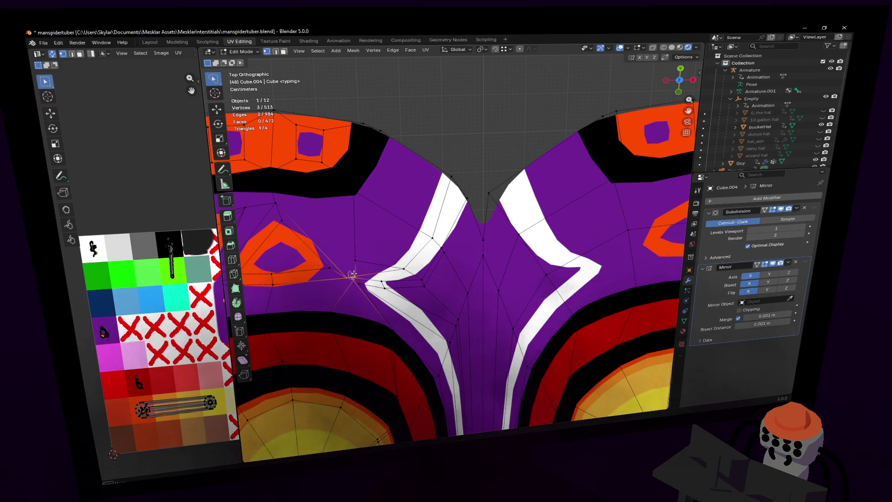
pyautogui.press('g')
pyautogui.click(347, 272)
pyautogui.press('r')
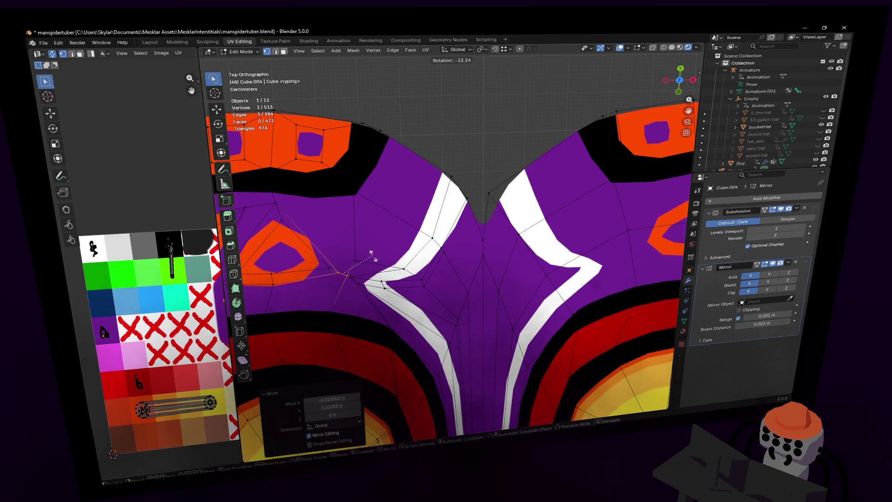
pyautogui.press('Escape')
pyautogui.press('Tab')
pyautogui.scroll(-5, 467, 263)
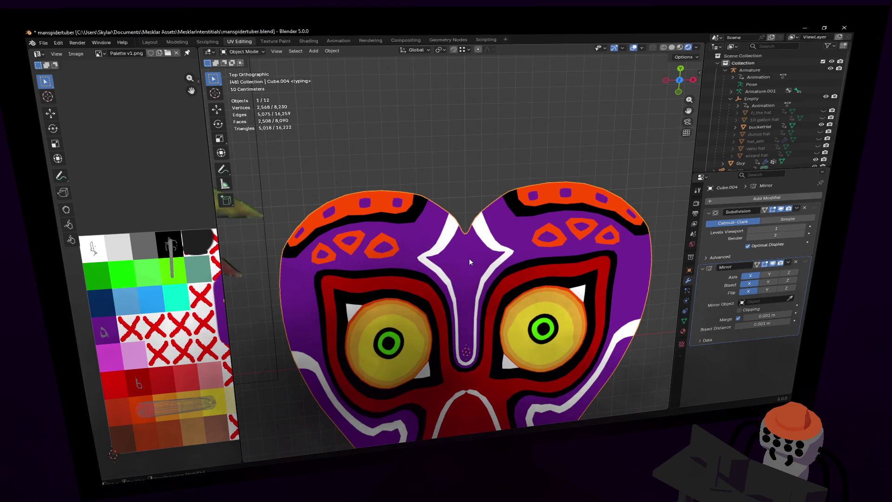
# Step: In Edit Mode, deselect all and move the top-notch vertex higher
pyautogui.scroll(3, 458, 251)
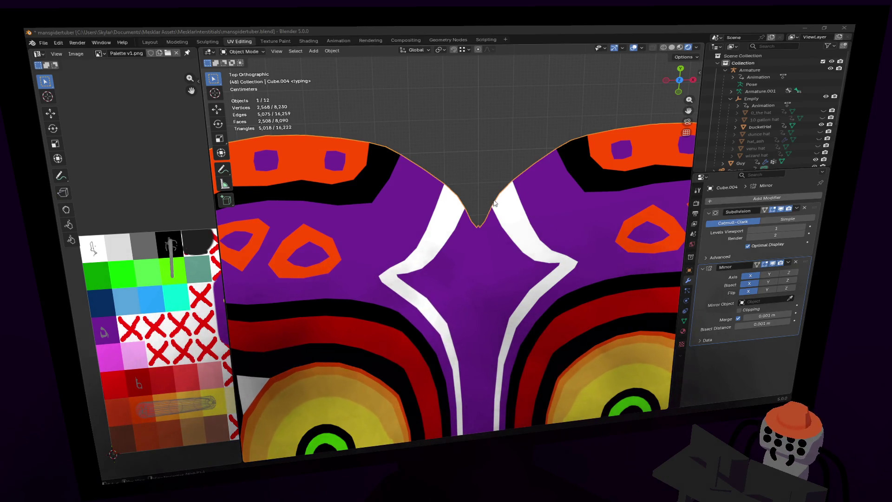
pyautogui.scroll(5, 504, 200)
pyautogui.press('Tab')
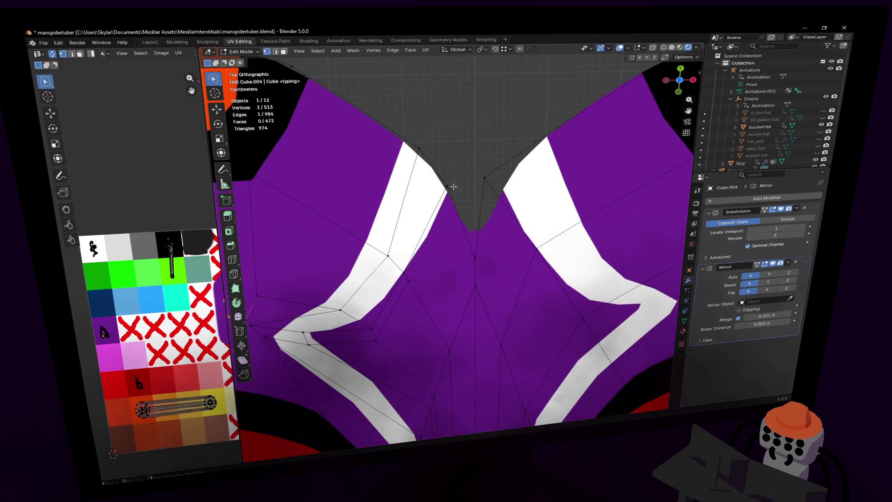
pyautogui.hotkey('alt', 'a')
pyautogui.click(502, 177)
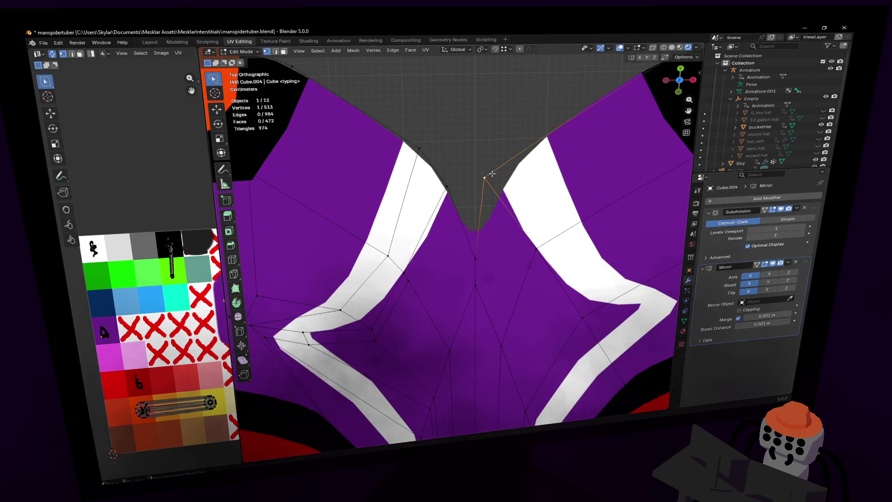
pyautogui.press('g')
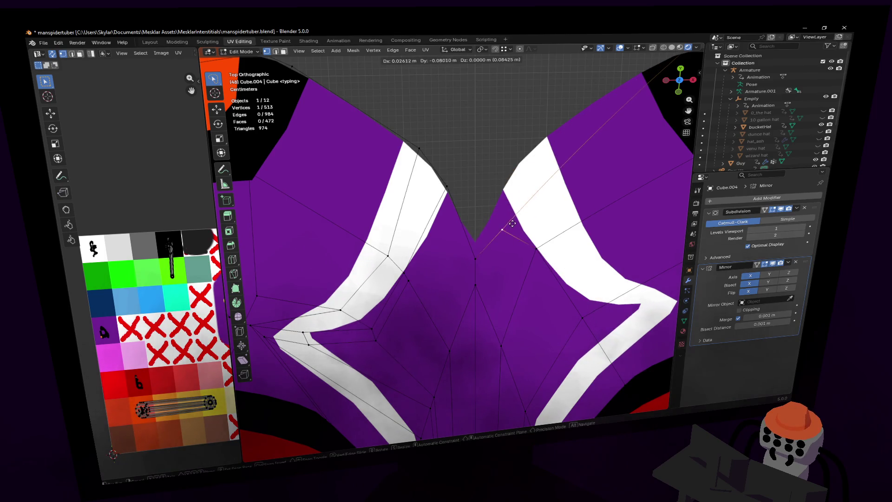
pyautogui.click(514, 222)
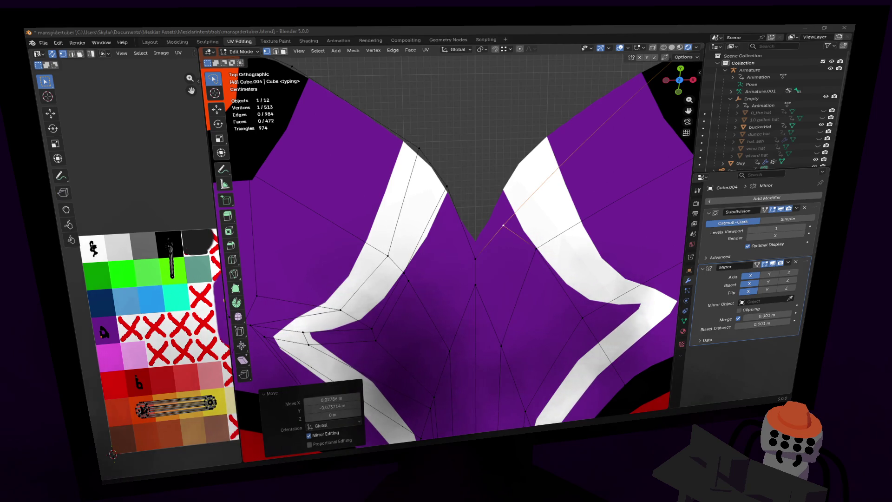
# Step: Knife-cut a new edge from the left white stripe up to the notch
pyautogui.scroll(-2, 403, 303)
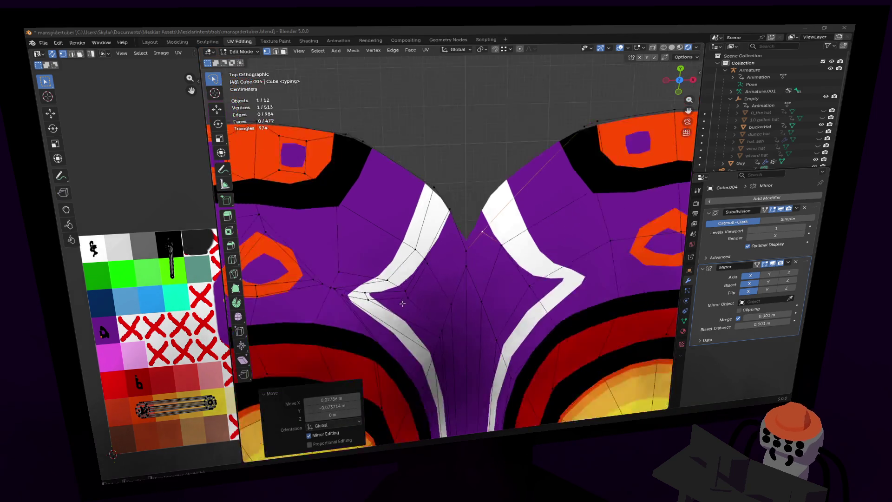
pyautogui.scroll(-4, 402, 303)
pyautogui.scroll(5, 430, 247)
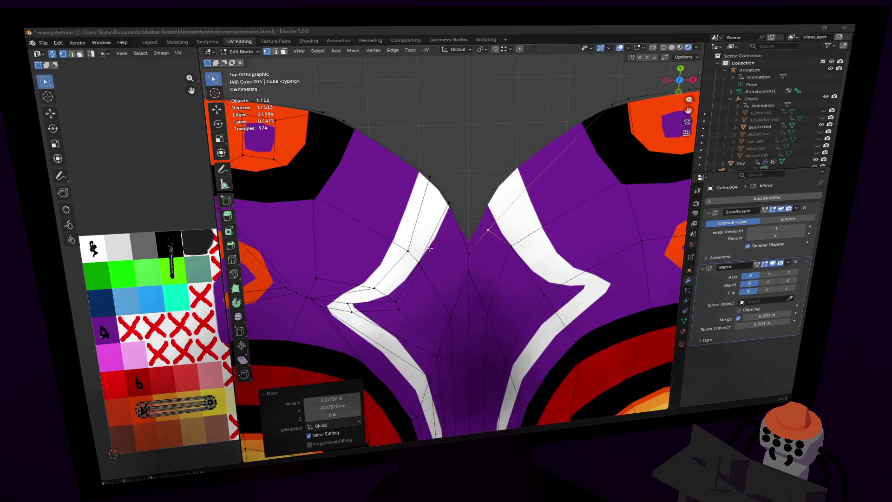
pyautogui.scroll(2, 431, 247)
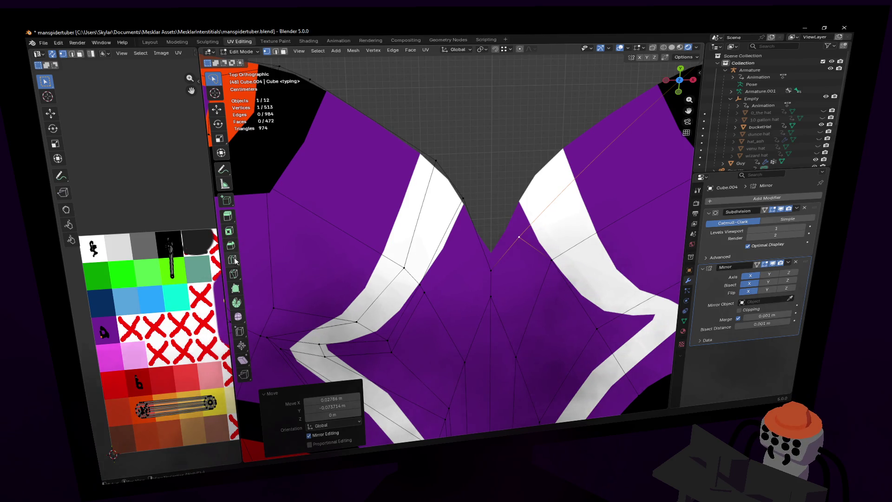
pyautogui.click(234, 274)
pyautogui.click(424, 292)
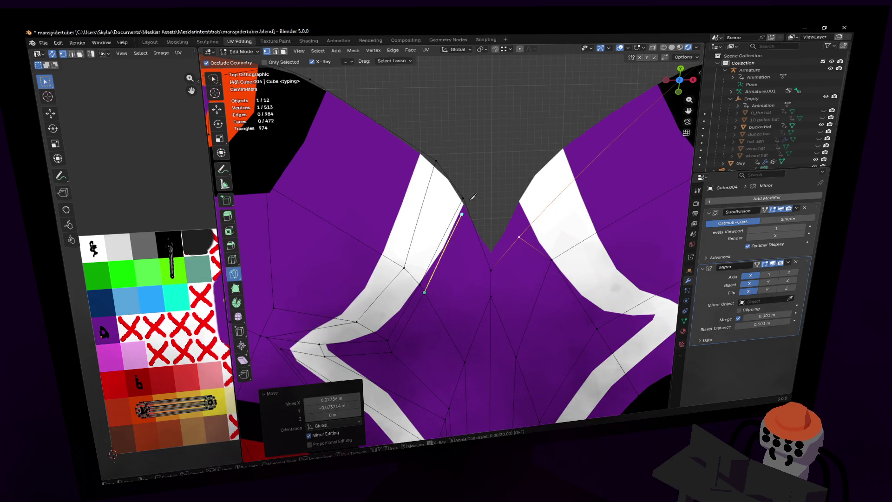
pyautogui.click(463, 198)
pyautogui.press('Return')
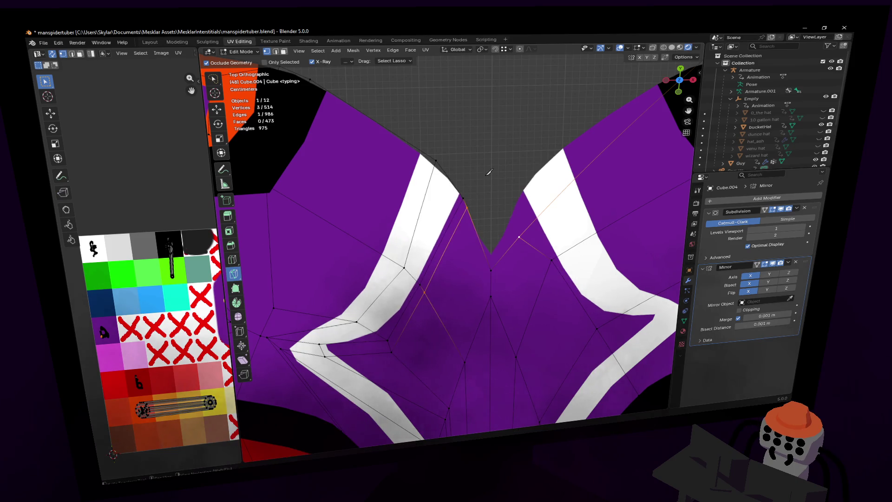
pyautogui.scroll(-5, 490, 172)
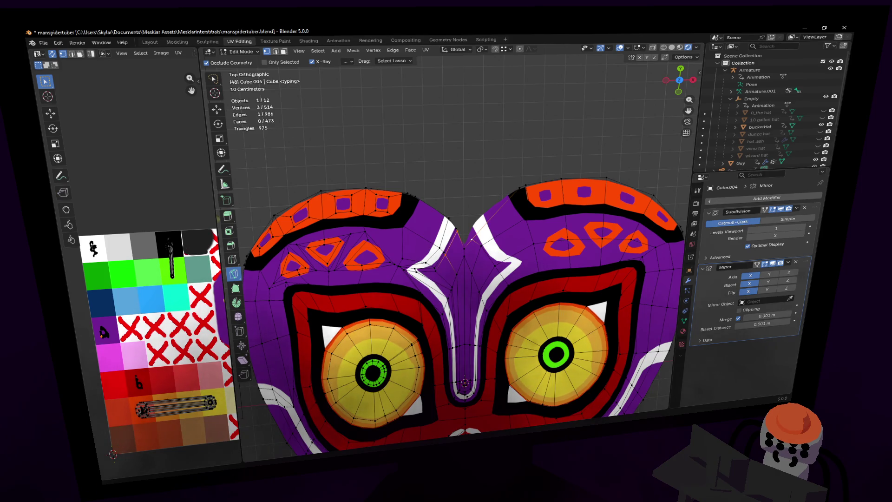
# Step: Lasso-select the vertices of the top orange forehead band
pyautogui.scroll(-4, 464, 247)
pyautogui.press('Tab')
pyautogui.scroll(2, 464, 251)
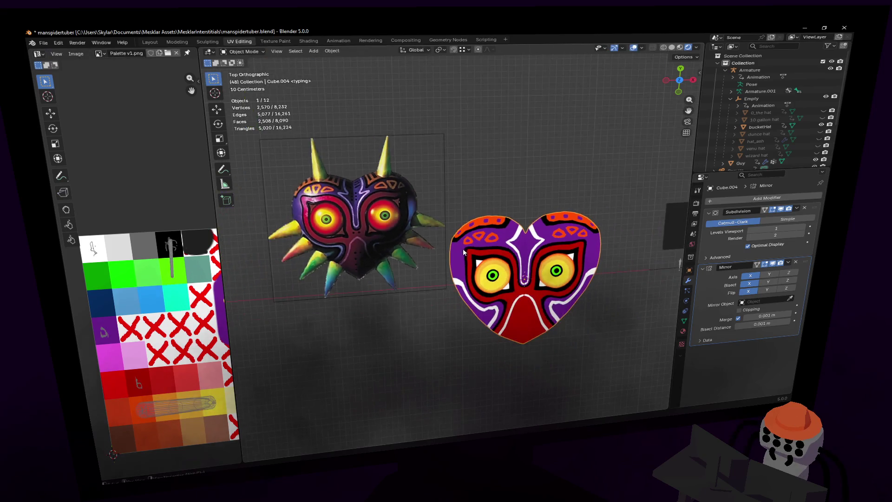
pyautogui.scroll(4, 465, 235)
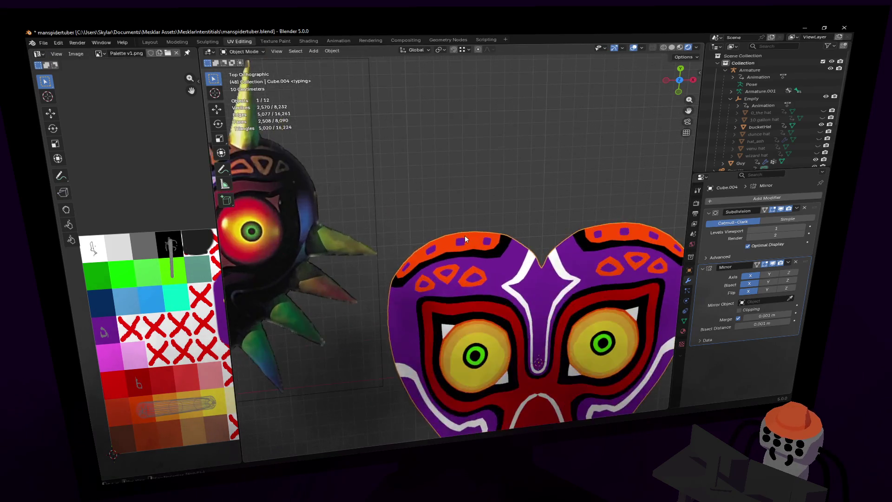
pyautogui.press('Tab')
pyautogui.moveTo(415, 230)
pyautogui.keyDown('ctrl'); pyautogui.mouseDown(button='right')
pyautogui.moveTo(403, 265)
pyautogui.moveTo(432, 274)
pyautogui.moveTo(475, 242)
pyautogui.mouseUp(button='right'); pyautogui.keyUp('ctrl')
pyautogui.press('g')
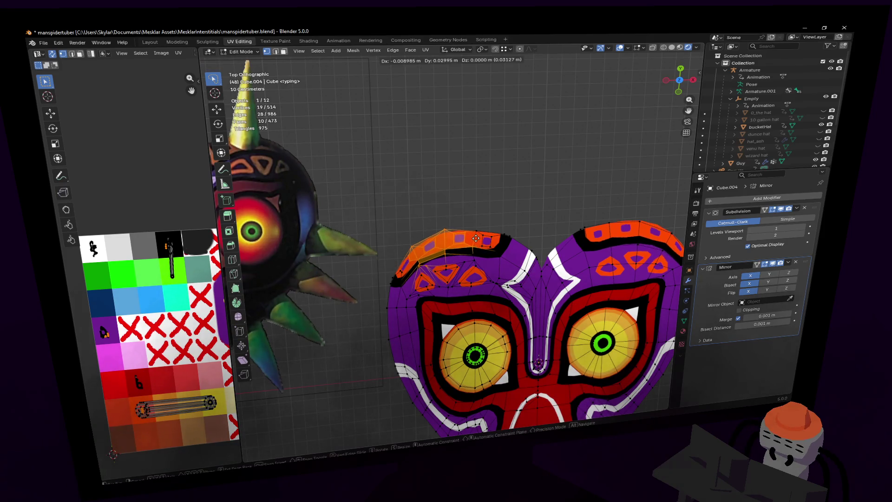
pyautogui.rightClick(481, 208)
# Step: Reshape the orange band using proportional editing with a 0.4 m size
pyautogui.click(520, 49)
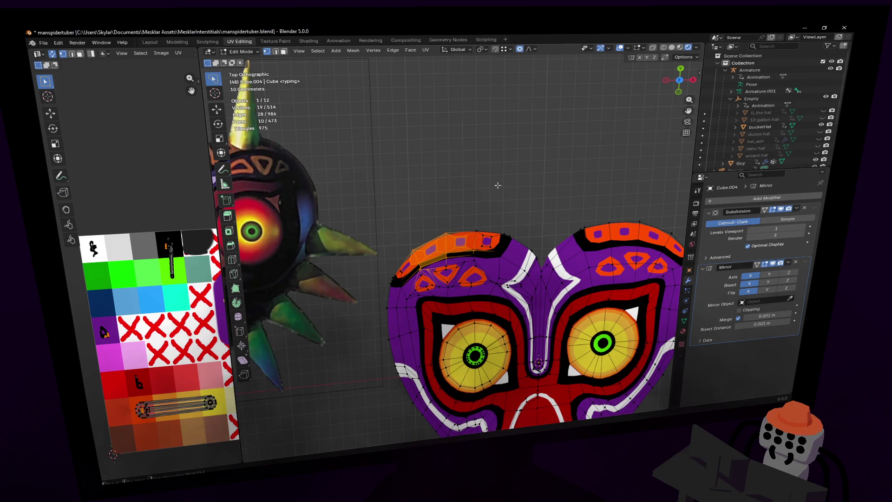
pyautogui.press('g')
pyautogui.rightClick(497, 209)
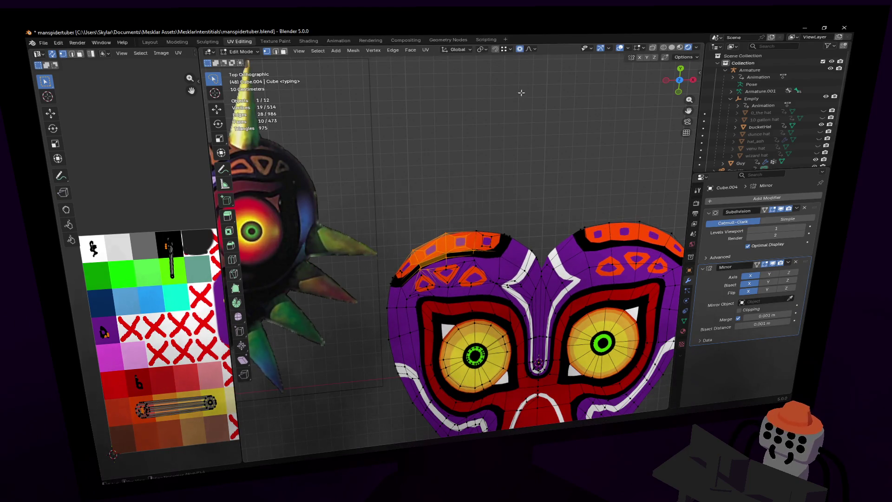
pyautogui.click(529, 49)
pyautogui.click(540, 142)
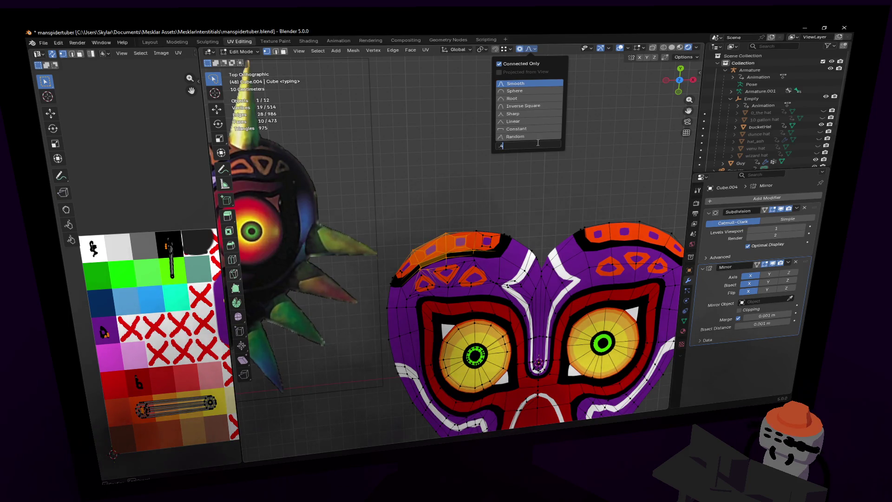
pyautogui.press('Return')
pyautogui.press('g')
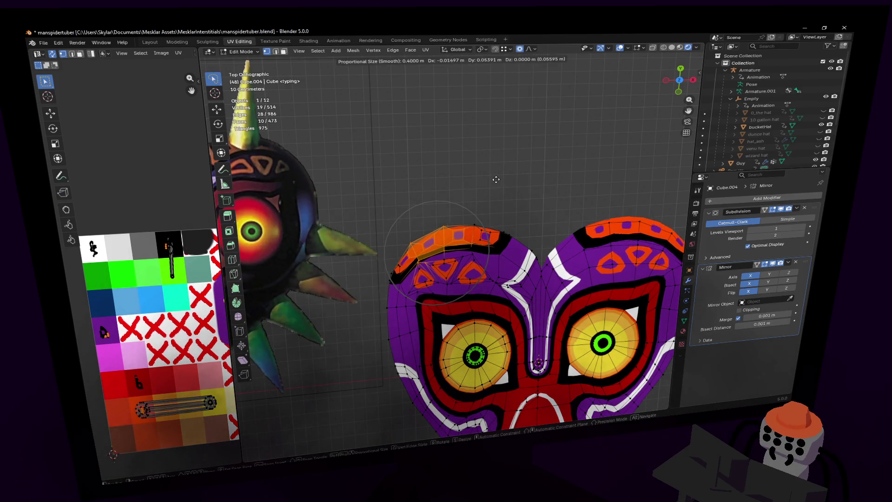
pyautogui.click(496, 180)
pyautogui.press('Tab')
pyautogui.scroll(-3, 518, 203)
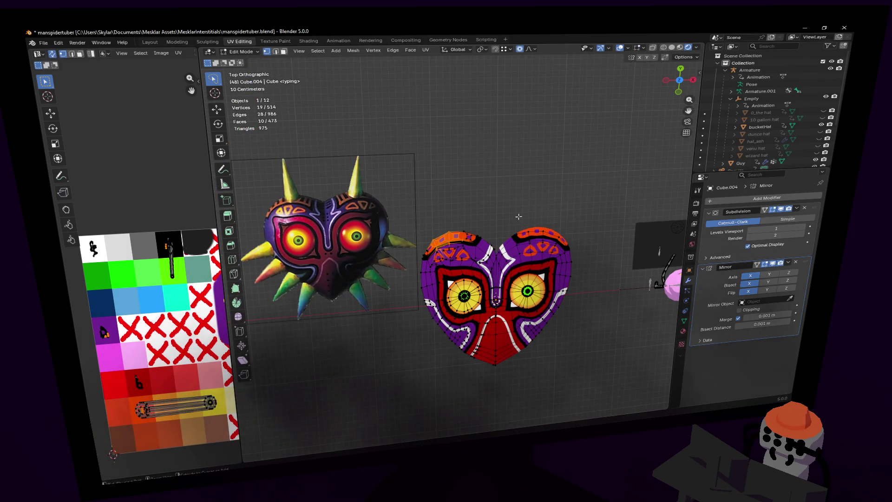
# Step: Lower a vertex with soft falloff and compare the shape in Object Mode
pyautogui.press('Tab')
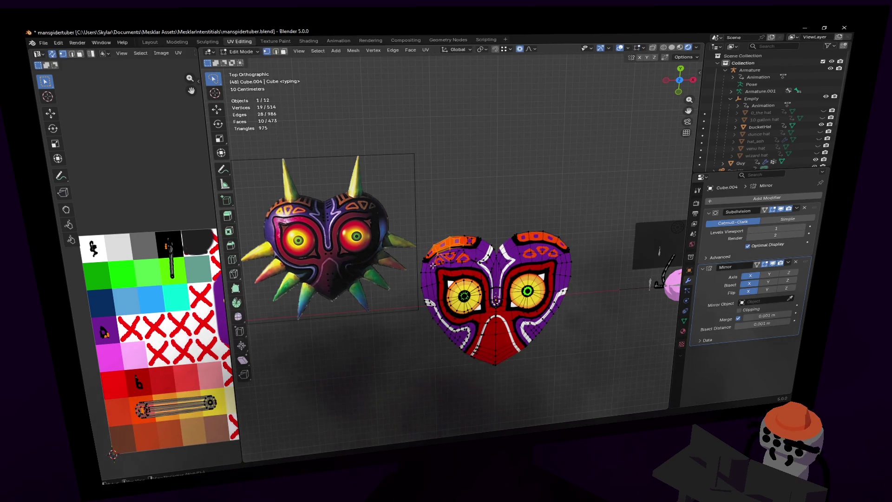
pyautogui.scroll(3, 427, 245)
pyautogui.press('g')
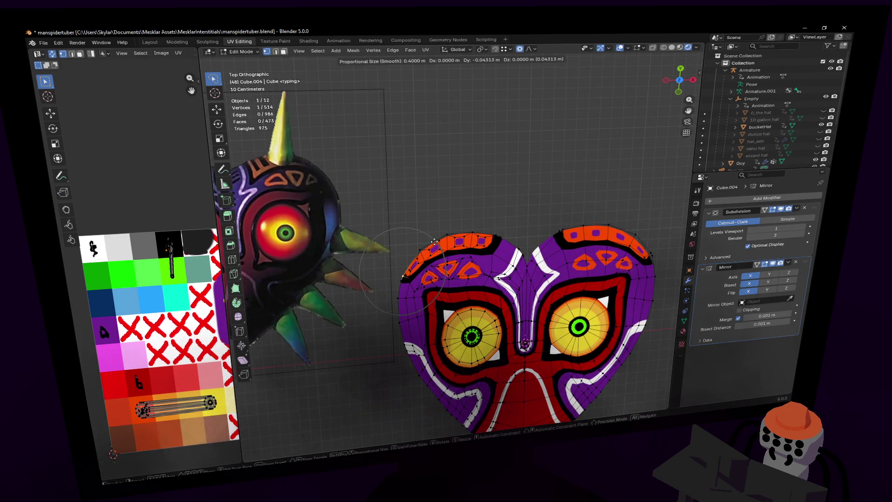
pyautogui.click(434, 241)
pyautogui.scroll(-4, 461, 279)
pyautogui.press('Tab')
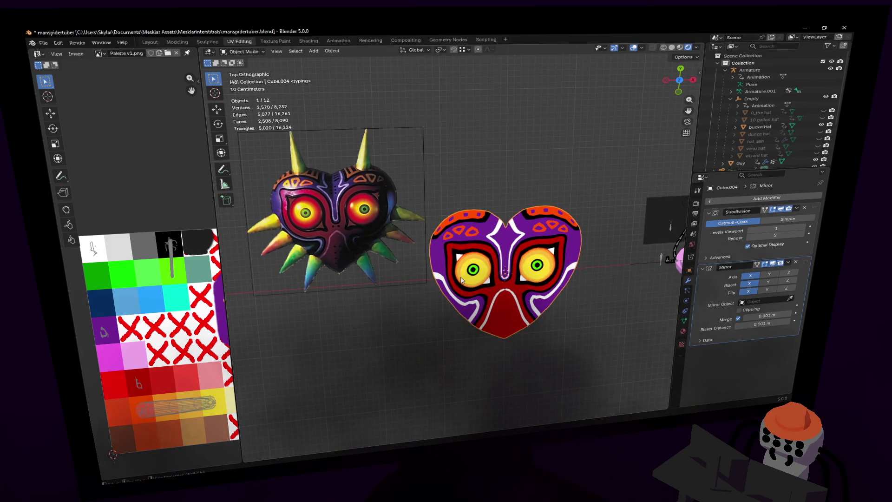
pyautogui.press('Tab')
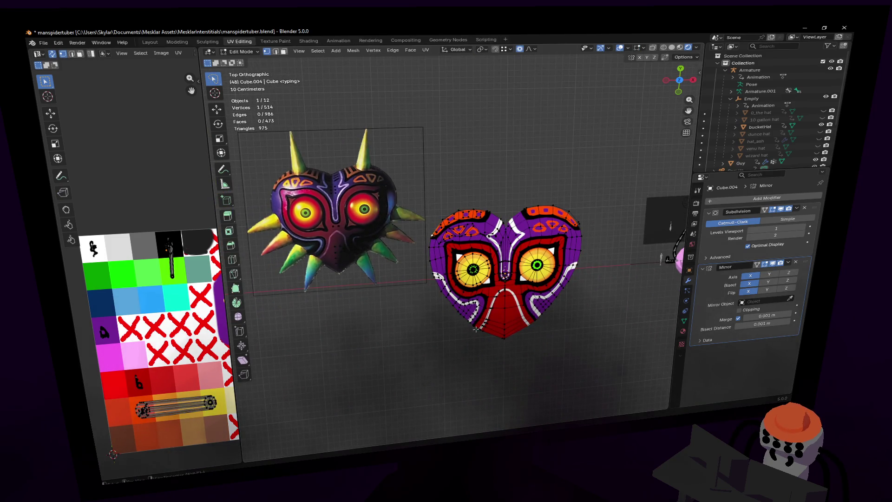
pyautogui.press('Tab')
pyautogui.press('Tab')
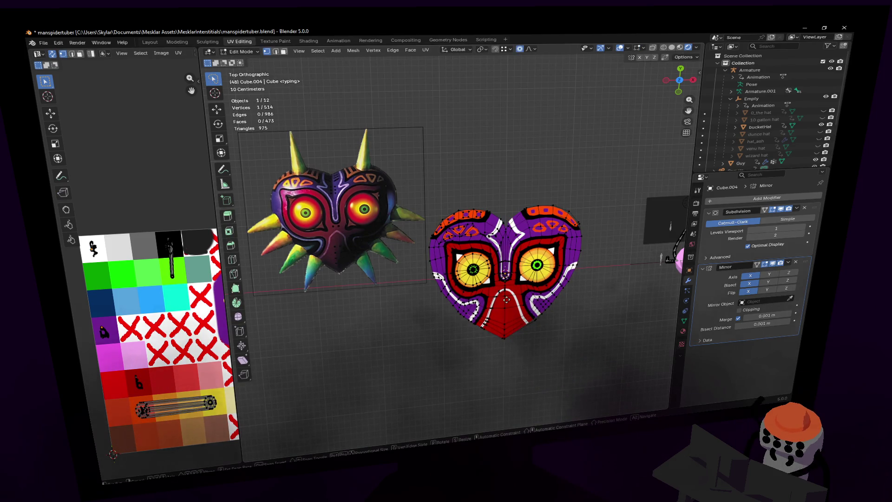
pyautogui.press('Tab')
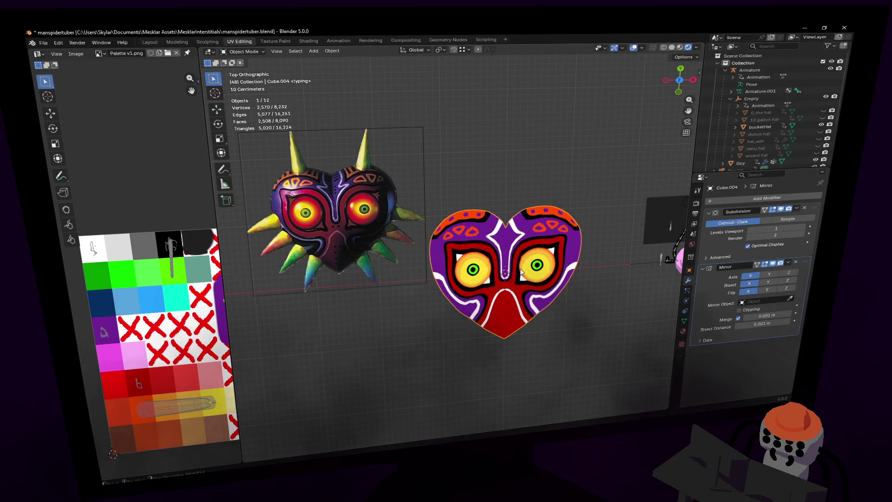
pyautogui.press('Tab')
pyautogui.scroll(2, 502, 274)
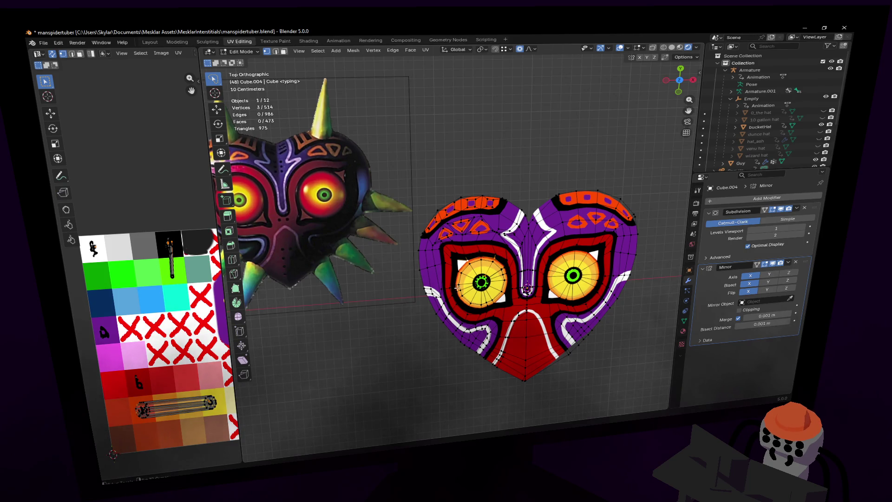
# Step: Shift the faces around the left pupil and view the result in Object Mode
pyautogui.keyDown('shift'); pyautogui.click(497, 308); pyautogui.keyUp('shift')
pyautogui.press('2')
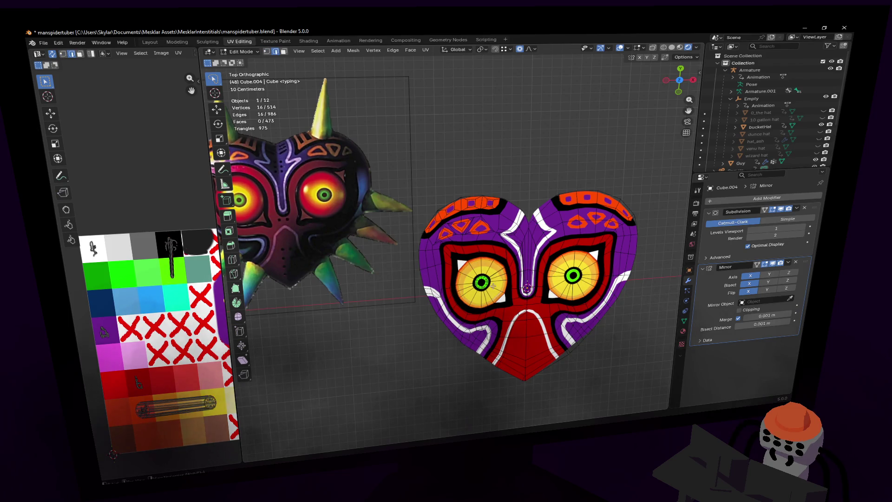
pyautogui.keyDown('alt'); pyautogui.click(481, 282); pyautogui.keyUp('alt')
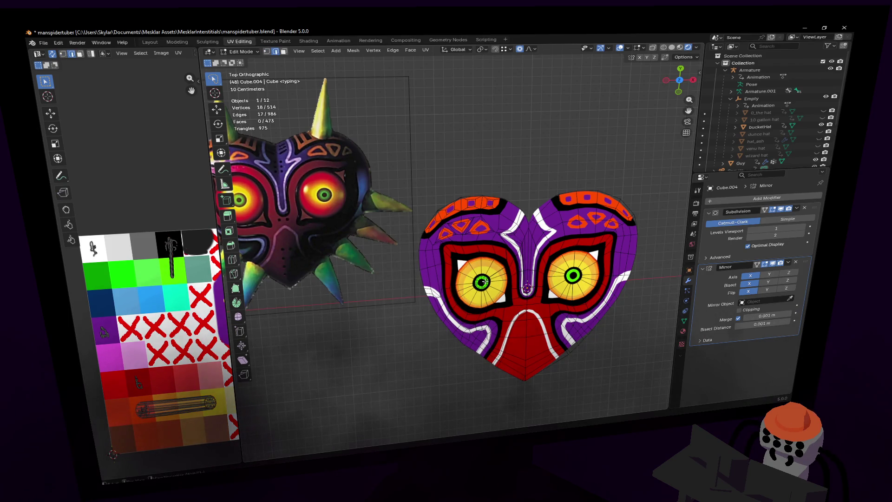
pyautogui.press('3')
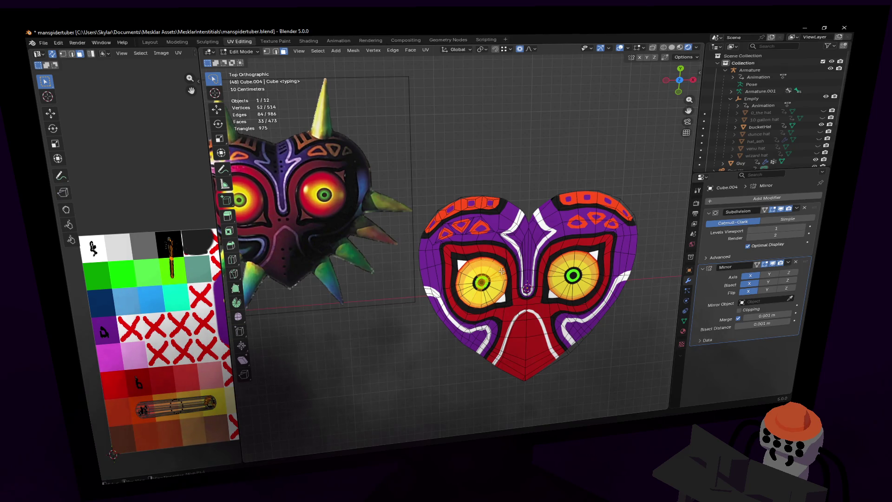
pyautogui.keyDown('alt'); pyautogui.click(492, 276); pyautogui.keyUp('alt')
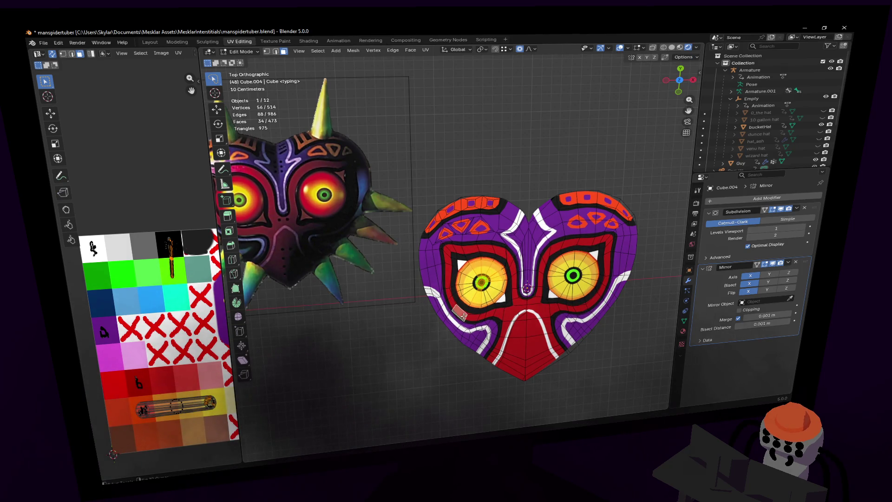
pyautogui.press('g')
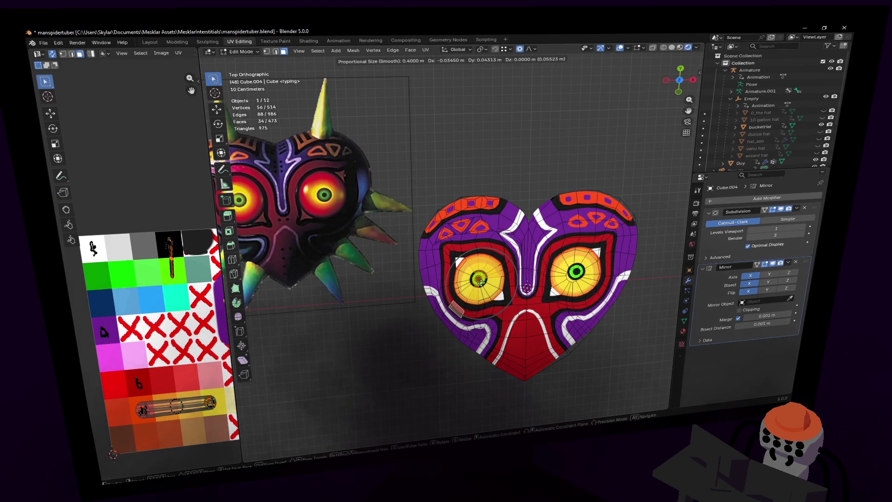
pyautogui.click(494, 282)
pyautogui.press('Tab')
pyautogui.scroll(-4, 514, 267)
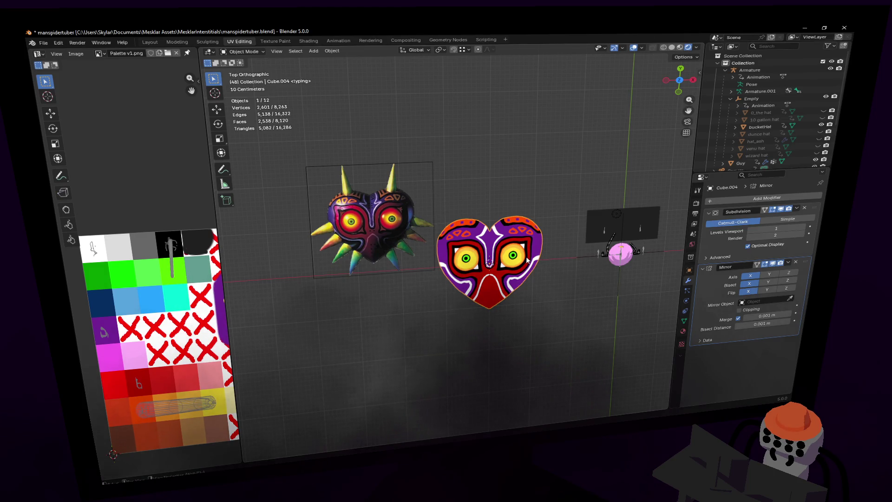
pyautogui.scroll(3, 527, 260)
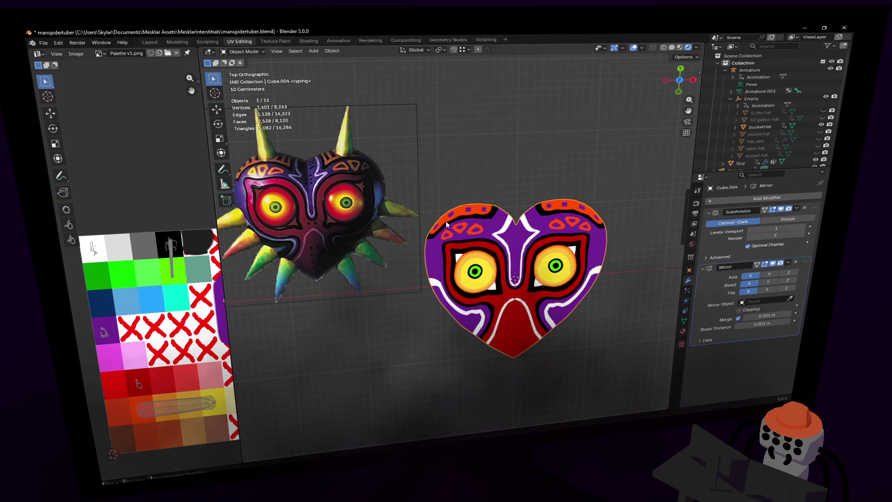
# Step: Focus the heart in Edit Mode and select vertices at the central stripe's top
pyautogui.scroll(2, 438, 222)
pyautogui.press('KP_Decimal')
pyautogui.press('Tab')
pyautogui.scroll(4, 450, 268)
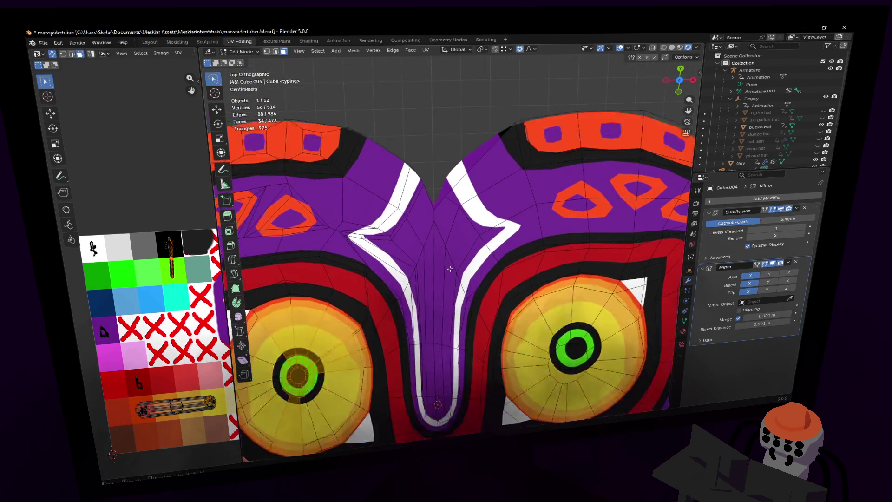
pyautogui.scroll(1, 450, 269)
pyautogui.hotkey('alt', 'a')
pyautogui.press('1')
pyautogui.scroll(1, 435, 229)
pyautogui.keyDown('ctrl'); pyautogui.keyDown('shift'); pyautogui.moveTo(435, 229); pyautogui.dragTo(437, 231, button='right'); pyautogui.keyUp('shift'); pyautogui.keyUp('ctrl')
pyautogui.keyDown('shift'); pyautogui.moveTo(461, 209); pyautogui.dragTo(480, 192, button='middle'); pyautogui.keyUp('shift')
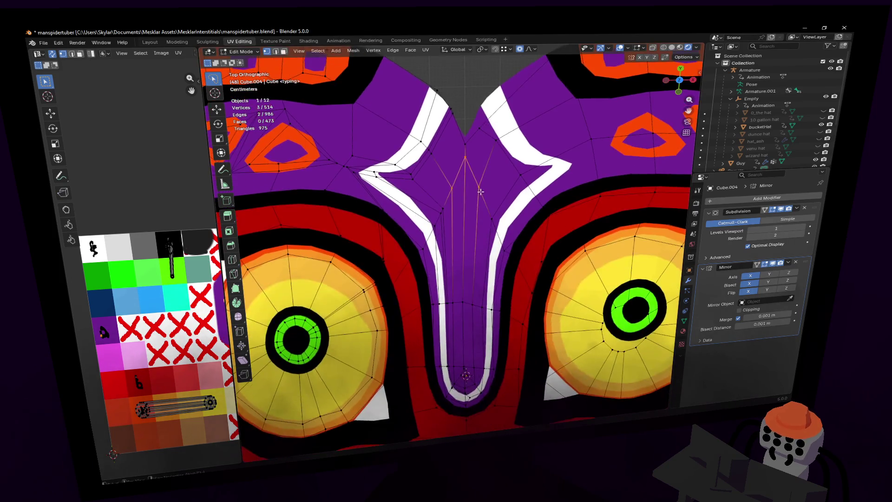
# Step: Add a centred edge loop across the central stripe
pyautogui.hotkey('ctrl', 'r')
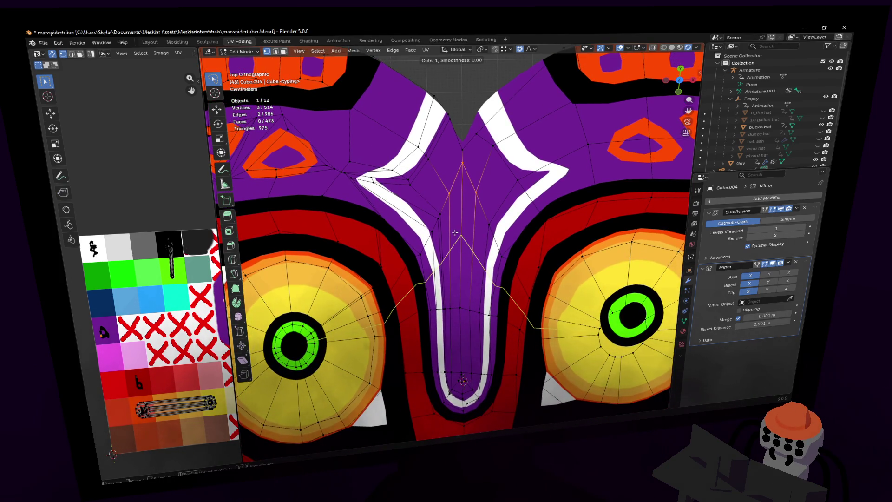
pyautogui.click(454, 336)
pyautogui.rightClick(454, 336)
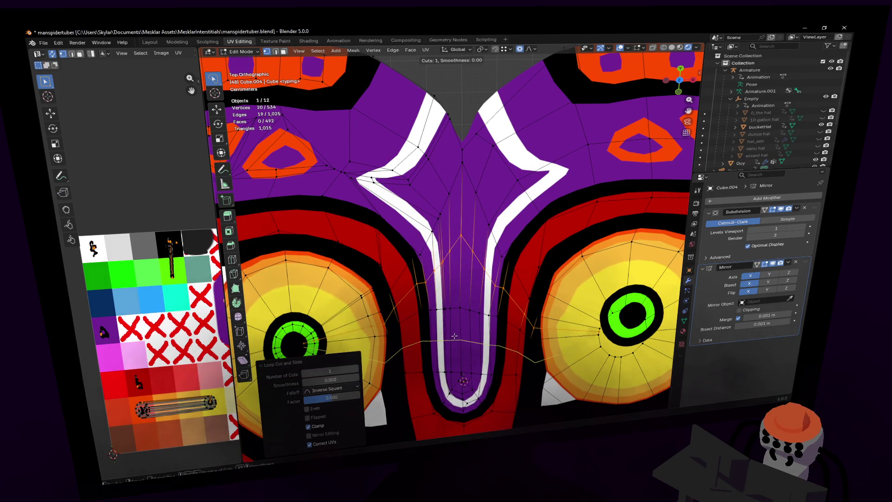
pyautogui.scroll(-5, 453, 282)
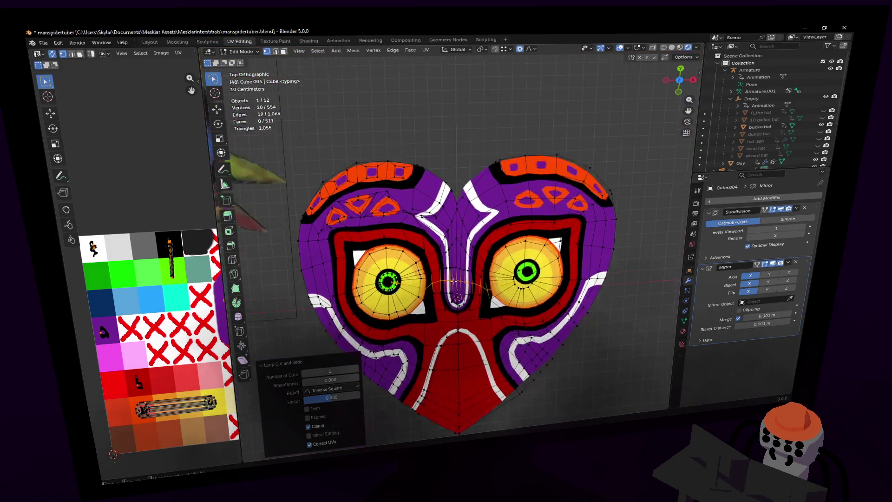
pyautogui.scroll(8, 454, 282)
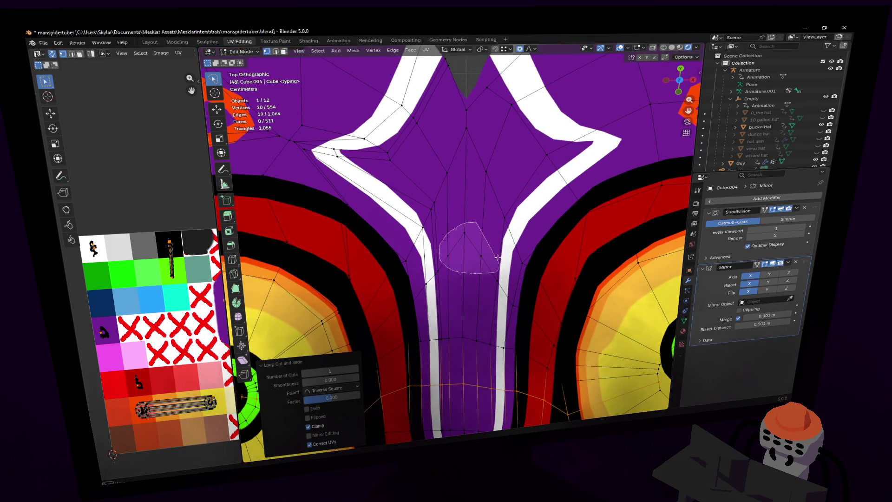
# Step: Flatten the stripe's middle loop along Y and move it down along Y
pyautogui.keyDown('alt'); pyautogui.click(478, 249); pyautogui.keyUp('alt')
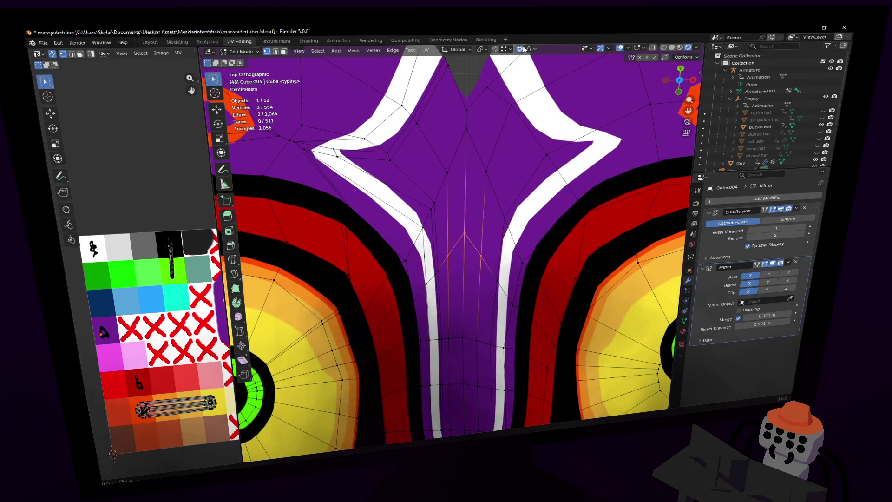
pyautogui.press('s')
pyautogui.press('y')
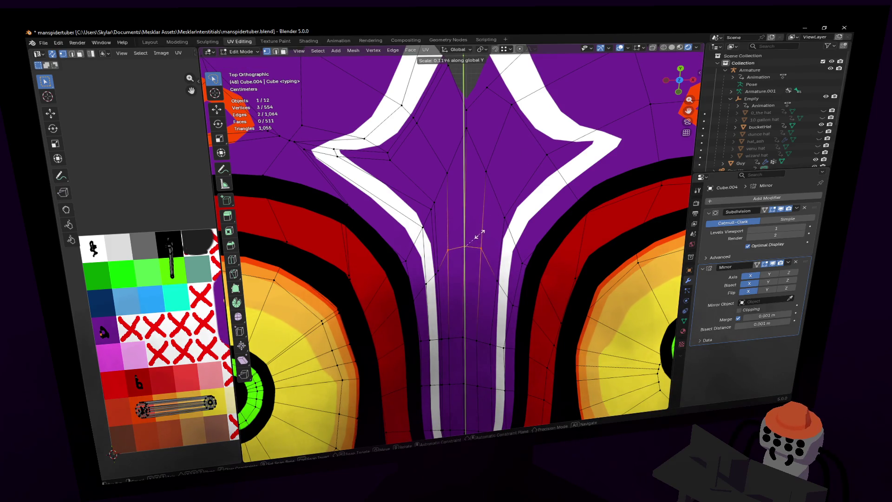
pyautogui.click(478, 238)
pyautogui.press('g')
pyautogui.press('y')
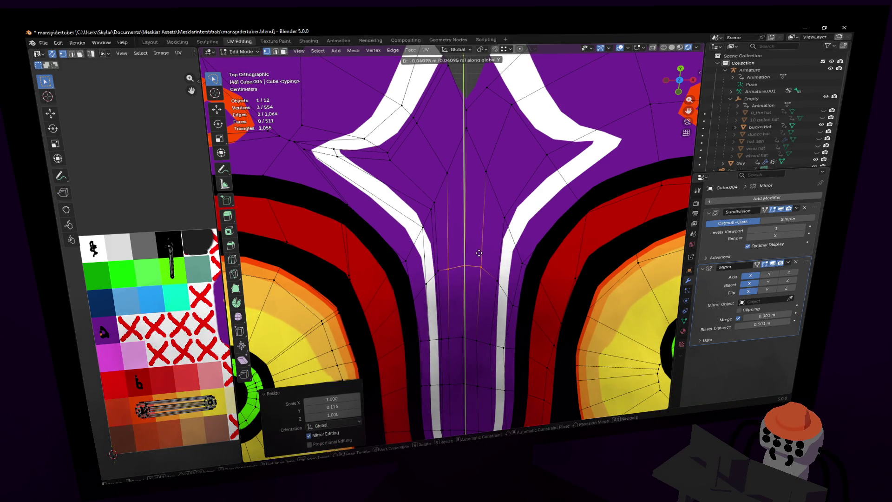
pyautogui.click(479, 253)
pyautogui.scroll(-8, 478, 252)
pyautogui.moveTo(404, 228)
pyautogui.keyDown('shift'); pyautogui.mouseDown(button='middle')
pyautogui.moveTo(512, 236)
pyautogui.moveTo(455, 243)
pyautogui.mouseUp(button='middle'); pyautogui.keyUp('shift')
pyautogui.scroll(3, 453, 245)
pyautogui.scroll(5, 453, 245)
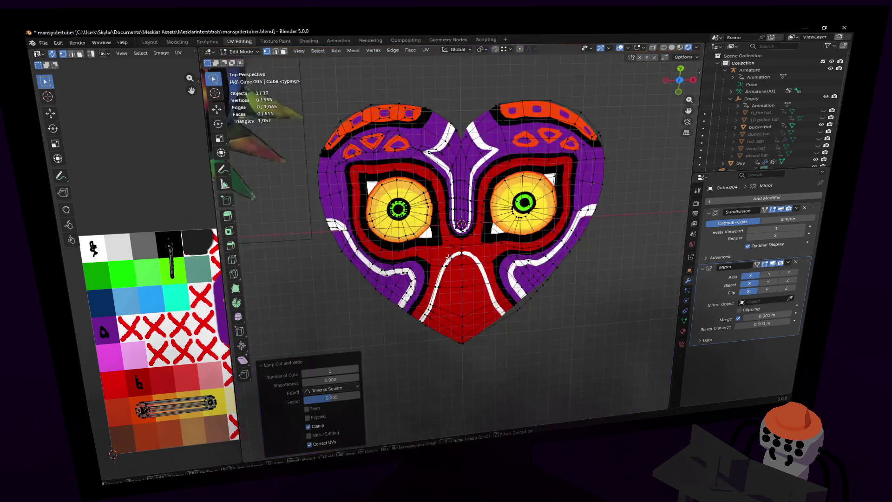
# Step: Add an unslid edge loop near the nose and select a vertex on the mask
pyautogui.hotkey('ctrl', 'r')
pyautogui.click(407, 291)
pyautogui.rightClick(407, 291)
pyautogui.click(443, 257)
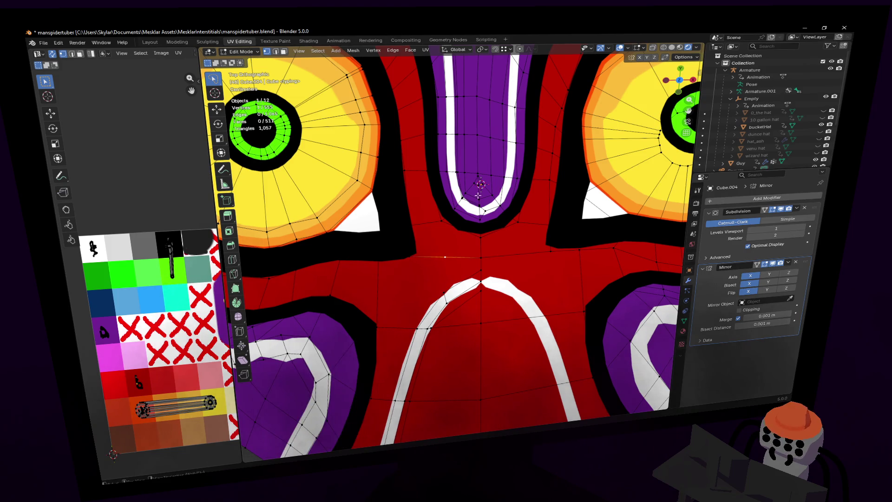
pyautogui.scroll(-5, 464, 233)
pyautogui.scroll(-5, 489, 215)
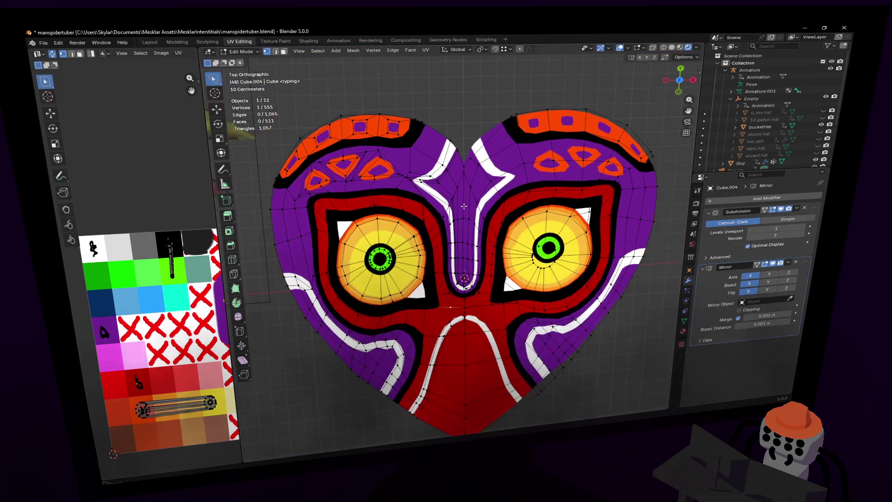
pyautogui.scroll(5, 505, 173)
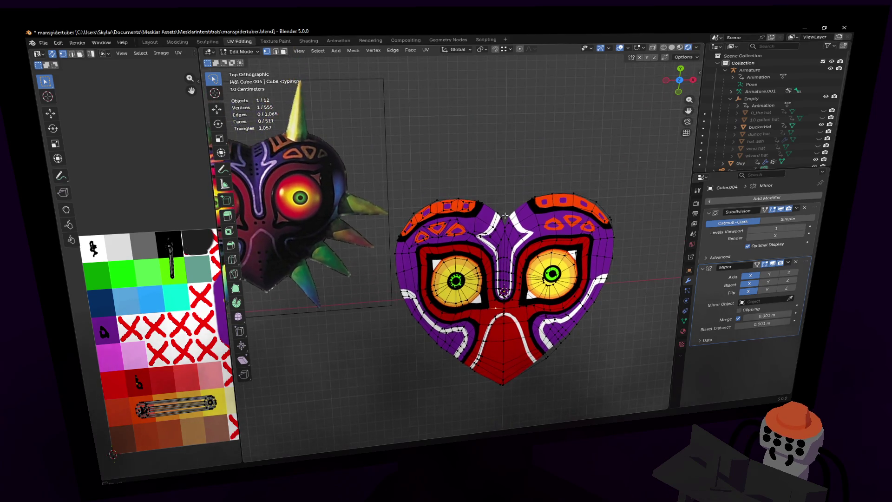
pyautogui.scroll(5, 511, 239)
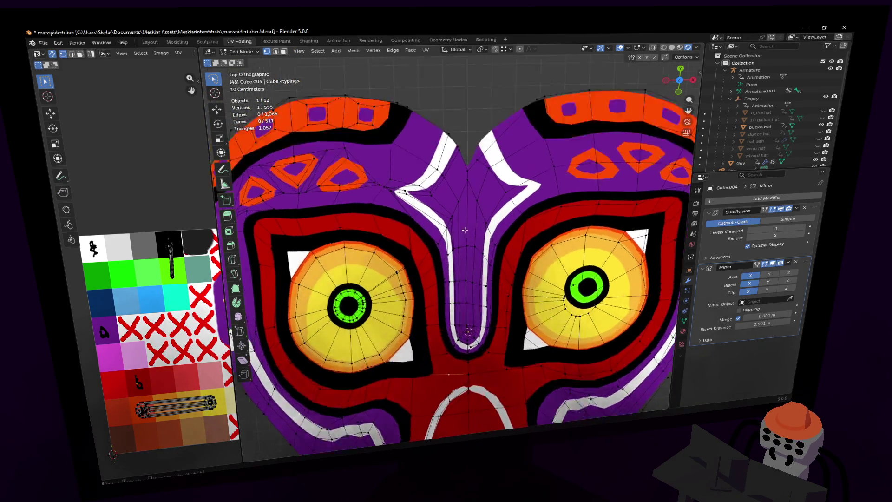
# Step: In edge mode, select the forehead-centre and nose edges and move them up along Y
pyautogui.press('2')
pyautogui.click(469, 251)
pyautogui.keyDown('shift'); pyautogui.moveTo(469, 251); pyautogui.dragTo(459, 268, button='middle'); pyautogui.keyUp('shift')
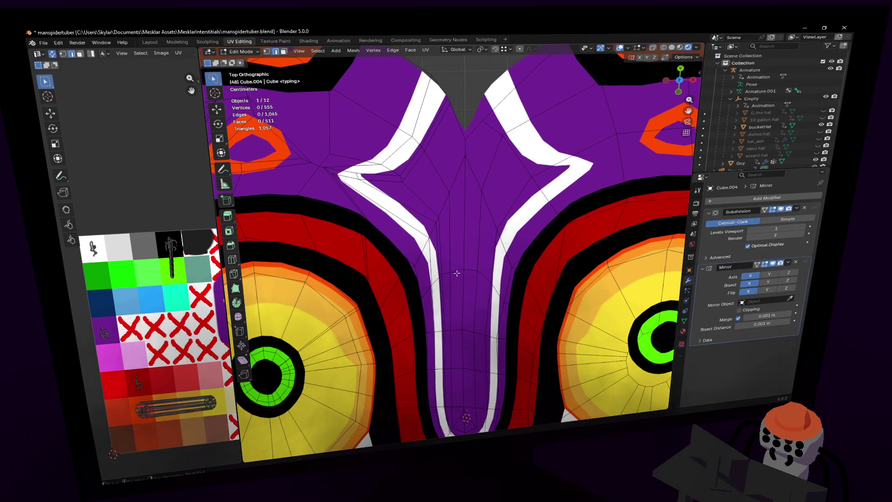
pyautogui.keyDown('shift'); pyautogui.click(457, 330); pyautogui.keyUp('shift')
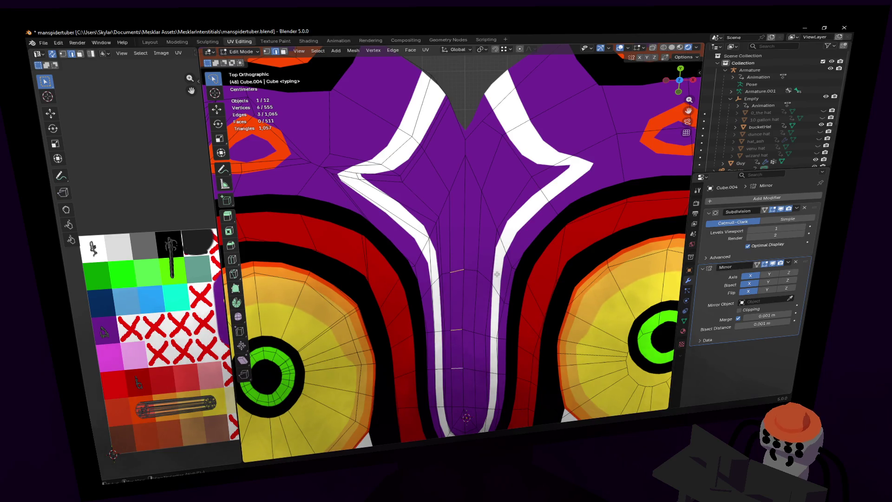
pyautogui.press('g')
pyautogui.press('y')
pyautogui.click(500, 197)
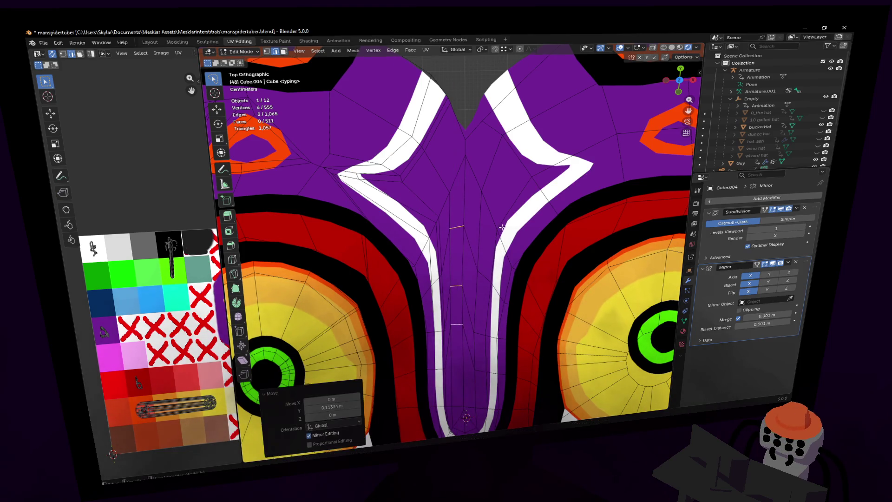
# Step: Move a single nose edge vertically along the Y axis
pyautogui.click(456, 285)
pyautogui.press('g')
pyautogui.press('y')
pyautogui.click(479, 247)
# Step: Drop a vertex beside the central stripe slightly lower
pyautogui.click(445, 327)
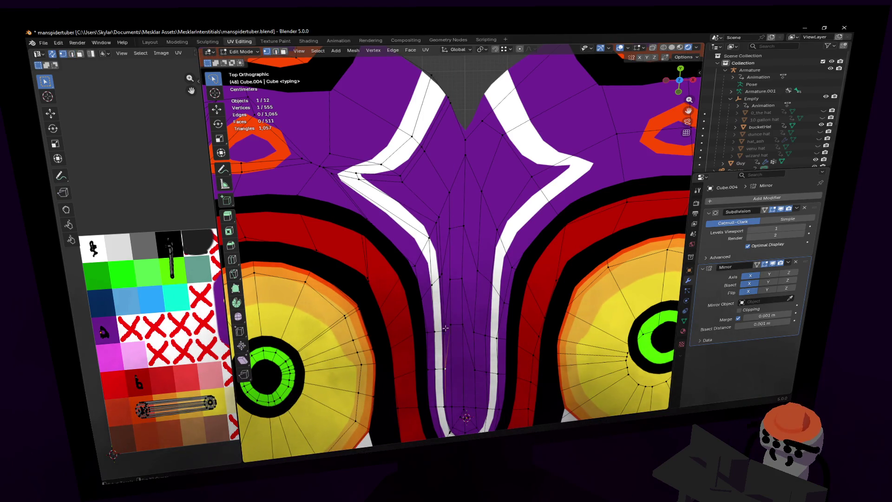
pyautogui.click(447, 332)
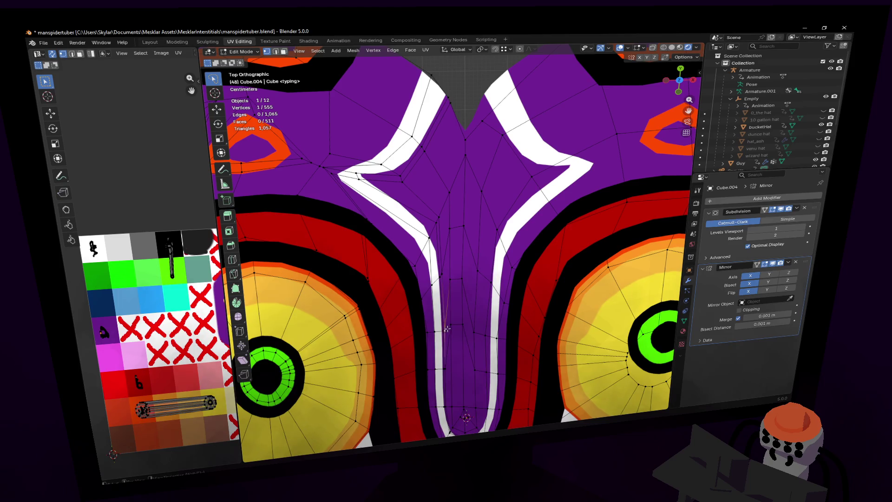
pyautogui.press('g')
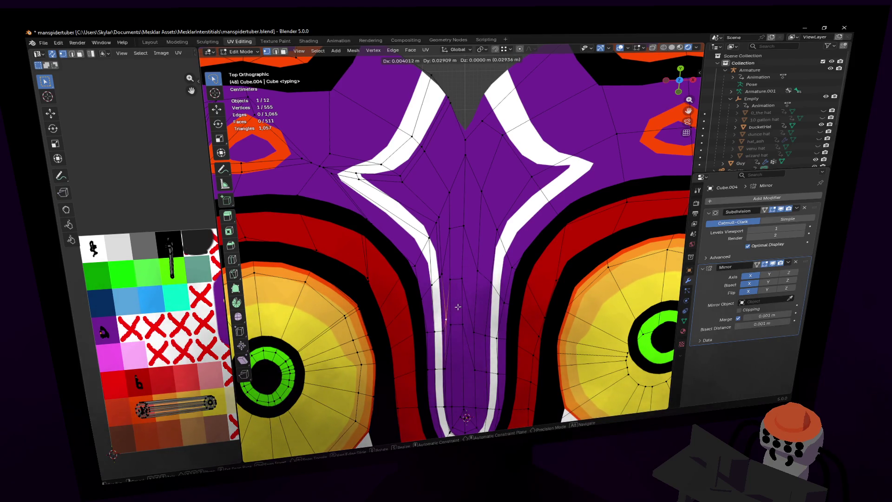
pyautogui.click(459, 310)
pyautogui.click(462, 323)
# Step: Lasso-select the edges down the nose centre and move them down along Y
pyautogui.click(462, 278)
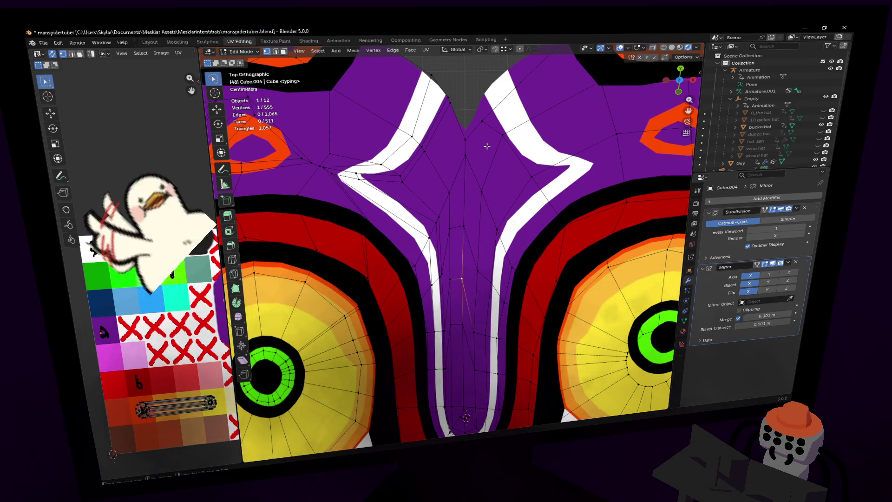
pyautogui.moveTo(466, 235)
pyautogui.keyDown('ctrl'); pyautogui.mouseDown(button='right')
pyautogui.moveTo(458, 331)
pyautogui.moveTo(460, 216)
pyautogui.moveTo(476, 200)
pyautogui.mouseUp(button='right'); pyautogui.keyUp('ctrl')
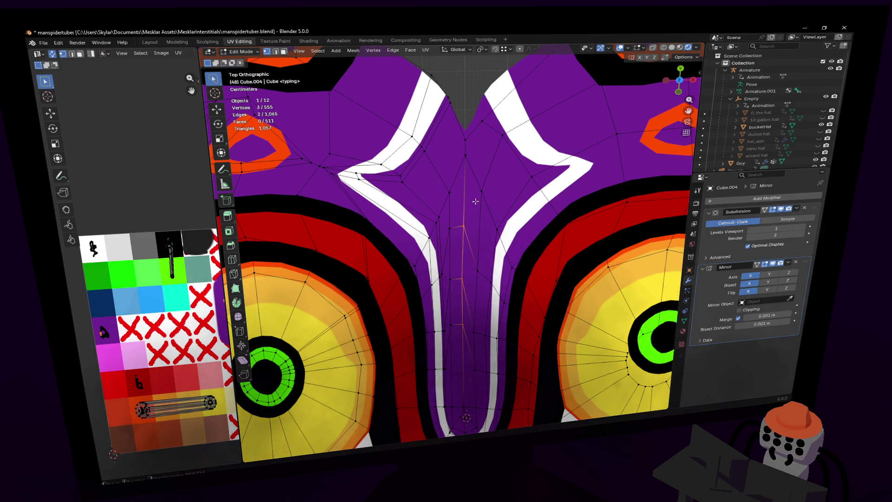
pyautogui.press('g')
pyautogui.press('y')
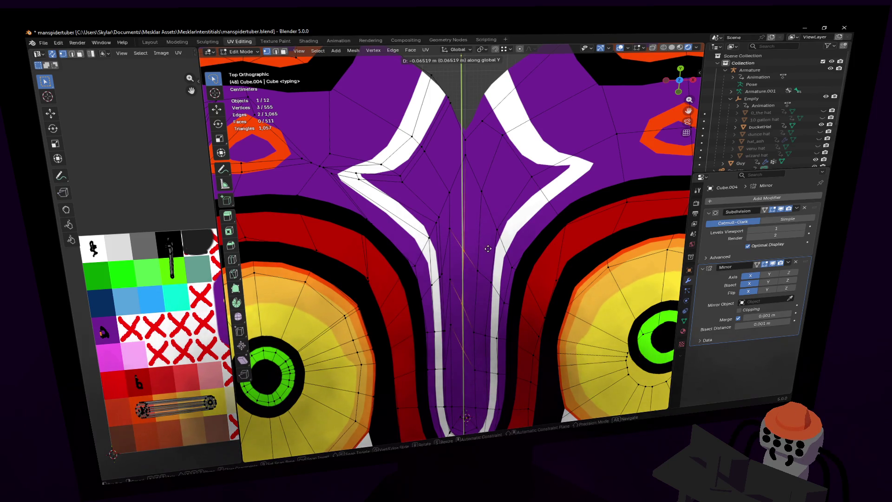
pyautogui.click(466, 264)
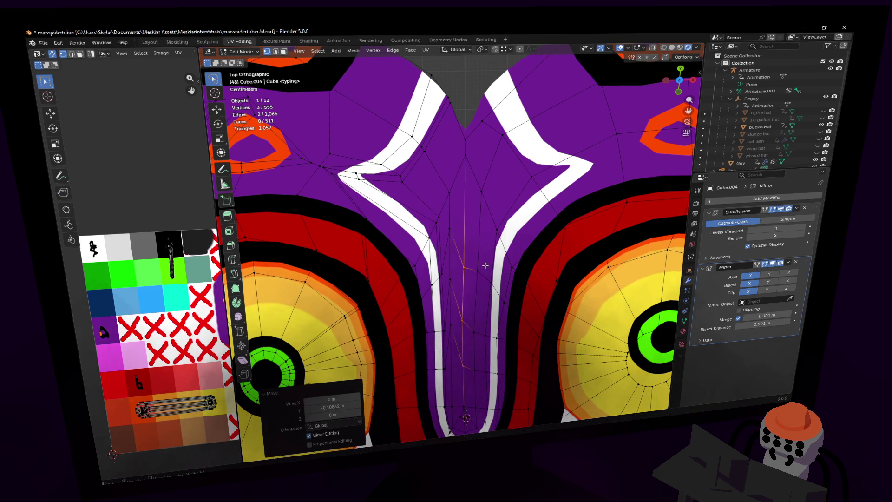
# Step: Extrude a new vertex and edge down the middle of the nose
pyautogui.click(449, 229)
pyautogui.keyDown('ctrl'); pyautogui.rightClick(450, 279); pyautogui.keyUp('ctrl')
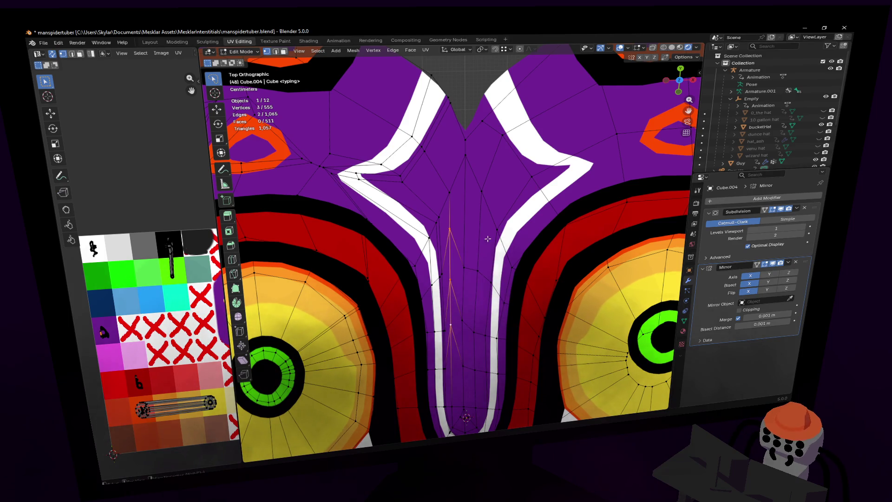
pyautogui.scroll(-3, 475, 290)
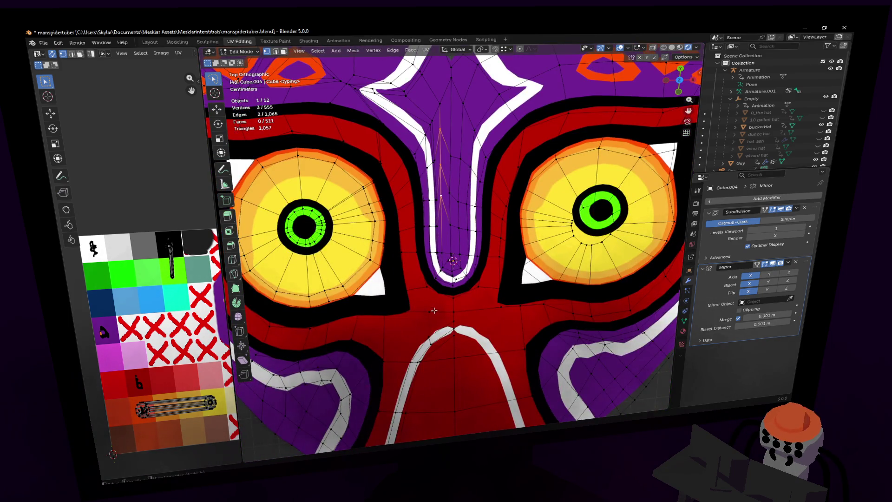
# Step: Frame the heart mesh and cut a new edge loop across the chin
pyautogui.scroll(-6, 434, 310)
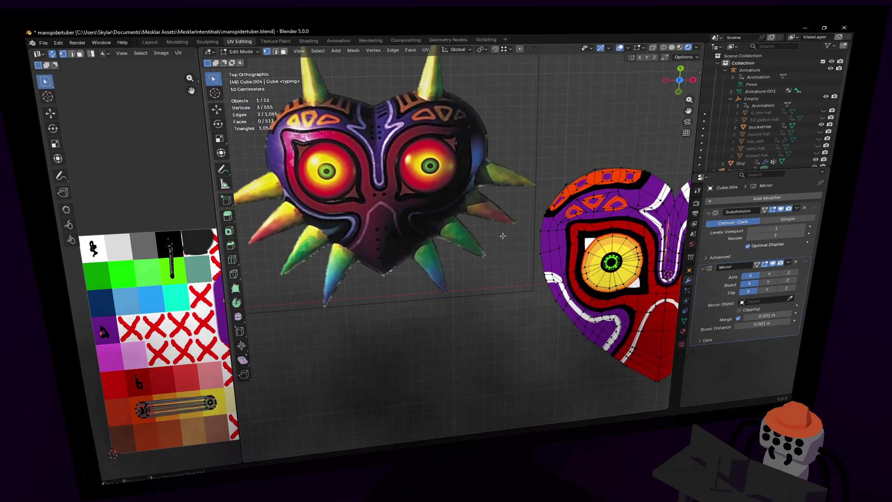
pyautogui.press('KP_Decimal')
pyautogui.scroll(6, 485, 282)
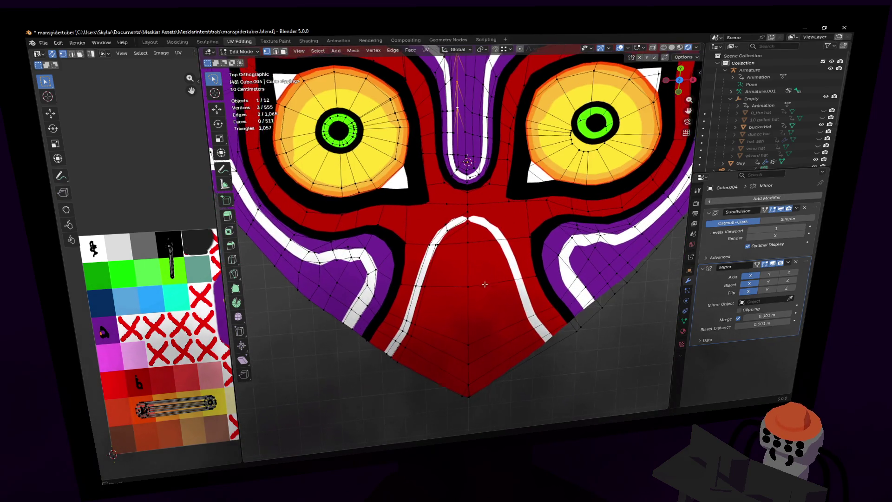
pyautogui.scroll(2, 471, 353)
pyautogui.scroll(-2, 473, 392)
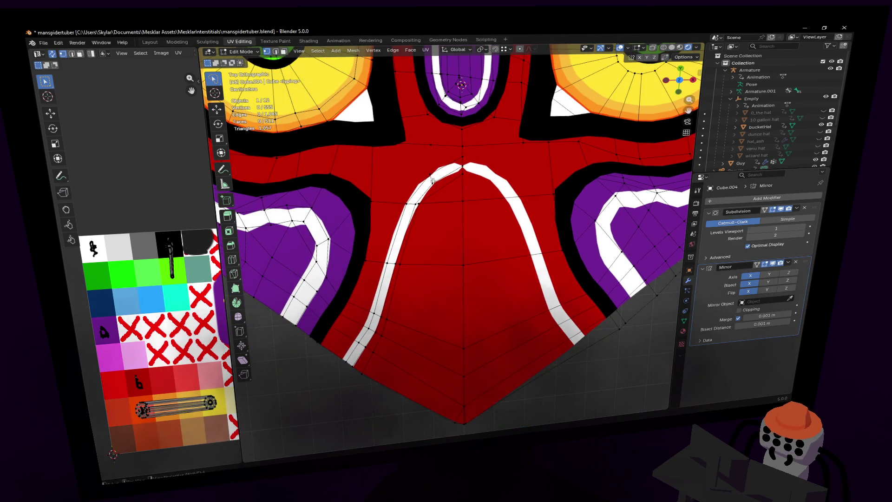
pyautogui.hotkey('ctrl', 'r')
pyautogui.click(443, 213)
pyautogui.click(448, 205)
# Step: Move a chin vertex along the Y axis, adjusting its position several times
pyautogui.click(467, 348)
pyautogui.press('g')
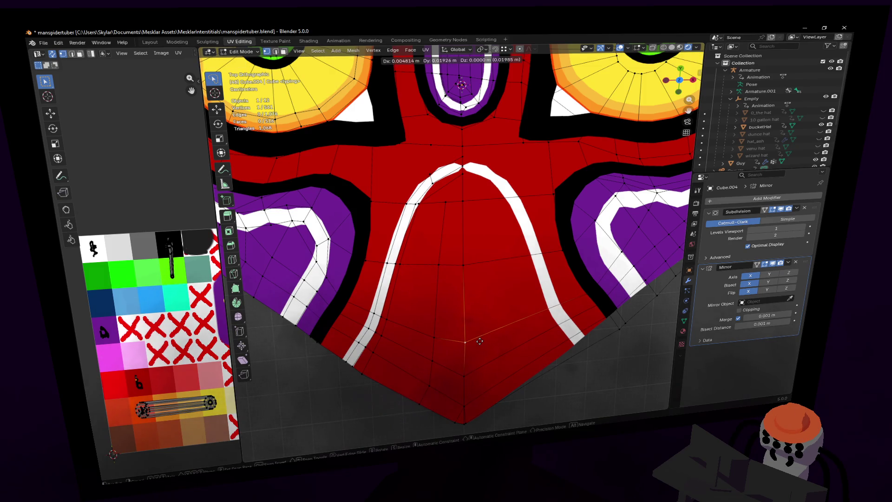
pyautogui.press('y')
pyautogui.press('y')
pyautogui.press('y')
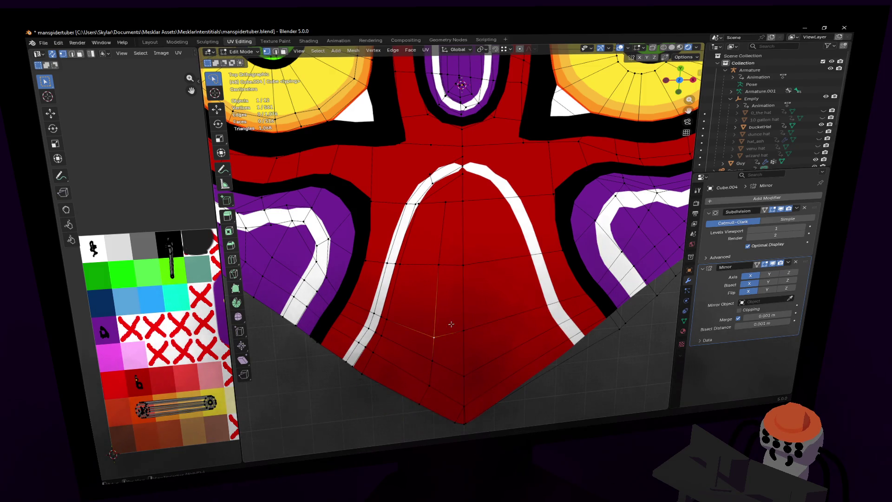
pyautogui.click(454, 296)
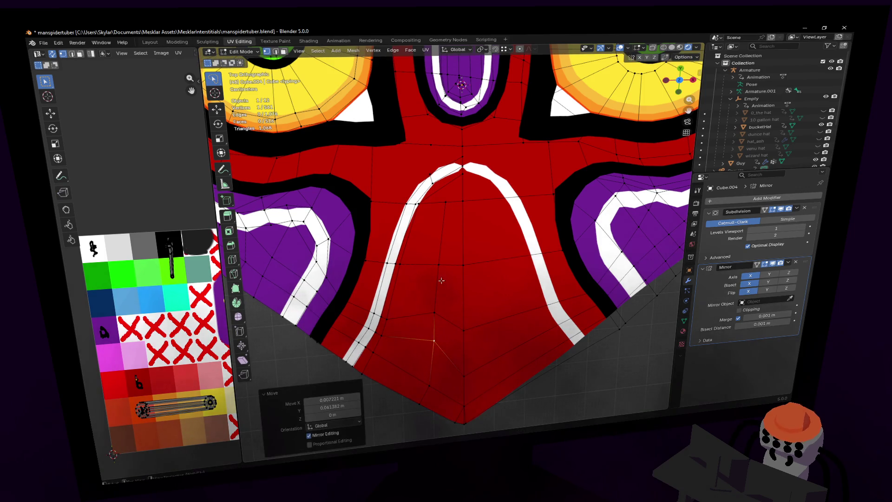
pyautogui.press('g')
pyautogui.click(442, 209)
pyautogui.press('g')
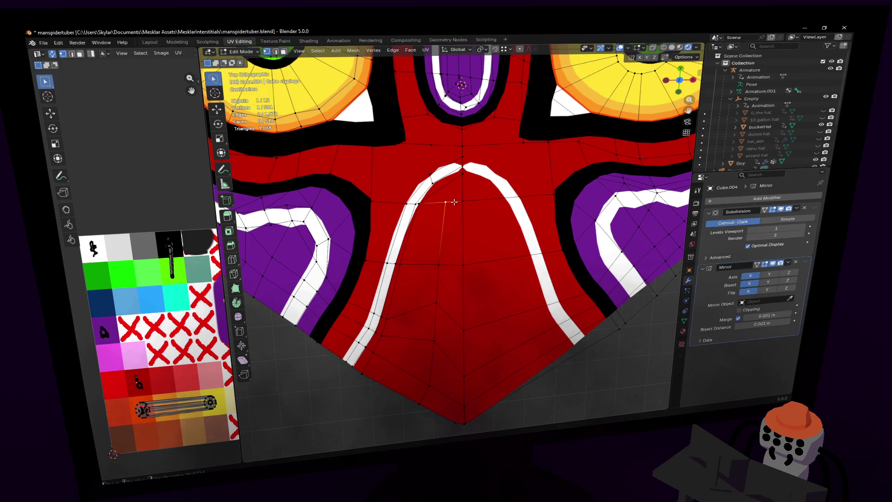
pyautogui.click(451, 226)
pyautogui.press('g')
# Step: Undo the last move and settle the chin vertex beside the chin stripe
pyautogui.click(447, 257)
pyautogui.hotkey('ctrl', 'z')
pyautogui.press('g')
pyautogui.click(444, 274)
pyautogui.press('g')
pyautogui.click(445, 268)
# Step: Select the path of connected chin vertices, adding another chin vertex
pyautogui.keyDown('ctrl'); pyautogui.click(434, 345); pyautogui.keyUp('ctrl')
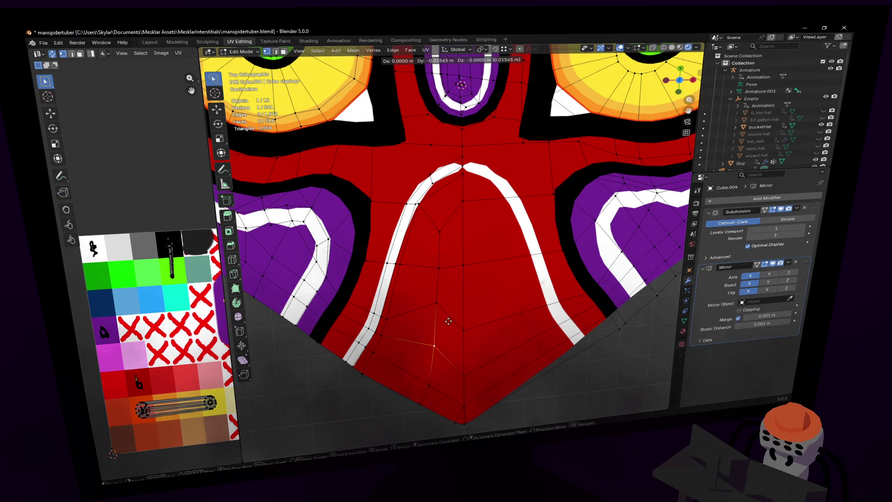
pyautogui.keyDown('ctrl'); pyautogui.click(439, 231); pyautogui.keyUp('ctrl')
pyautogui.keyDown('shift'); pyautogui.scroll(5, 461, 266); pyautogui.keyUp('shift')
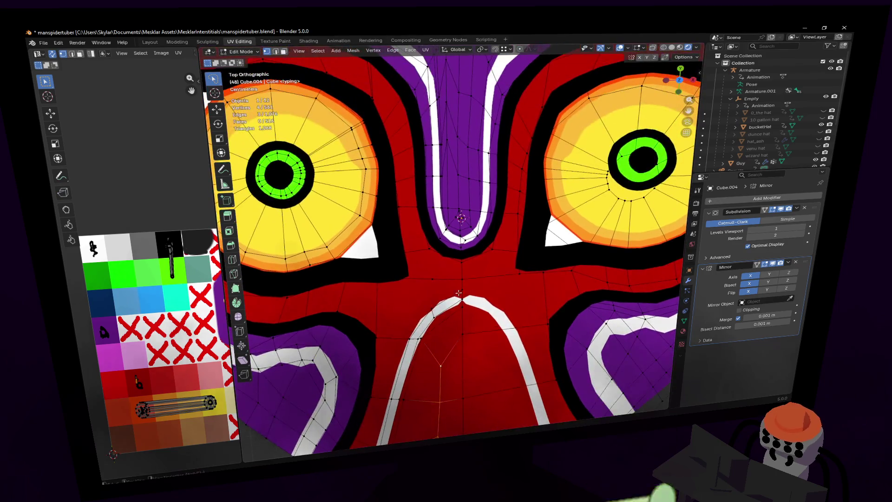
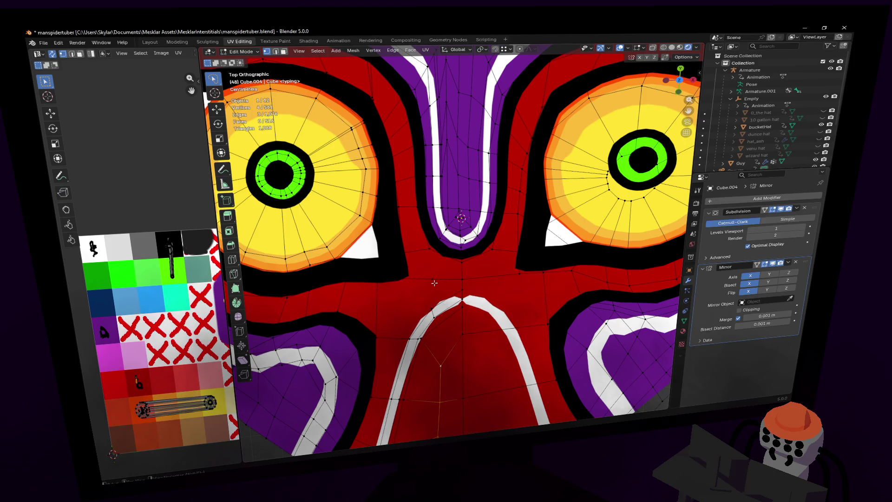
# Step: Add another vertex on the mask's brow-to-nose centre line to the selection
pyautogui.keyDown('shift'); pyautogui.scroll(5, 434, 282); pyautogui.keyUp('shift')
pyautogui.keyDown('shift'); pyautogui.click(477, 233); pyautogui.keyUp('shift')
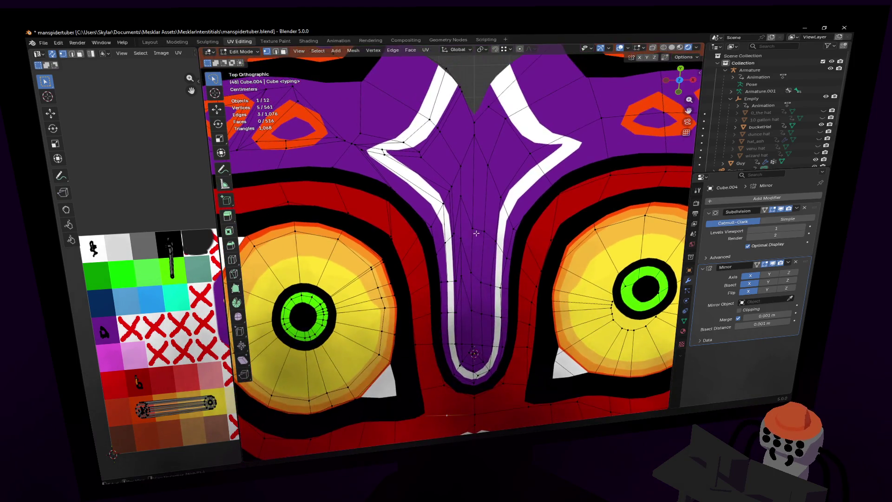
pyautogui.keyDown('shift'); pyautogui.scroll(3, 450, 225); pyautogui.keyUp('shift')
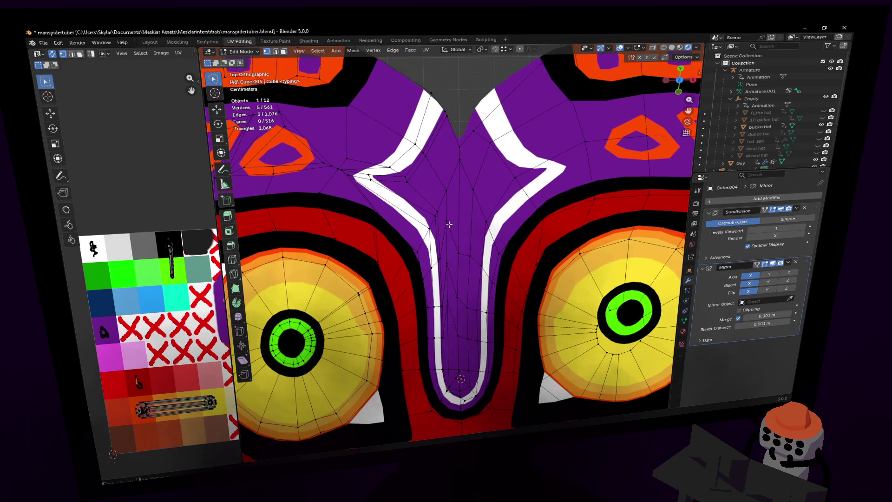
pyautogui.scroll(-4, 449, 224)
pyautogui.keyDown('ctrl'); pyautogui.scroll(3, 394, 234); pyautogui.keyUp('ctrl')
pyautogui.scroll(-2, 455, 246)
pyautogui.scroll(1, 512, 261)
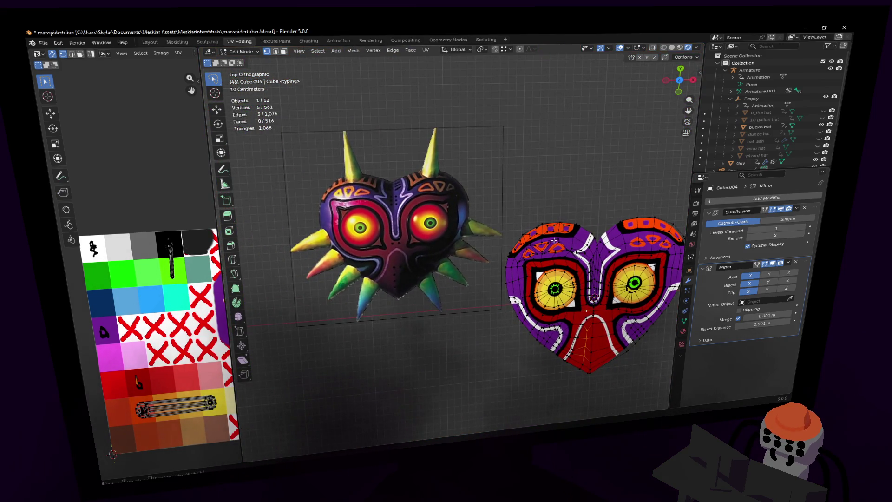
pyautogui.keyDown('ctrl'); pyautogui.scroll(-3, 553, 240); pyautogui.keyUp('ctrl')
pyautogui.scroll(4, 420, 227)
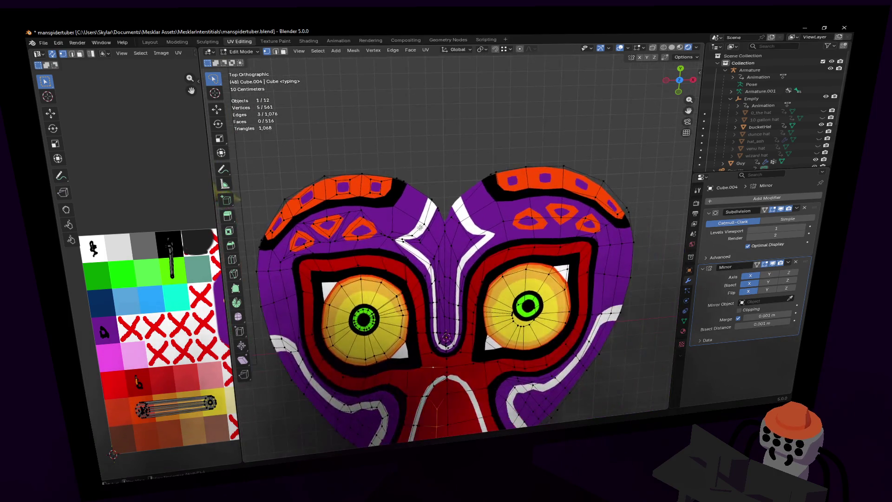
pyautogui.scroll(2, 419, 227)
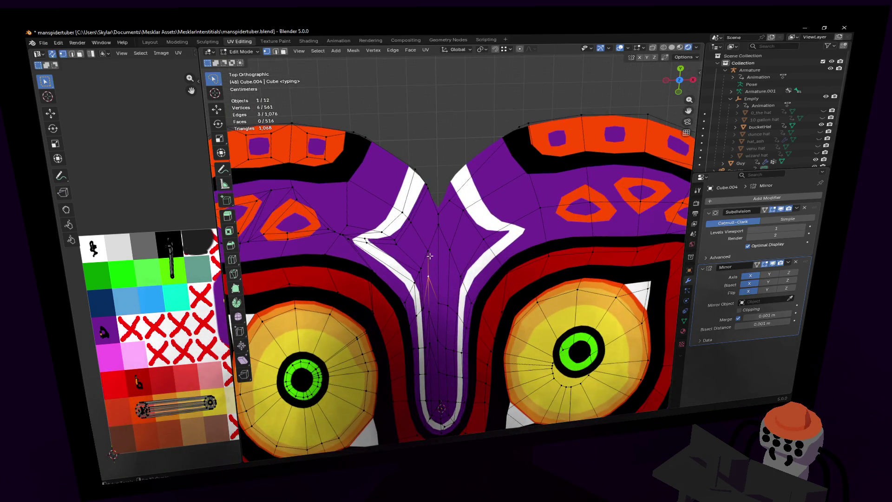
pyautogui.scroll(-5, 438, 318)
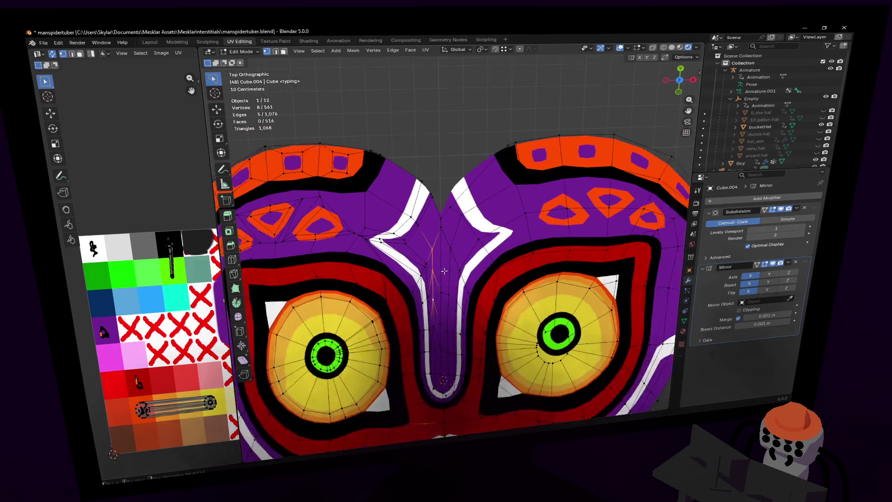
pyautogui.scroll(3, 442, 252)
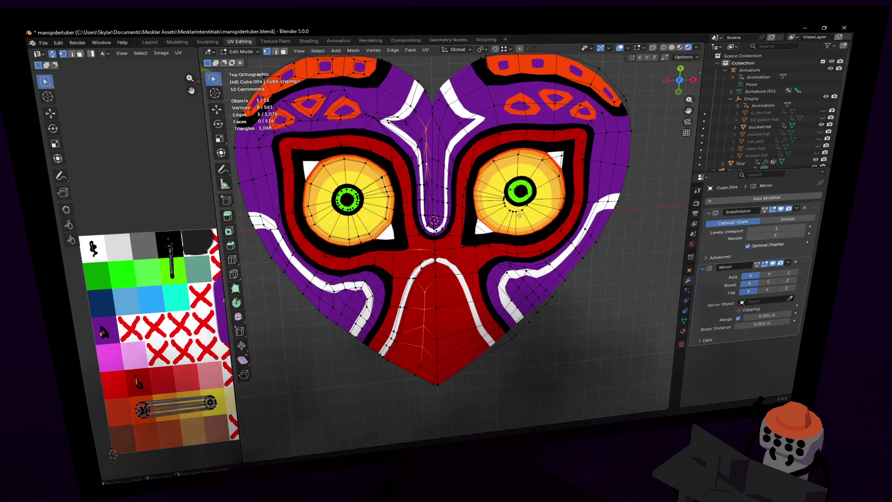
pyautogui.hotkey('ctrl', 'b')
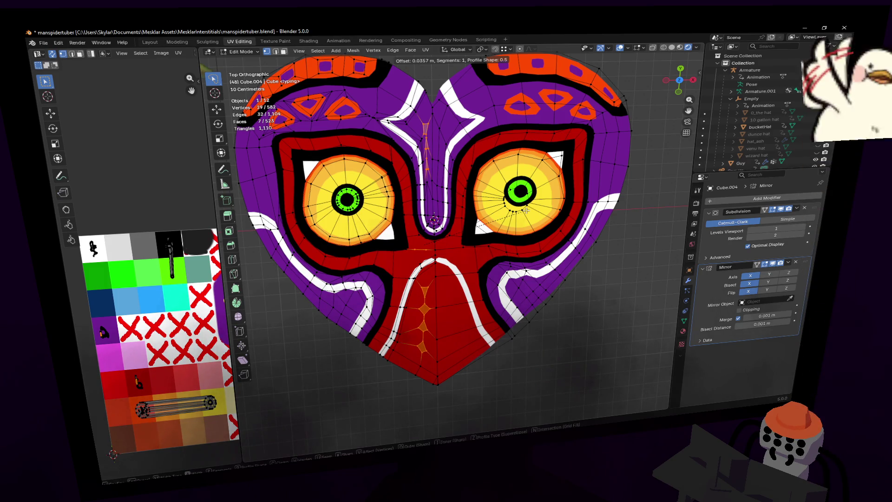
pyautogui.press('Escape')
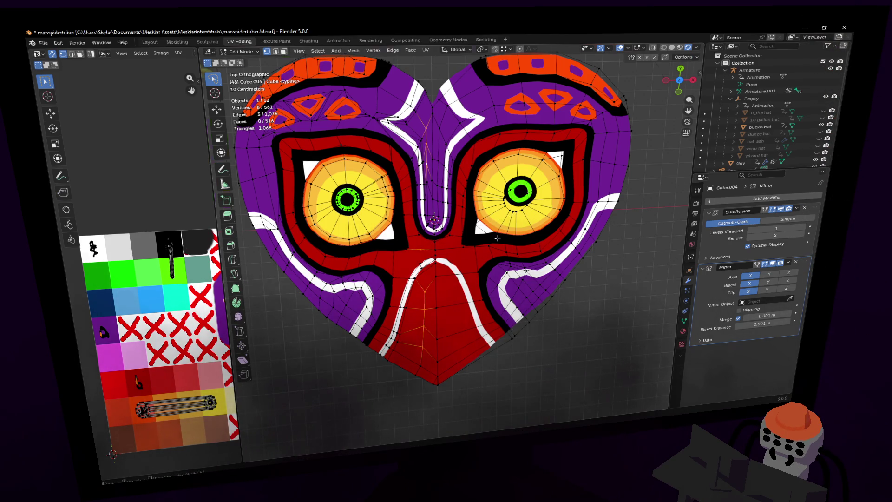
pyautogui.scroll(1, 497, 238)
pyautogui.keyDown('shift'); pyautogui.moveTo(466, 274); pyautogui.dragTo(483, 294, button='middle'); pyautogui.keyUp('shift')
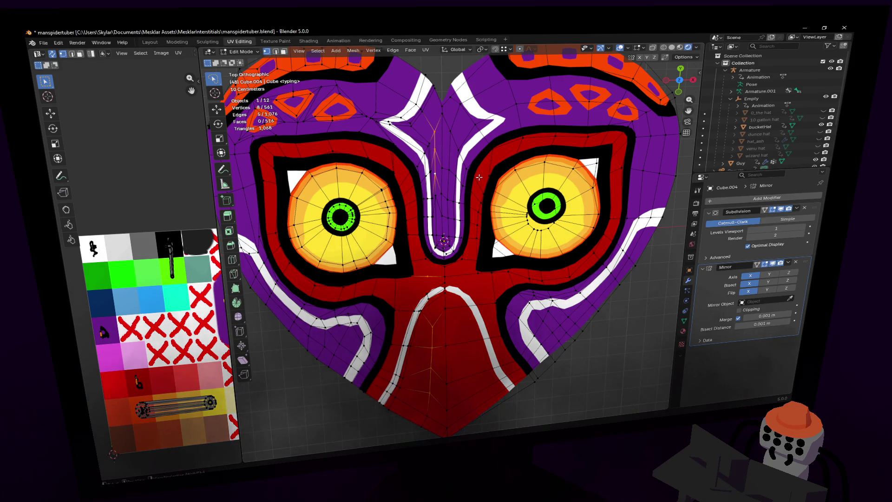
pyautogui.hotkey('ctrl', 'b')
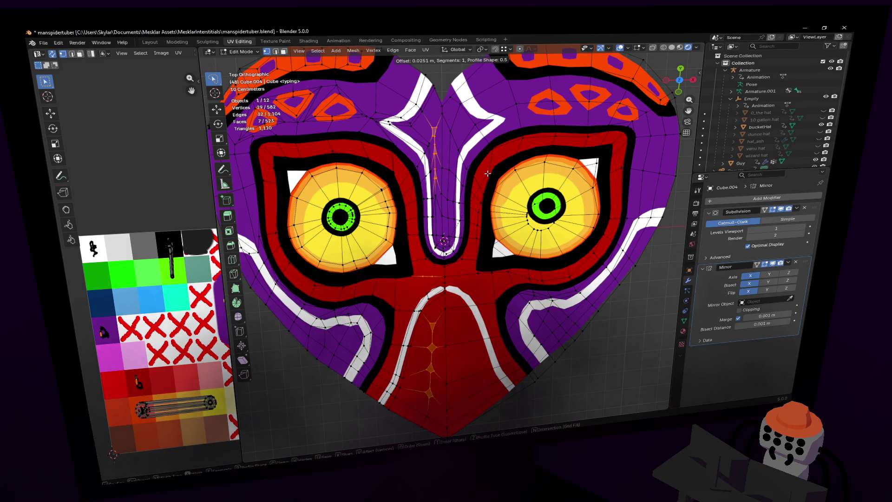
pyautogui.press('Escape')
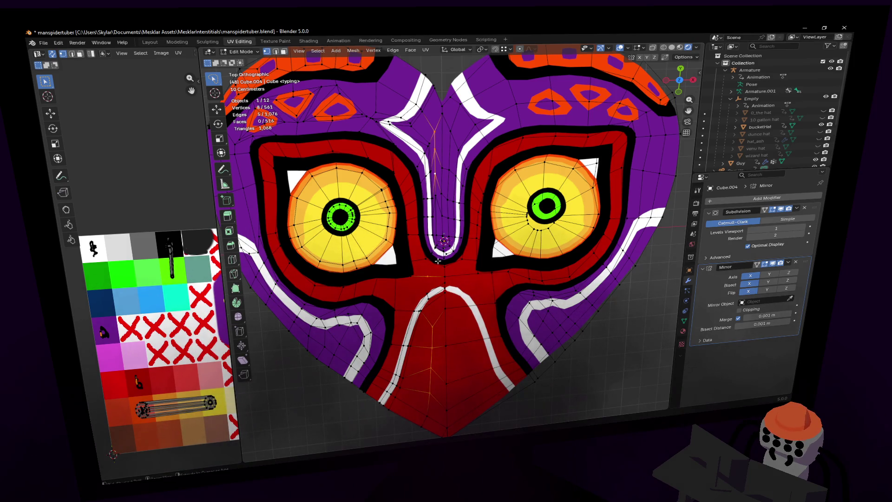
pyautogui.scroll(4, 444, 244)
pyautogui.scroll(2, 457, 250)
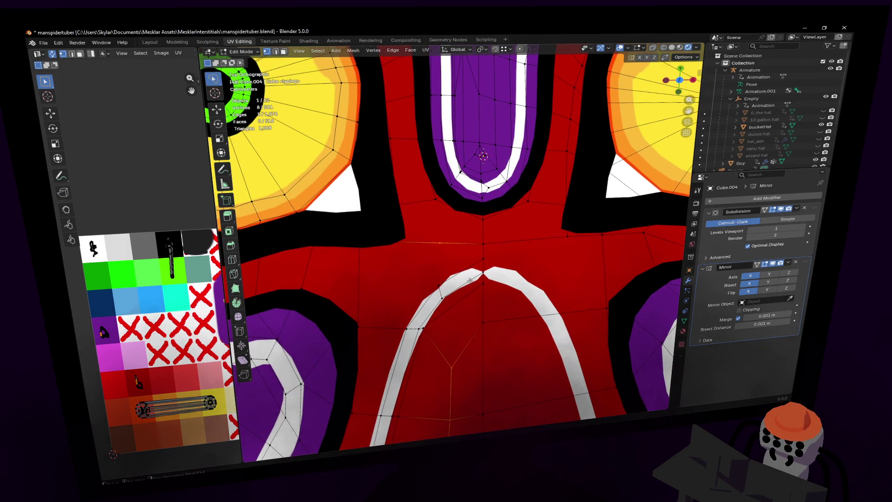
# Step: Knife-cut a new edge from the top of the white mouth arch up to below the nose
pyautogui.keyDown('shift'); pyautogui.moveTo(453, 246); pyautogui.dragTo(444, 270, button='middle'); pyautogui.keyUp('shift')
pyautogui.scroll(-5, 476, 211)
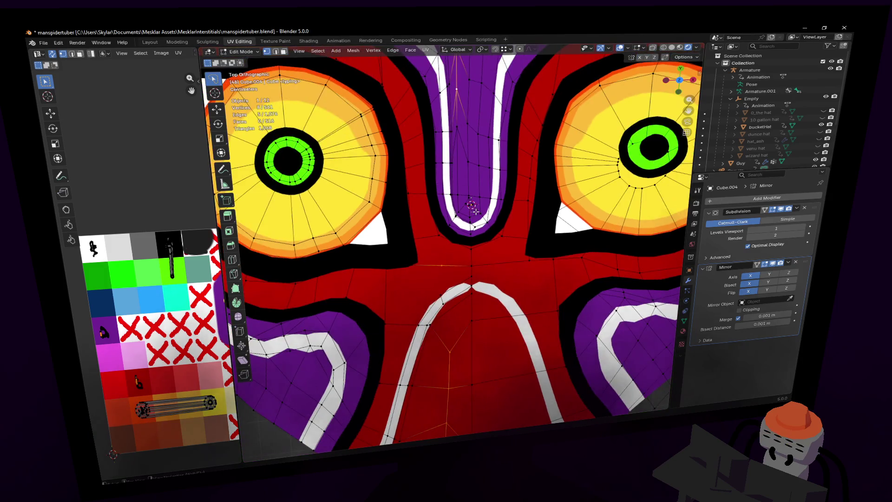
pyautogui.scroll(4, 455, 223)
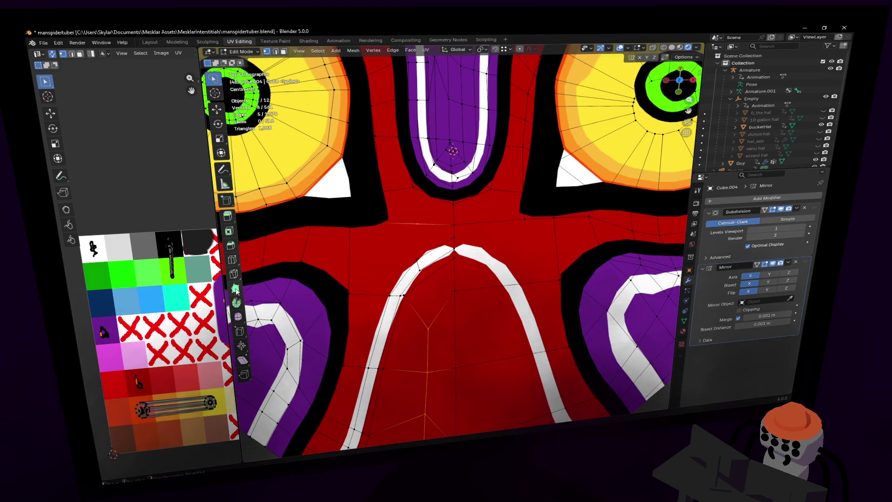
pyautogui.click(233, 274)
pyautogui.click(428, 329)
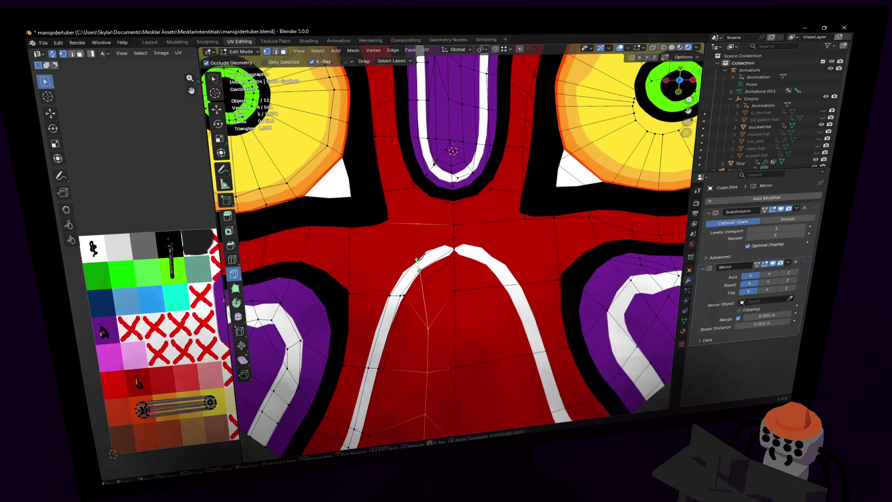
pyautogui.click(422, 256)
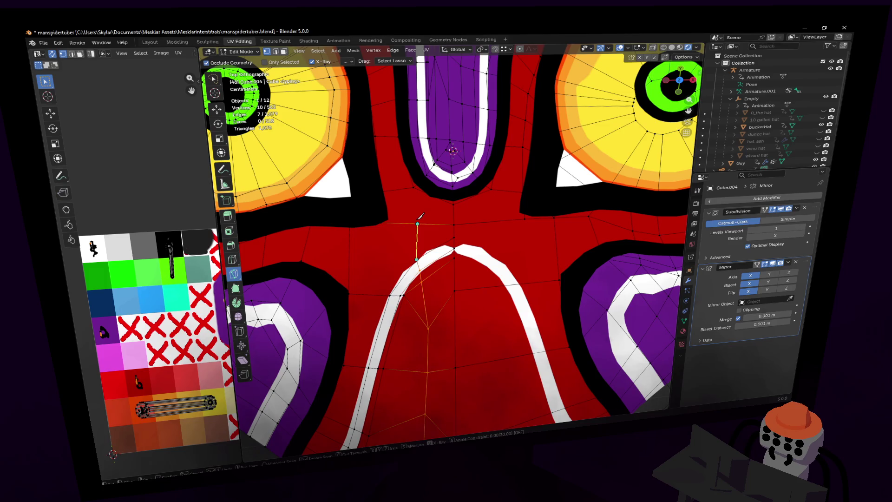
pyautogui.click(413, 187)
pyautogui.press('Return')
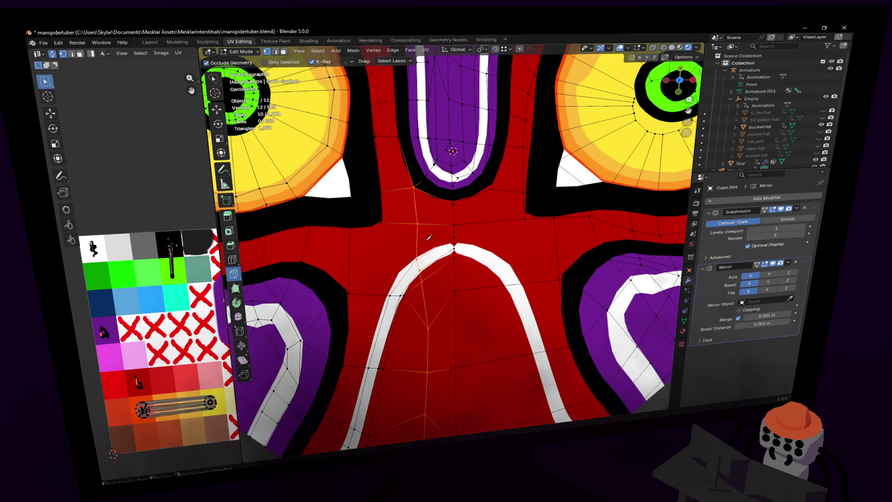
# Step: Select the centre-line vertices from the mouth up past the nose
pyautogui.press('w')
pyautogui.click(417, 225)
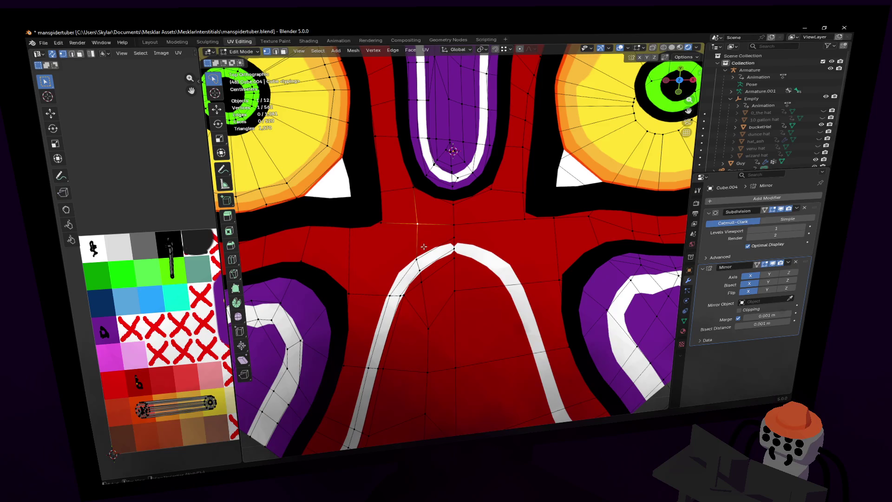
pyautogui.scroll(-1, 437, 324)
pyautogui.scroll(-2, 435, 273)
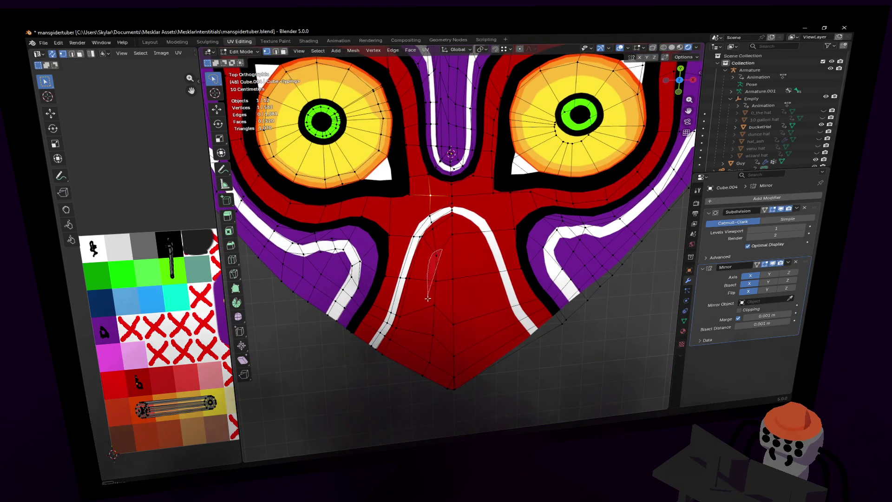
pyautogui.moveTo(432, 348); pyautogui.dragTo(413, 237)
pyautogui.keyDown('shift'); pyautogui.scroll(5, 451, 381); pyautogui.keyUp('shift')
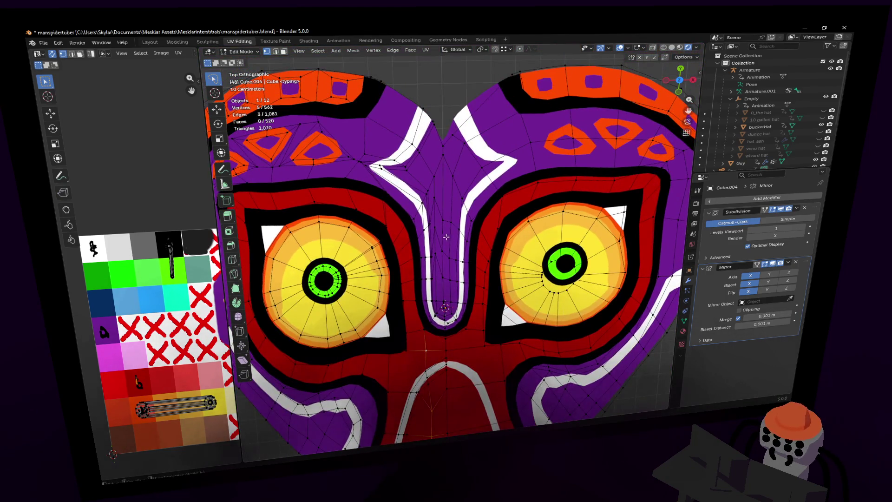
pyautogui.scroll(2, 445, 237)
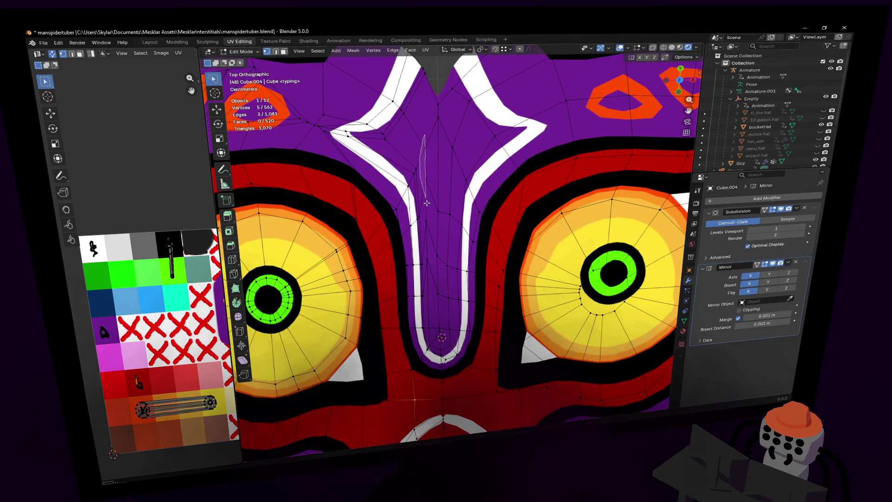
pyautogui.moveTo(429, 223); pyautogui.dragTo(431, 206)
pyautogui.scroll(-4, 446, 251)
pyautogui.keyDown('shift'); pyautogui.scroll(-2, 528, 178); pyautogui.keyUp('shift')
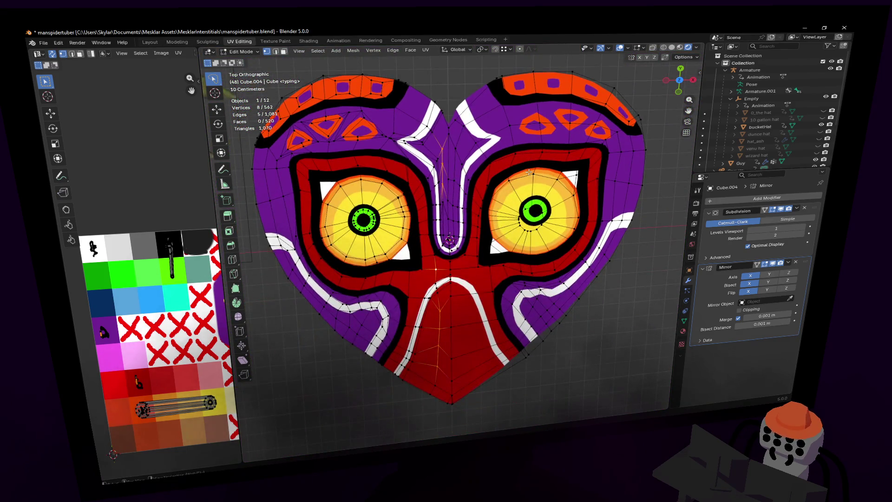
# Step: Bevel the selected centre edges into narrow faces and set the pivot to Individual Origins
pyautogui.hotkey('ctrl', 'b')
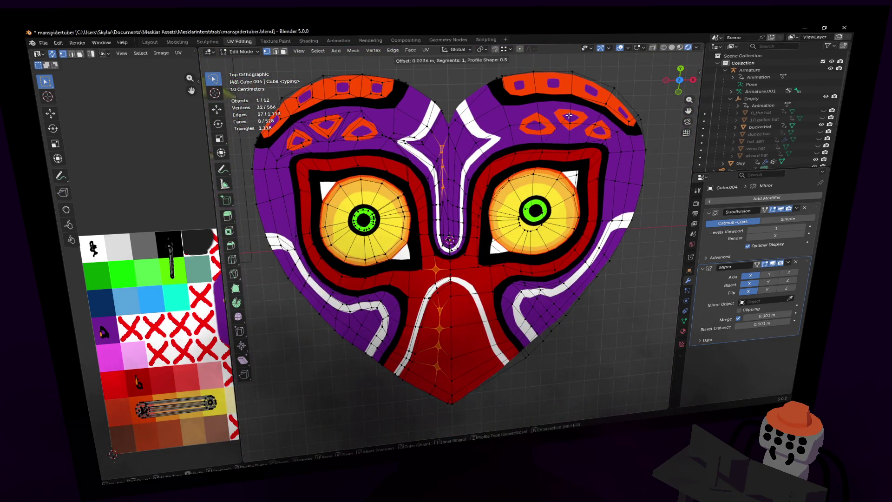
pyautogui.click(567, 116)
pyautogui.scroll(2, 495, 144)
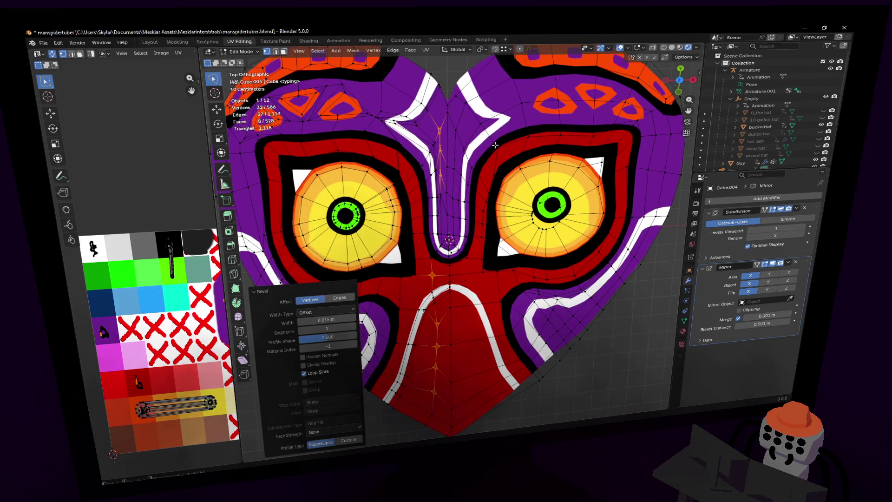
pyautogui.click(485, 50)
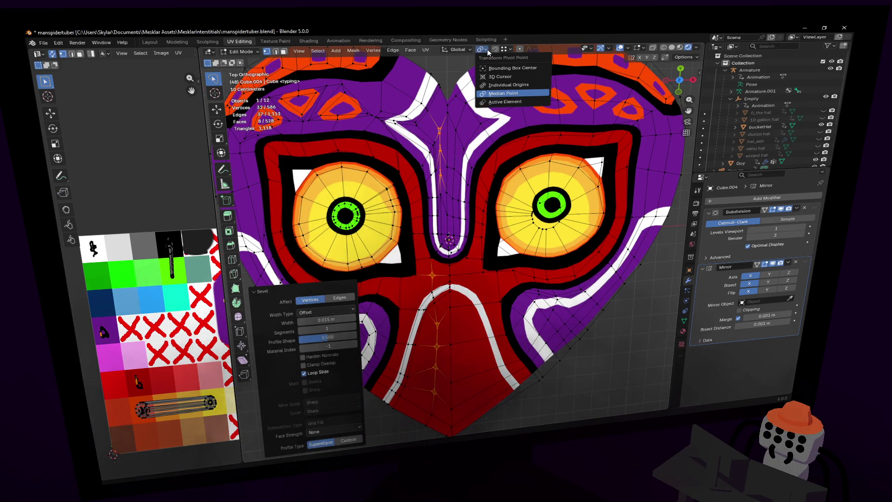
pyautogui.click(508, 84)
# Step: Try rounding the vertices into a circle, undo it, and reselect the nose-ridge vertex
pyautogui.rightClick(485, 144)
pyautogui.moveTo(485, 143)
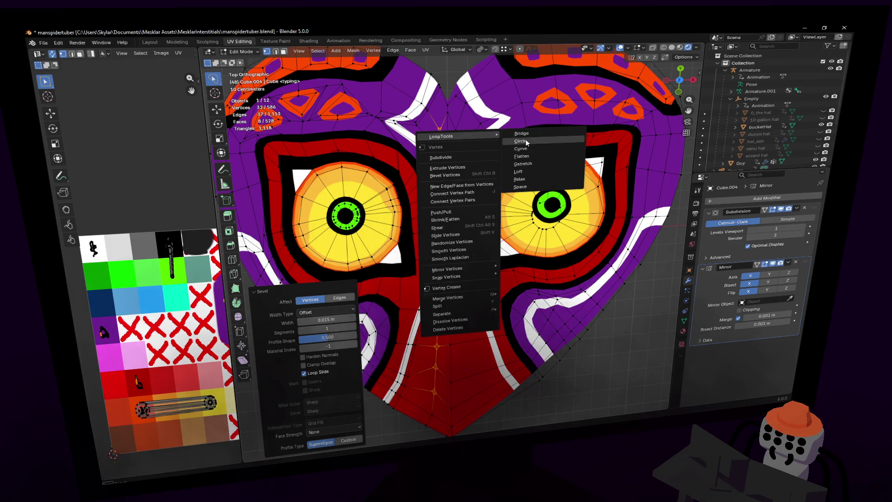
pyautogui.click(526, 139)
pyautogui.hotkey('ctrl', 'z')
pyautogui.rightClick(527, 138)
pyautogui.scroll(4, 460, 111)
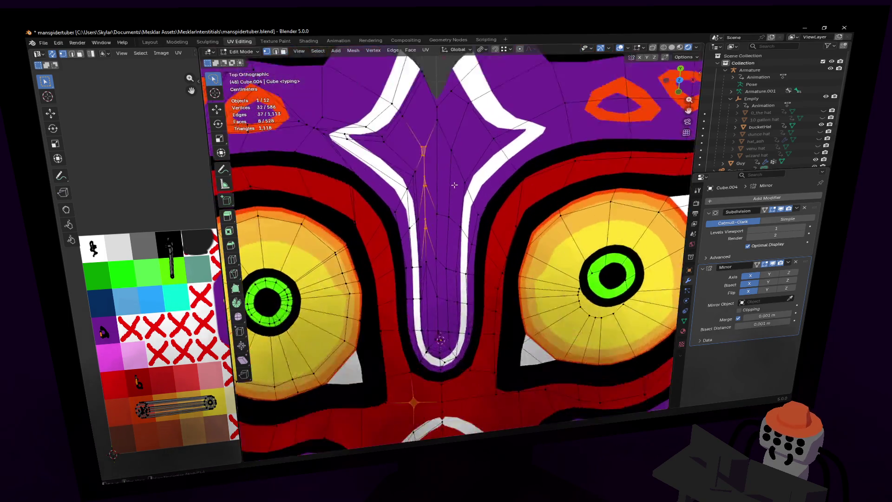
pyautogui.keyDown('shift'); pyautogui.moveTo(434, 165); pyautogui.dragTo(451, 179, button='middle'); pyautogui.keyUp('shift')
pyautogui.moveTo(444, 166); pyautogui.dragTo(441, 188)
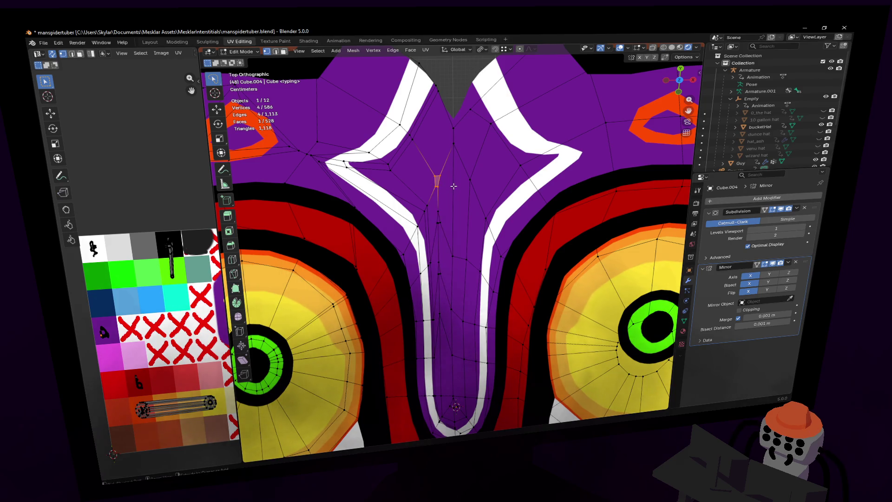
pyautogui.scroll(-3, 450, 199)
pyautogui.scroll(-3, 450, 200)
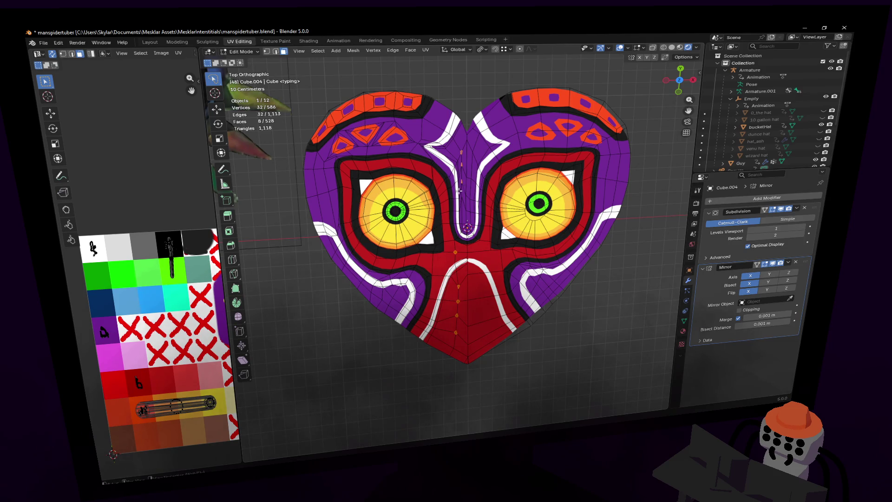
# Step: Unwrap the hole faces and shrink their UV islands onto the black palette swatch
pyautogui.press('u')
pyautogui.click(186, 216)
pyautogui.scroll(-1, 148, 301)
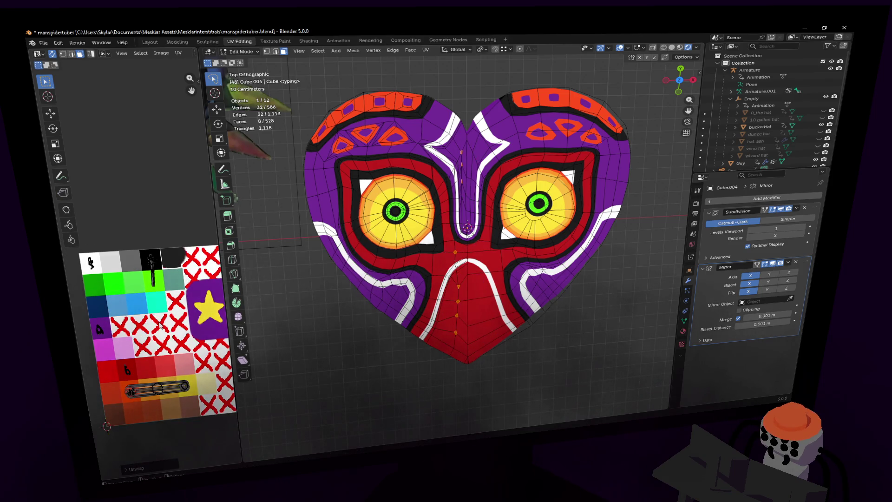
pyautogui.click(518, 177)
pyautogui.press('s')
pyautogui.press('Return')
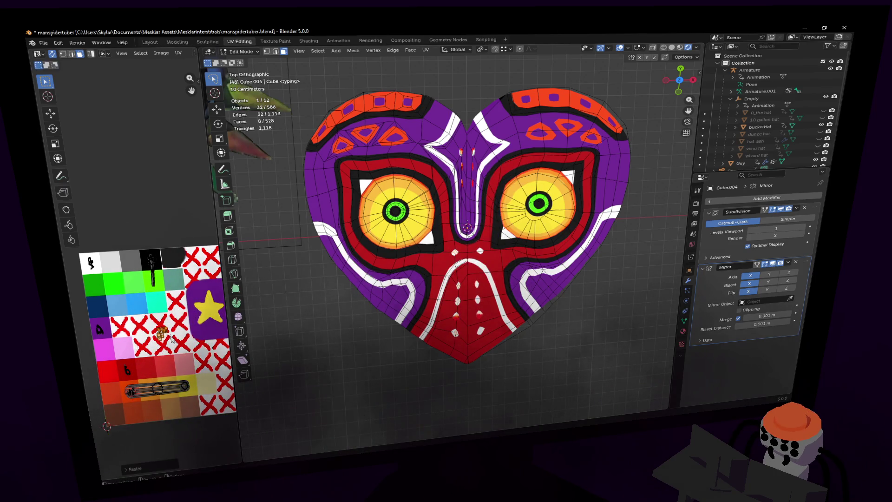
pyautogui.press('Tab')
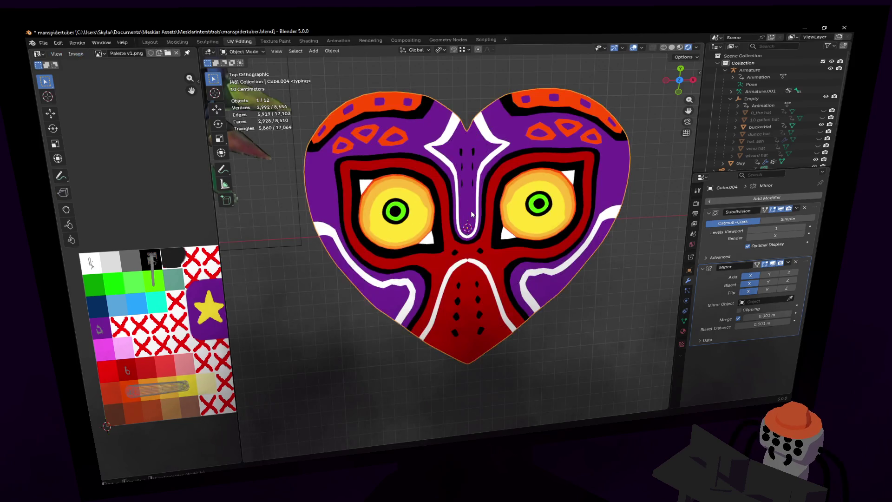
# Step: Round the first nose hole's vertices into a circle with LoopTools Circle
pyautogui.scroll(-3, 470, 211)
pyautogui.scroll(4, 484, 200)
pyautogui.scroll(8, 484, 199)
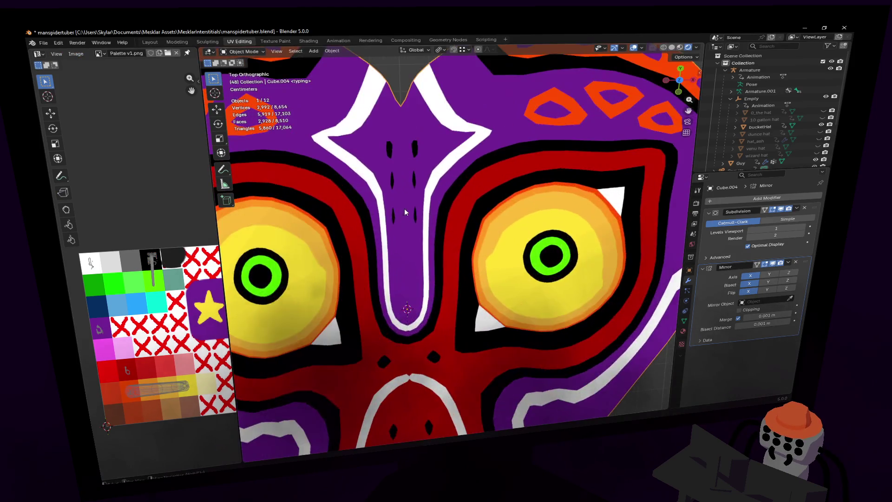
pyautogui.press('Tab')
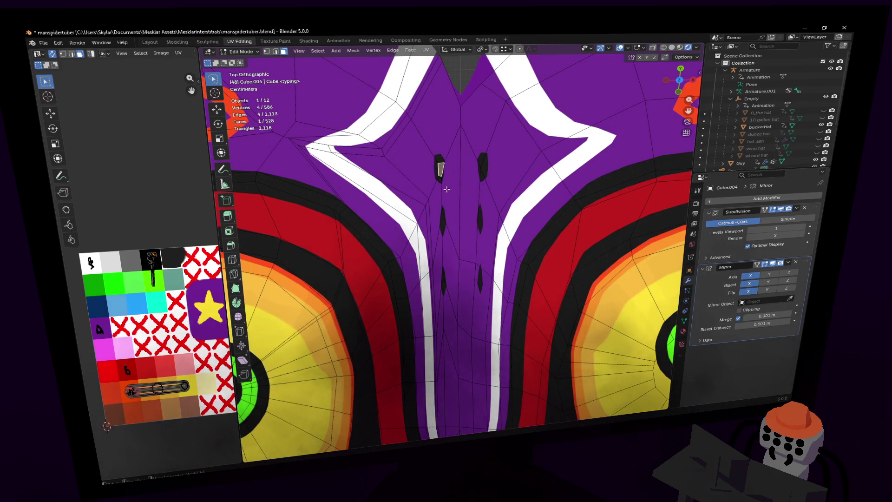
pyautogui.press('1')
pyautogui.rightClick(438, 177)
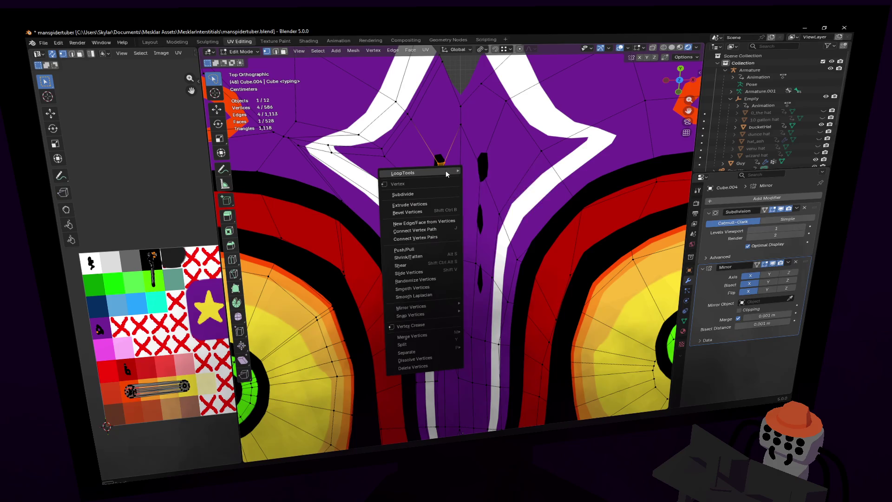
pyautogui.click(477, 176)
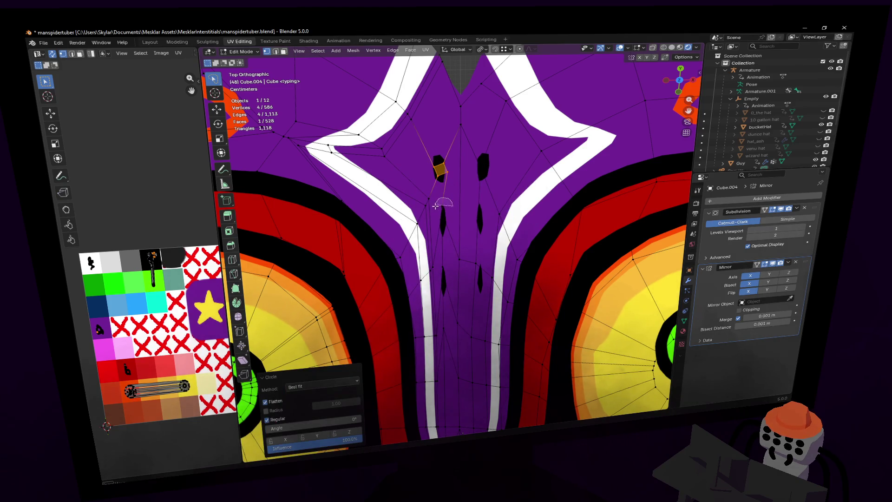
pyautogui.rightClick(446, 238)
pyautogui.moveTo(464, 205)
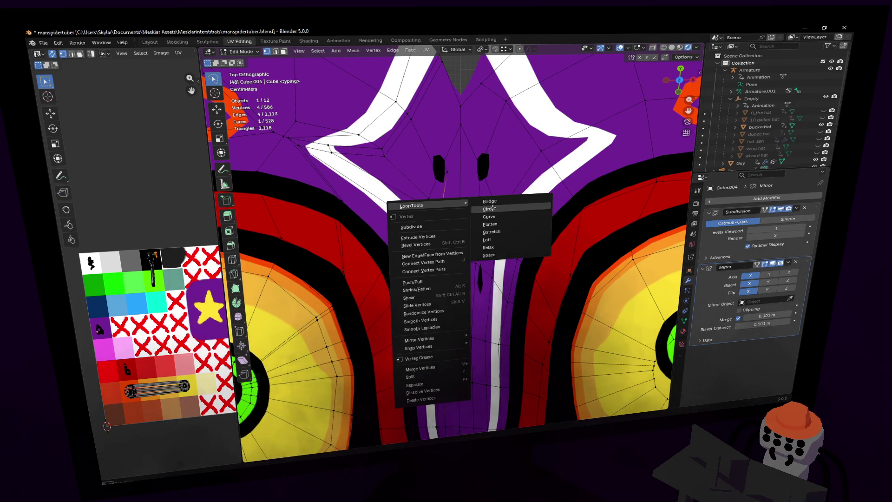
pyautogui.click(493, 205)
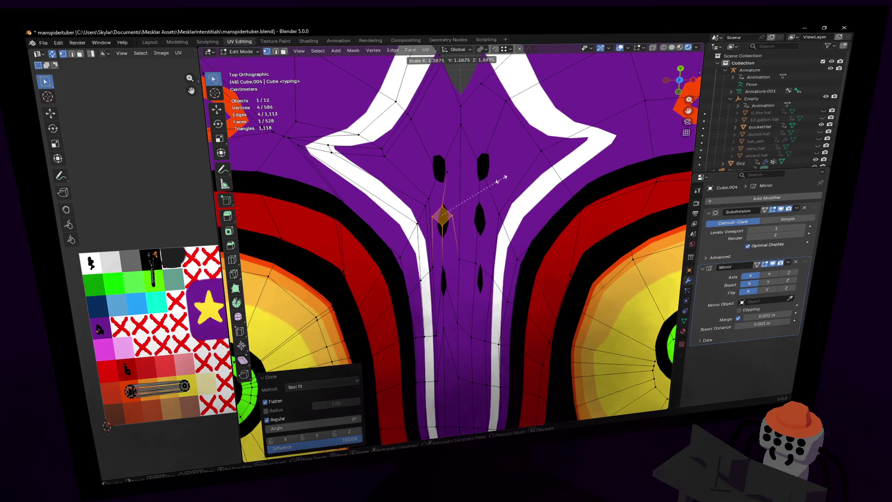
# Step: Circularize the next hole, enlarge it, and squash it along Y to 0.271
pyautogui.keyDown('shift'); pyautogui.click(450, 235); pyautogui.keyUp('shift')
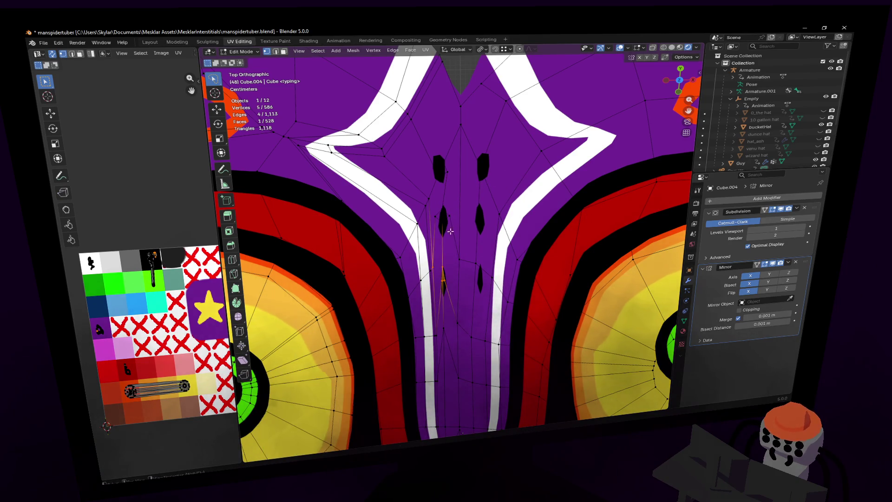
pyautogui.keyDown('ctrl'); pyautogui.keyDown('shift'); pyautogui.moveTo(436, 286); pyautogui.dragTo(447, 298, button='right'); pyautogui.keyUp('shift'); pyautogui.keyUp('ctrl')
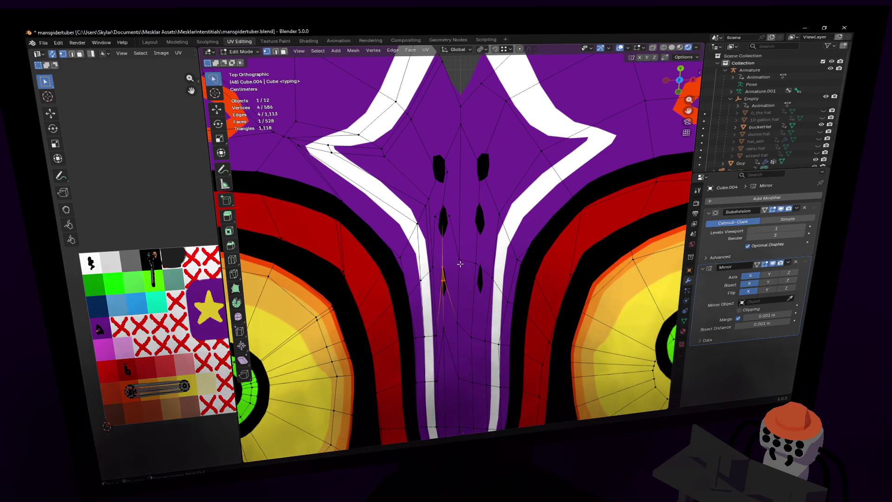
pyautogui.rightClick(460, 264)
pyautogui.click(480, 246)
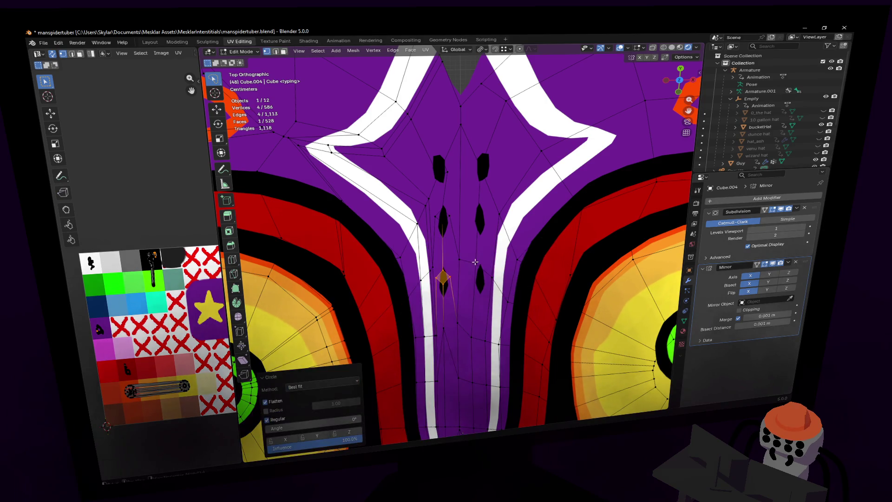
pyautogui.press('s')
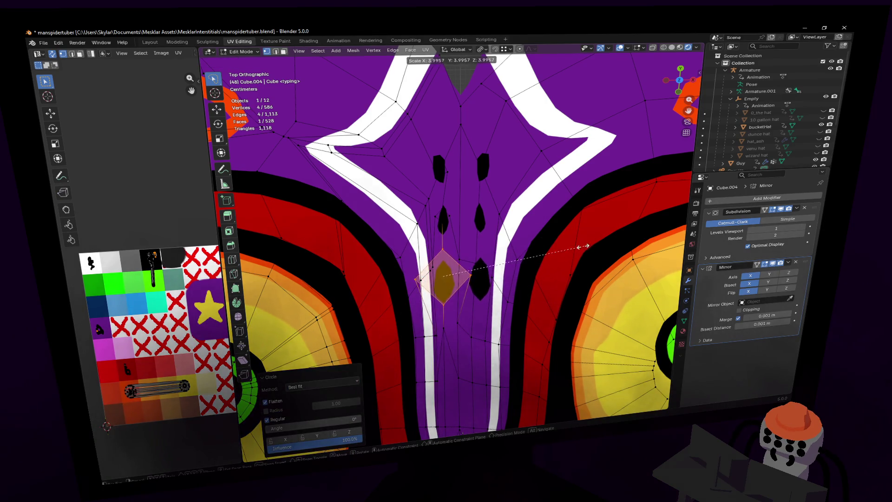
pyautogui.click(586, 246)
pyautogui.press('s')
pyautogui.press('z')
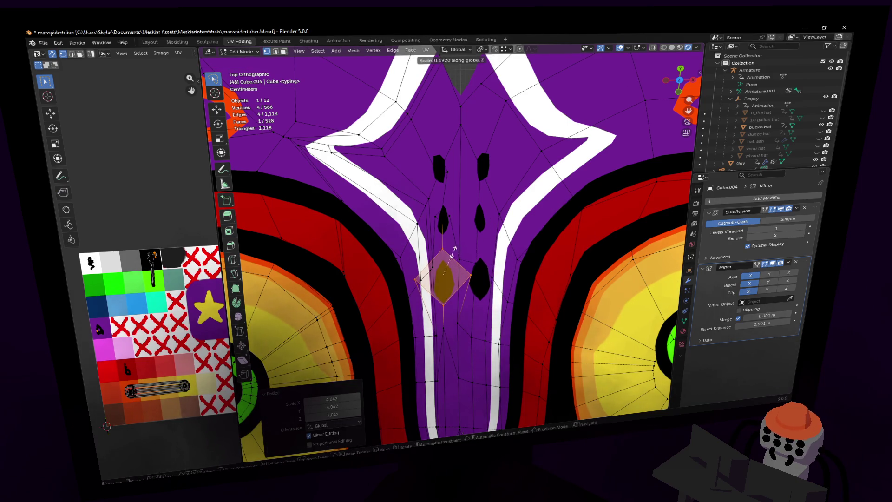
pyautogui.press('y')
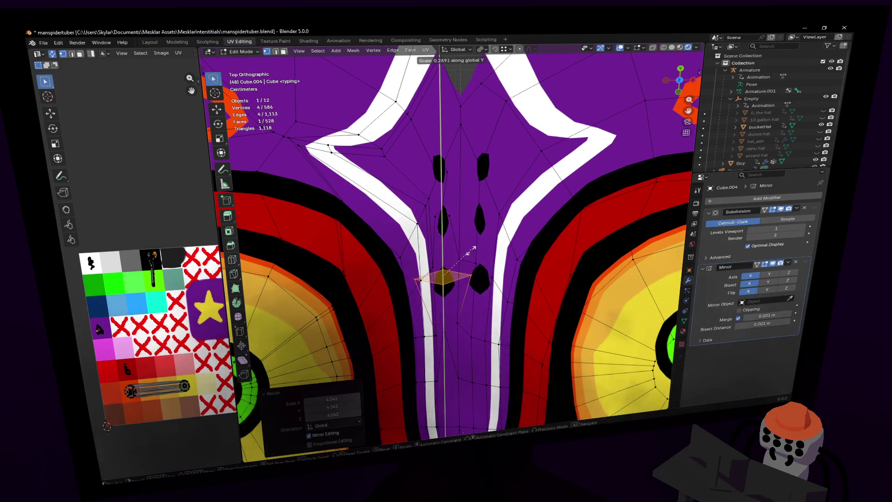
pyautogui.click(473, 246)
# Step: Squash the following nose hole along Y to 0.269 and return to Object Mode
pyautogui.click(441, 215)
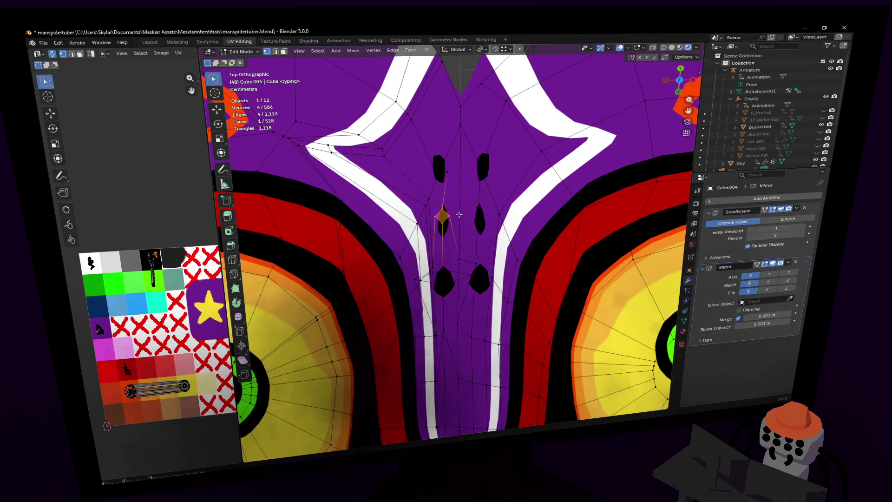
pyautogui.press('s')
pyautogui.press('y')
pyautogui.click(464, 193)
pyautogui.press('s')
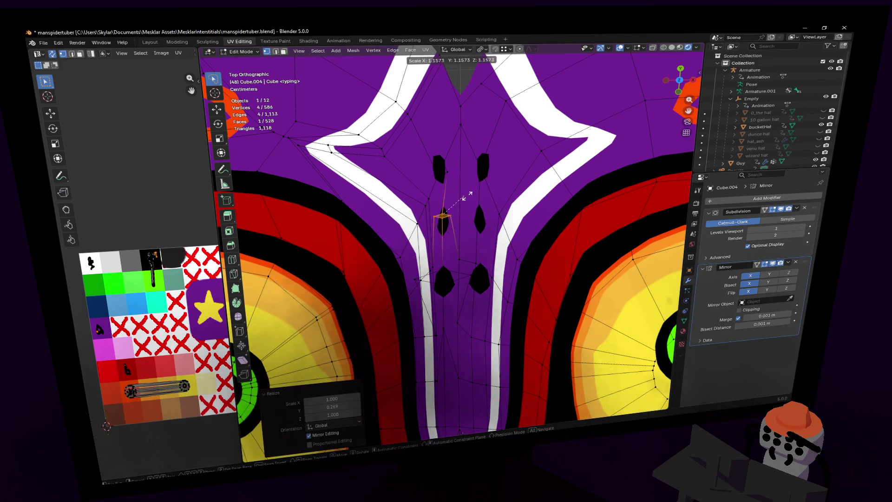
pyautogui.press('Escape')
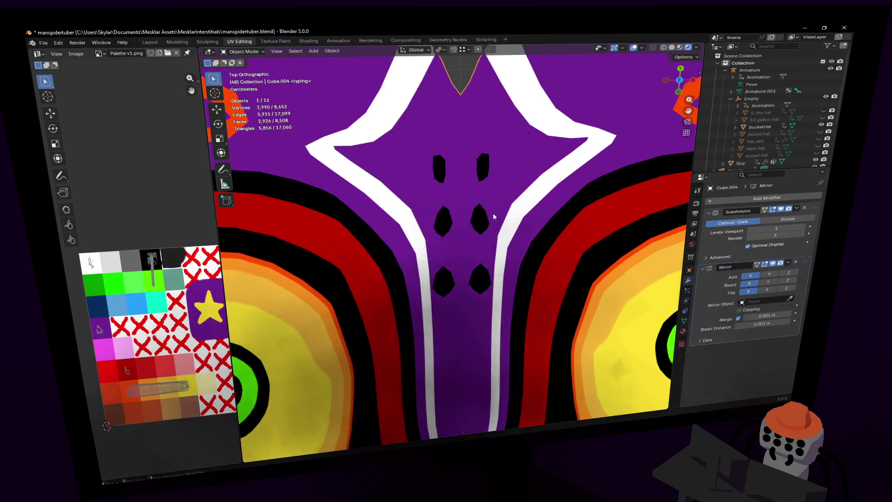
pyautogui.press('Tab')
# Step: Frame the spiked reference mask beside the heart to compare the holes
pyautogui.scroll(-5, 491, 213)
pyautogui.keyDown('shift'); pyautogui.moveTo(437, 266); pyautogui.dragTo(492, 260, button='middle'); pyautogui.keyUp('shift')
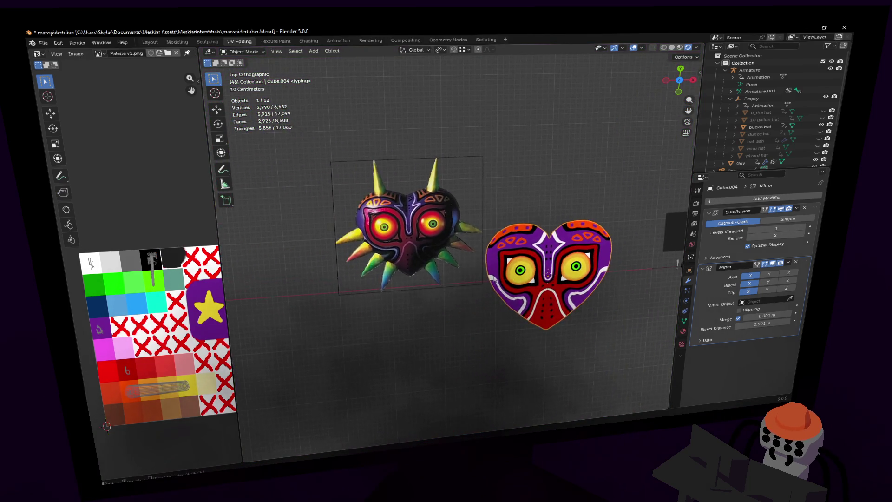
pyautogui.scroll(3, 400, 209)
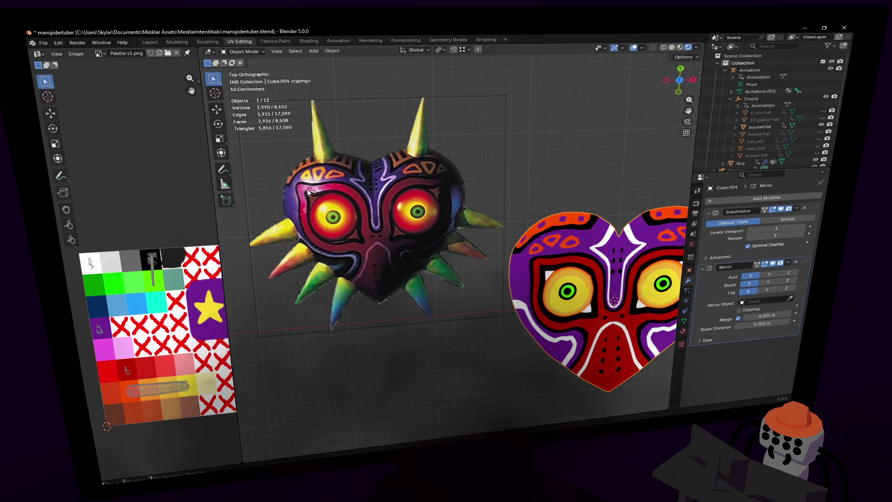
pyautogui.keyDown('shift'); pyautogui.moveTo(316, 245); pyautogui.dragTo(295, 214, button='middle'); pyautogui.keyUp('shift')
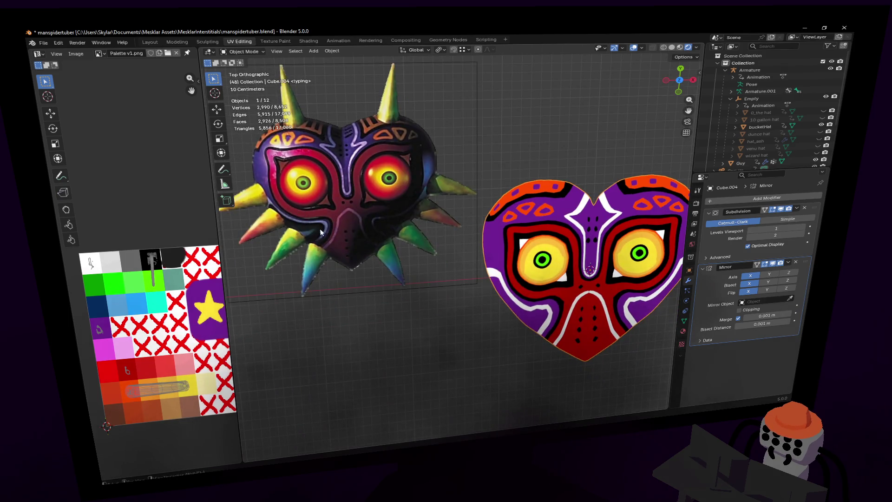
pyautogui.press('Tab')
pyautogui.scroll(5, 465, 232)
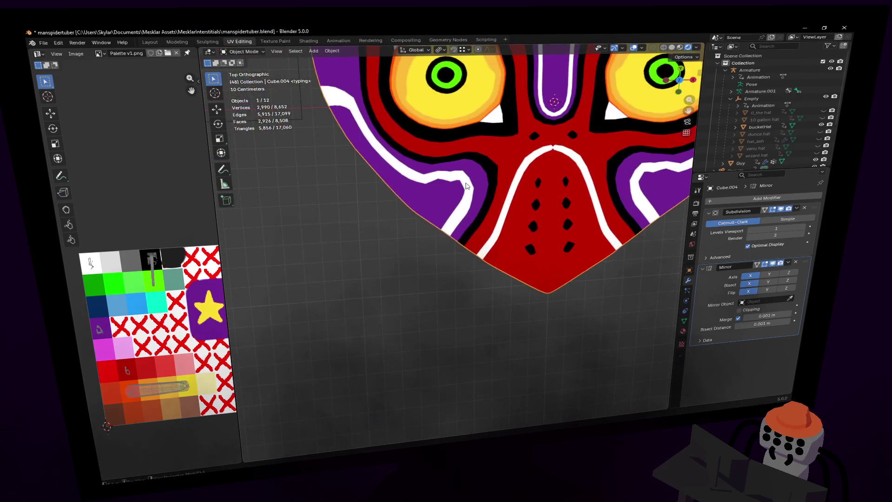
# Step: Knife-cut a new edge across the purple band on the heart's lower-left
pyautogui.scroll(3, 419, 194)
pyautogui.keyDown('shift'); pyautogui.moveTo(419, 194); pyautogui.dragTo(439, 219, button='middle'); pyautogui.keyUp('shift')
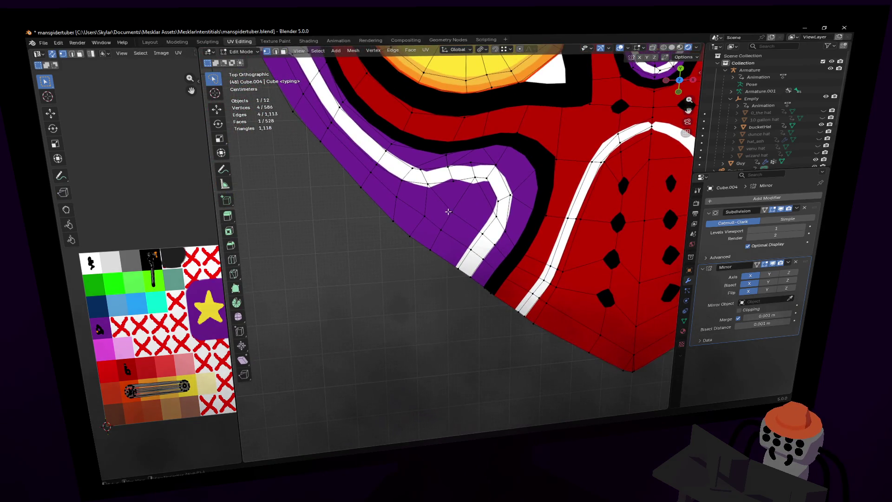
pyautogui.keyDown('shift'); pyautogui.scroll(1, 439, 219); pyautogui.keyUp('shift')
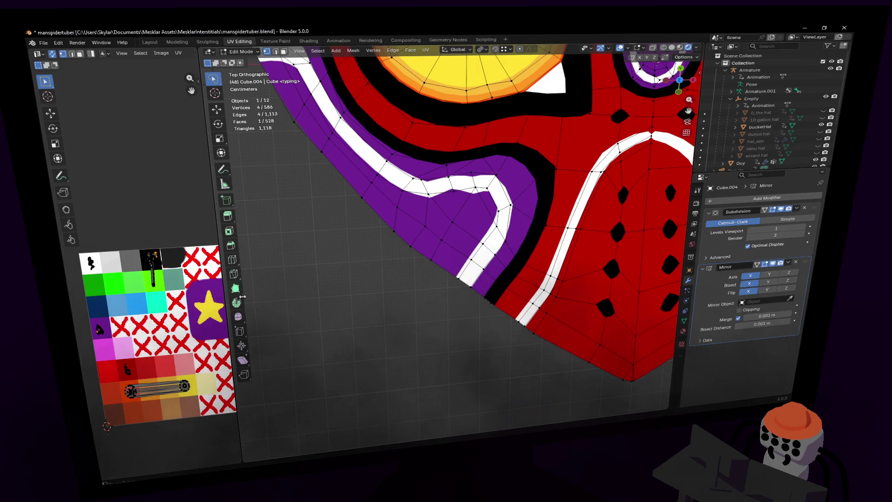
pyautogui.click(235, 273)
pyautogui.click(411, 245)
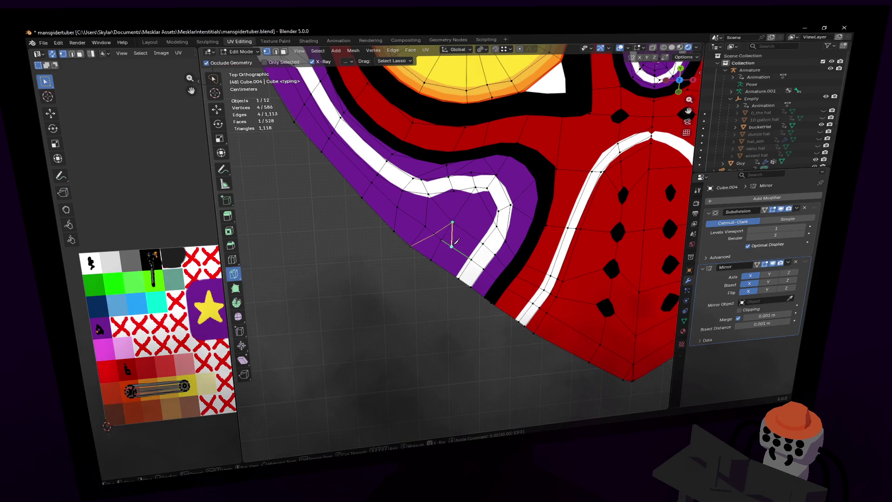
pyautogui.press('Return')
pyautogui.scroll(-6, 444, 263)
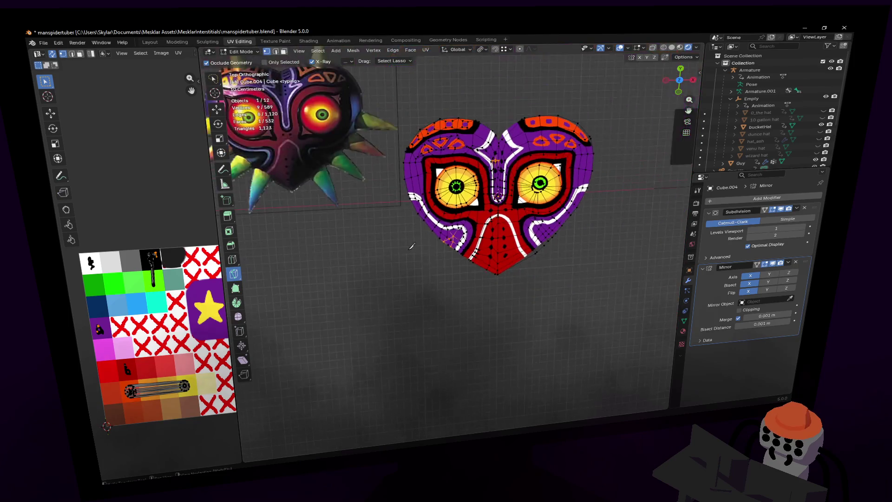
pyautogui.scroll(3, 290, 178)
# Step: Unwrap the newly cut lower-left faces and place their shrunken UV island on the green swatch
pyautogui.press('Tab')
pyautogui.scroll(8, 463, 270)
pyautogui.press('Tab')
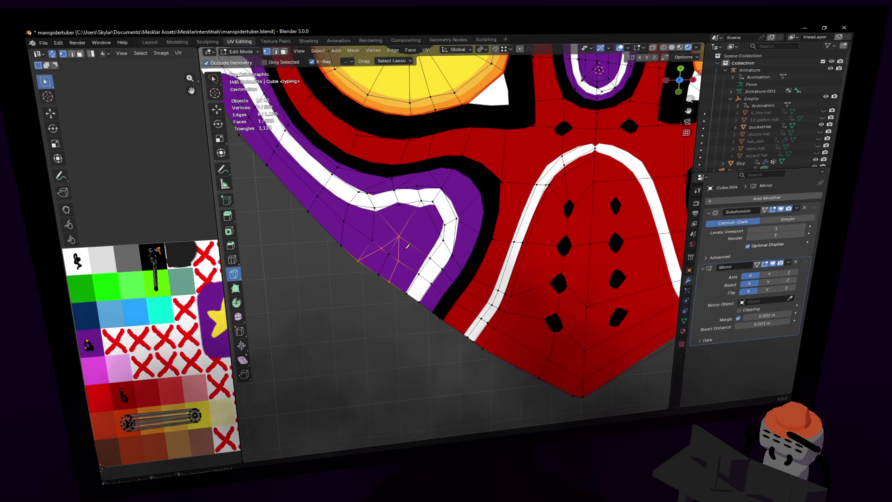
pyautogui.keyDown('ctrl'); pyautogui.click(378, 268); pyautogui.keyUp('ctrl')
pyautogui.keyDown('shift'); pyautogui.moveTo(378, 268); pyautogui.dragTo(391, 292, button='middle'); pyautogui.keyUp('shift')
pyautogui.press('u')
pyautogui.click(432, 188)
pyautogui.press('s')
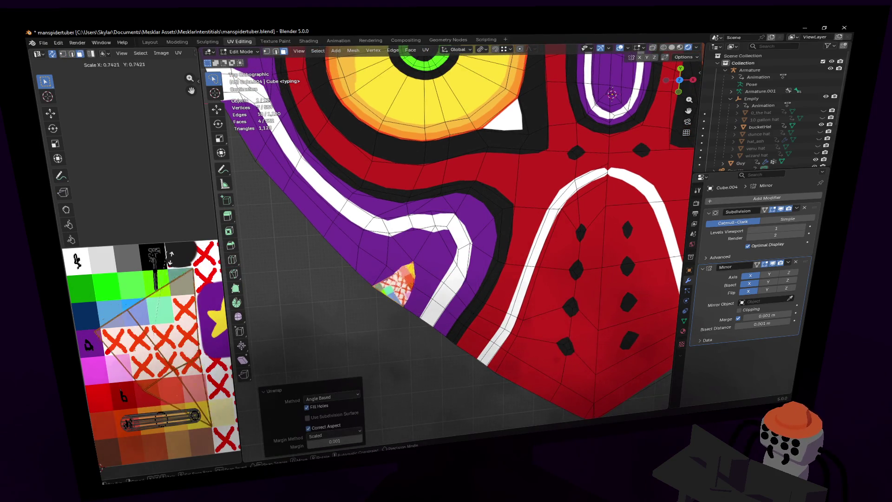
pyautogui.press('Return')
pyautogui.press('g')
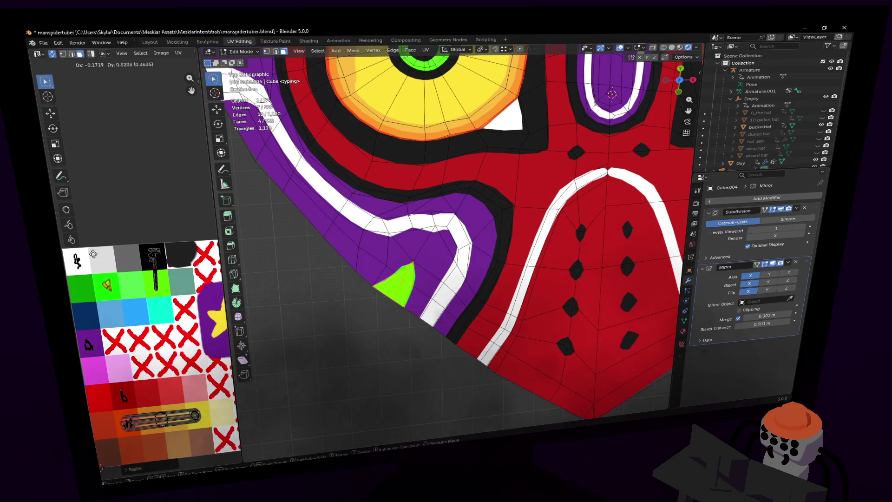
pyautogui.click(73, 238)
# Step: Return the heart to Object Mode and frame both masks in the view
pyautogui.press('Tab')
pyautogui.scroll(-6, 469, 190)
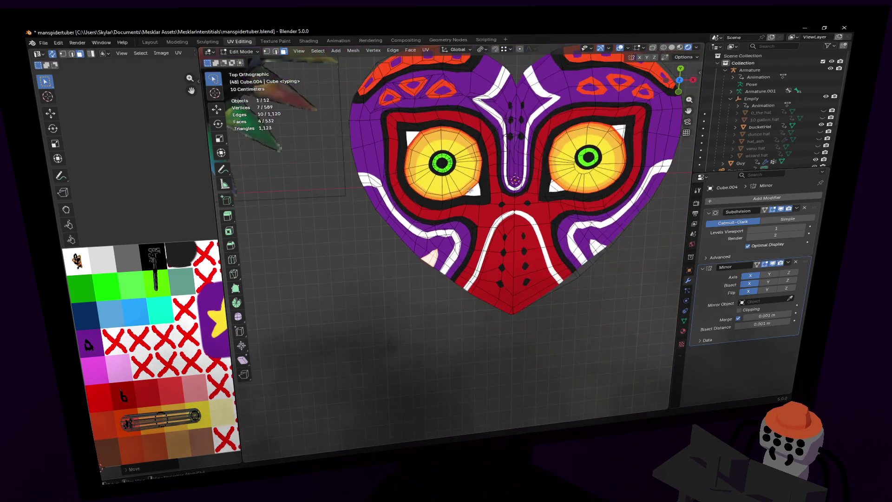
pyautogui.keyDown('shift'); pyautogui.moveTo(466, 236); pyautogui.dragTo(460, 253, button='middle'); pyautogui.keyUp('shift')
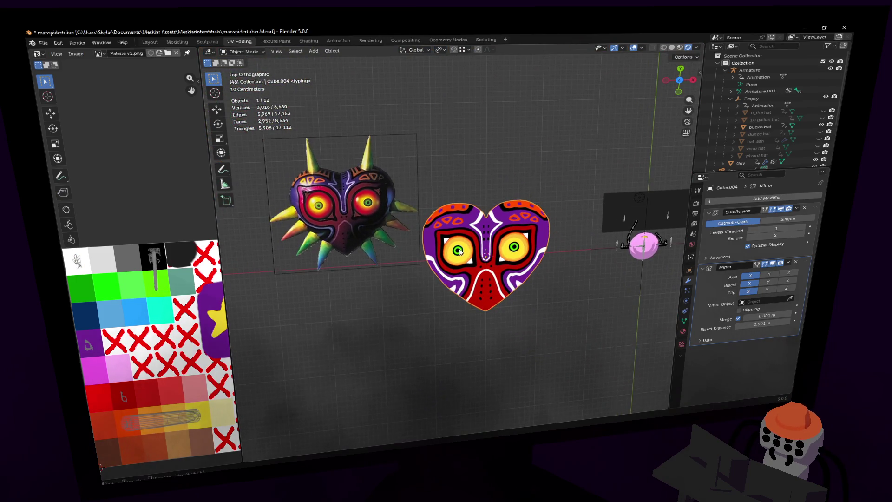
pyautogui.scroll(1, 354, 178)
pyautogui.keyDown('shift'); pyautogui.moveTo(352, 191); pyautogui.dragTo(394, 206, button='middle'); pyautogui.keyUp('shift')
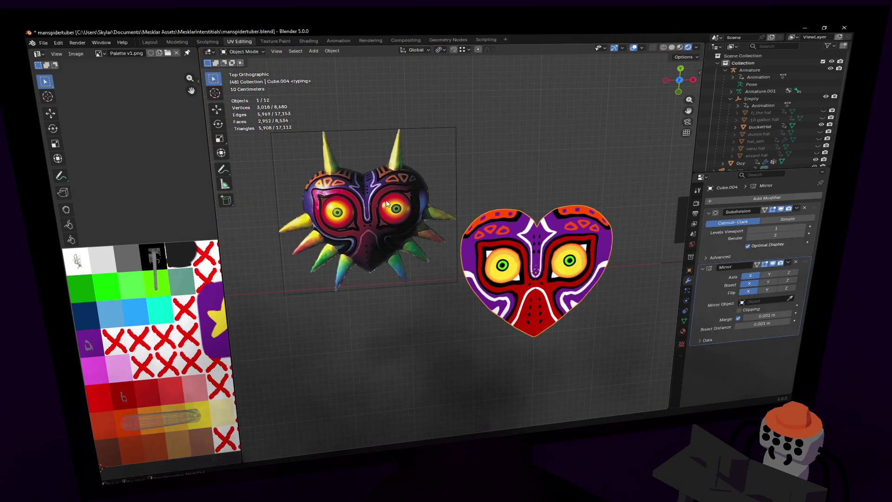
# Step: Select the white triangle by the left eye, unwrap it, and shrink its UV island
pyautogui.press('Tab')
pyautogui.press('KP_Decimal')
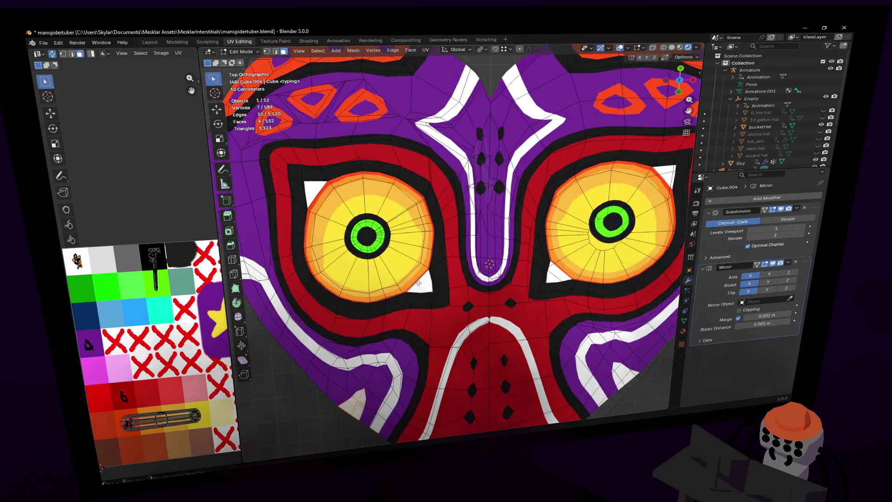
pyautogui.click(423, 283)
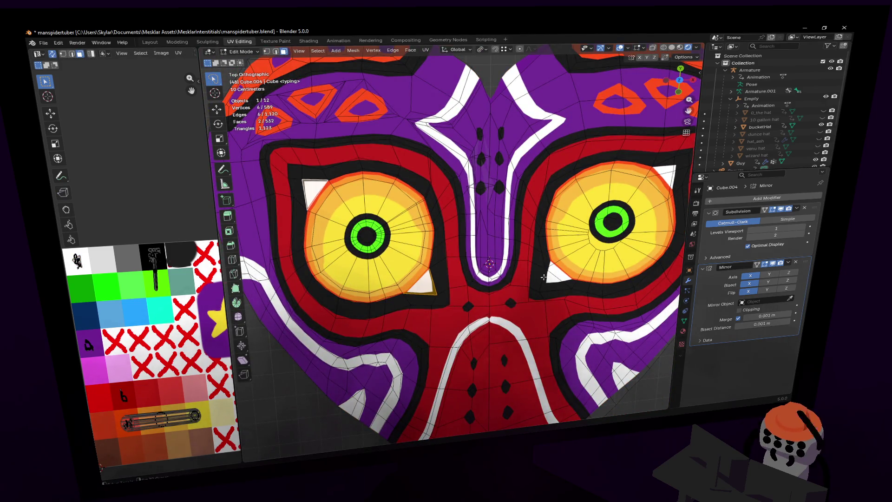
pyautogui.keyDown('shift'); pyautogui.moveTo(430, 241); pyautogui.dragTo(464, 254, button='middle'); pyautogui.keyUp('shift')
pyautogui.press('u')
pyautogui.click(466, 185)
pyautogui.press('s')
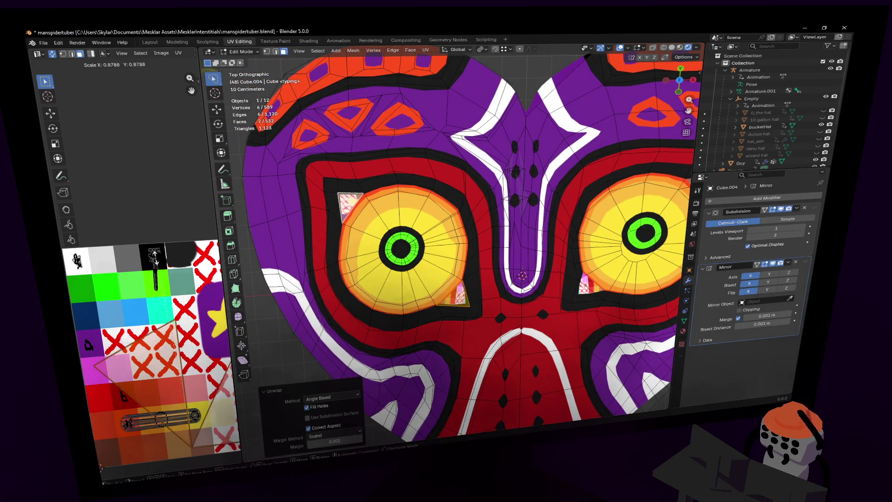
pyautogui.click(183, 367)
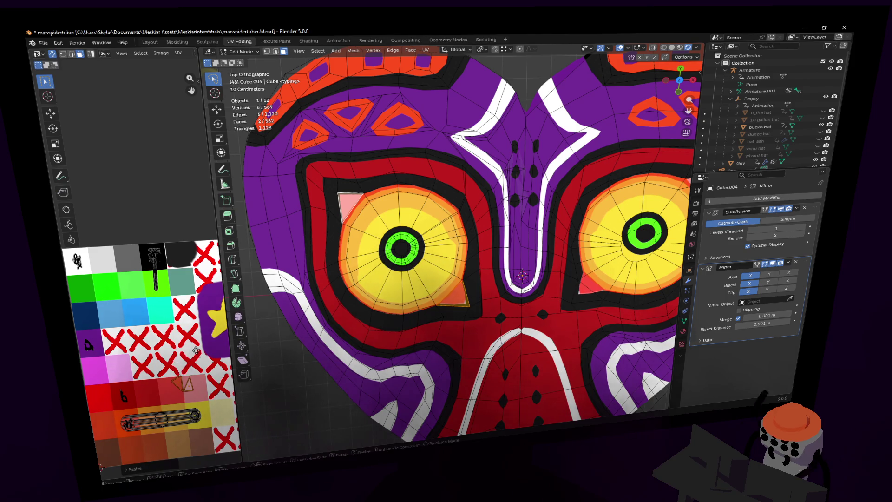
# Step: Move the triangle's UVs and the linked region's UVs onto the red palette swatch
pyautogui.press('g')
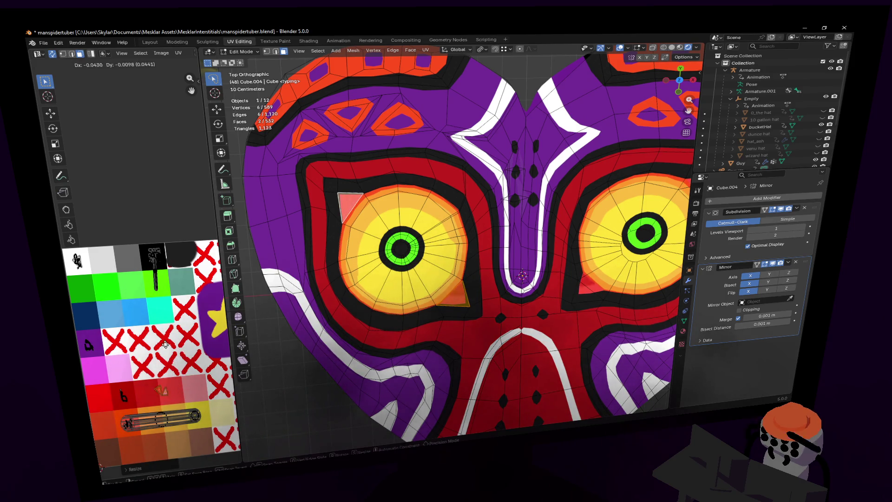
pyautogui.click(142, 366)
pyautogui.scroll(-5, 338, 197)
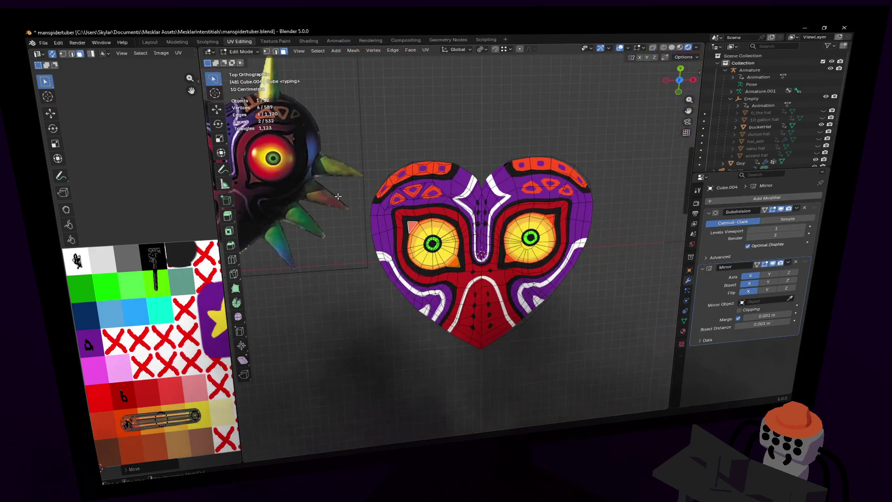
pyautogui.press('g')
pyautogui.click(120, 396)
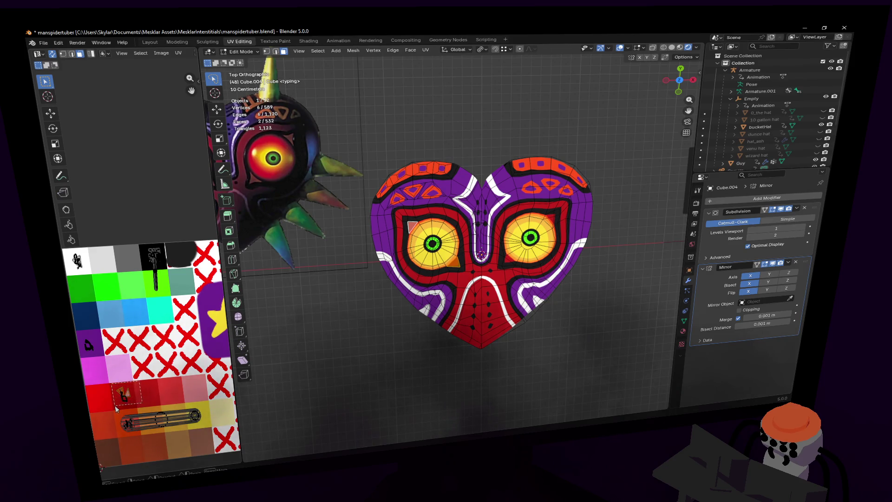
pyautogui.press('l')
pyautogui.press('g')
pyautogui.click(147, 393)
pyautogui.press('Tab')
# Step: Check the colours in Object Mode and nudge the selected UVs further across the palette
pyautogui.scroll(-1, 478, 227)
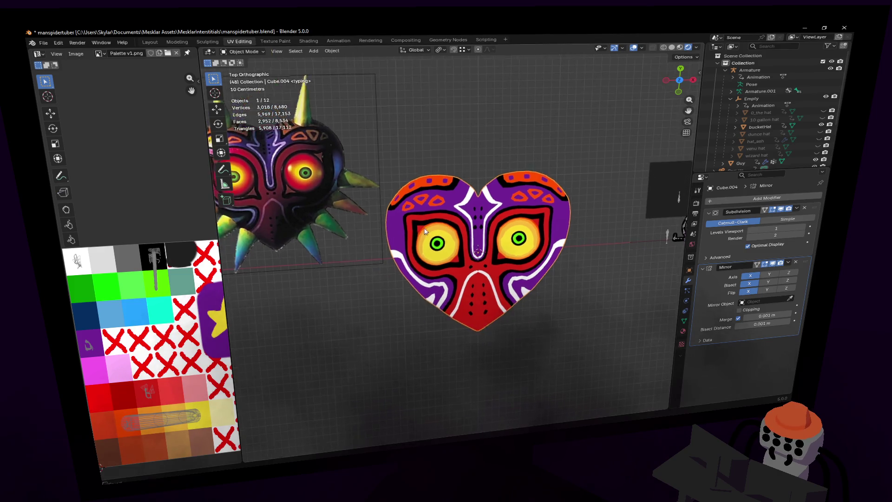
pyautogui.keyDown('shift'); pyautogui.moveTo(293, 235); pyautogui.dragTo(381, 237, button='middle'); pyautogui.keyUp('shift')
pyautogui.press('Tab')
pyautogui.press('g')
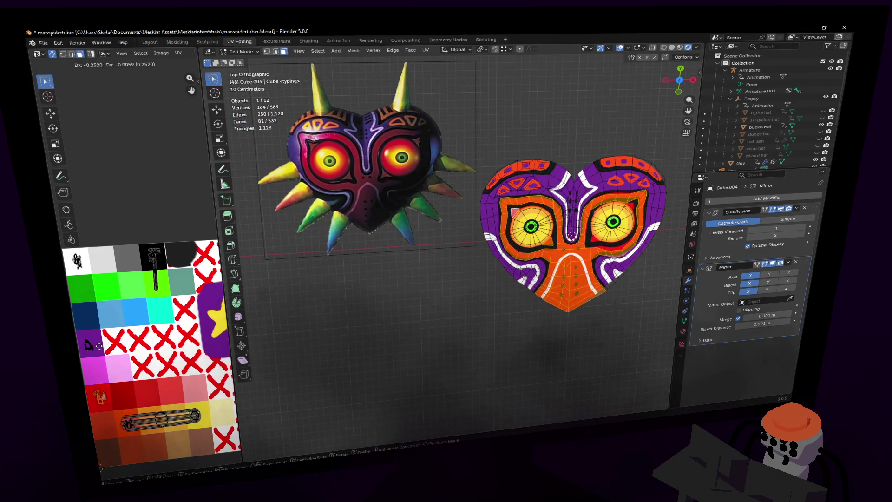
pyautogui.click(102, 396)
pyautogui.press('Tab')
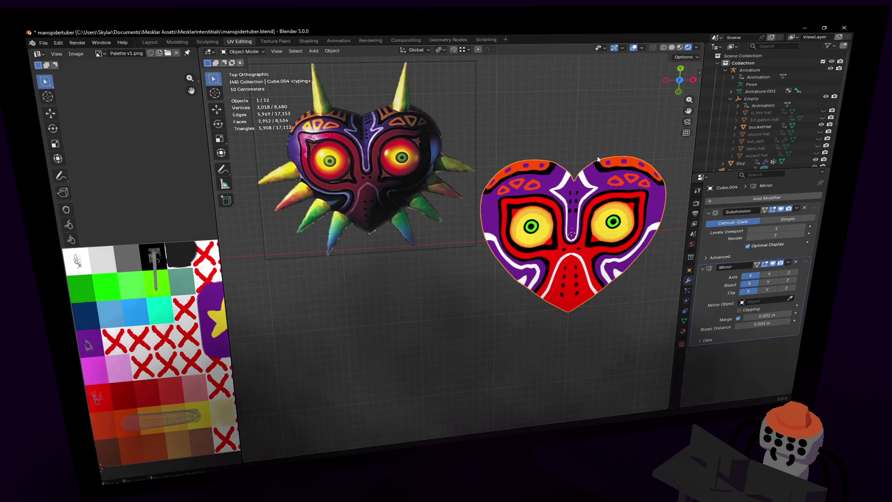
# Step: Pan and zoom the viewport in on the heart mask
pyautogui.keyDown('shift'); pyautogui.moveTo(560, 154); pyautogui.dragTo(525, 164, button='middle'); pyautogui.keyUp('shift')
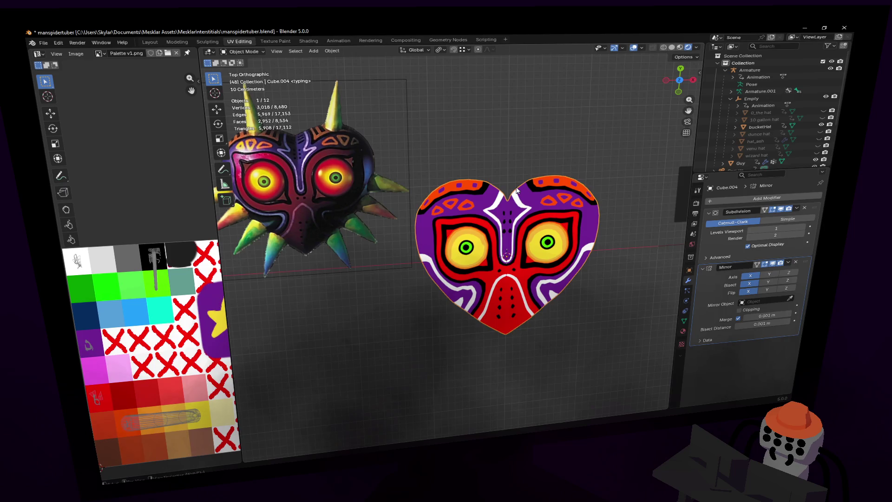
pyautogui.scroll(-8, 559, 185)
pyautogui.scroll(3, 559, 184)
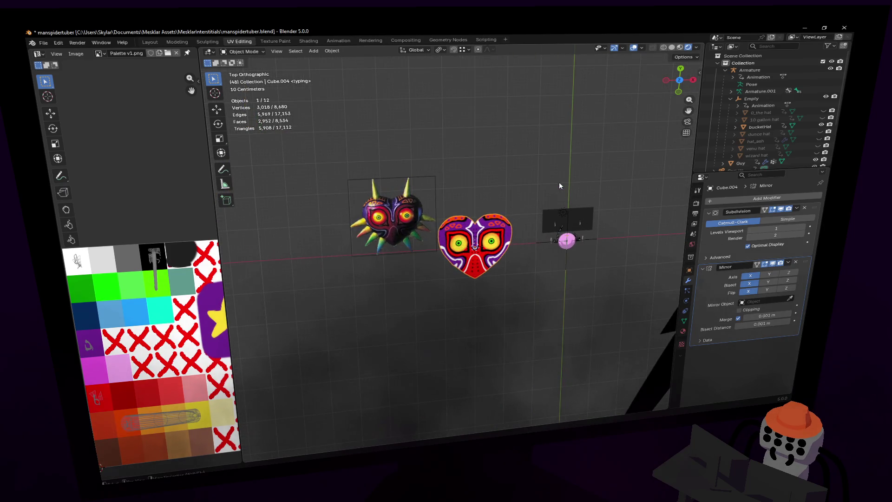
pyautogui.scroll(3, 559, 185)
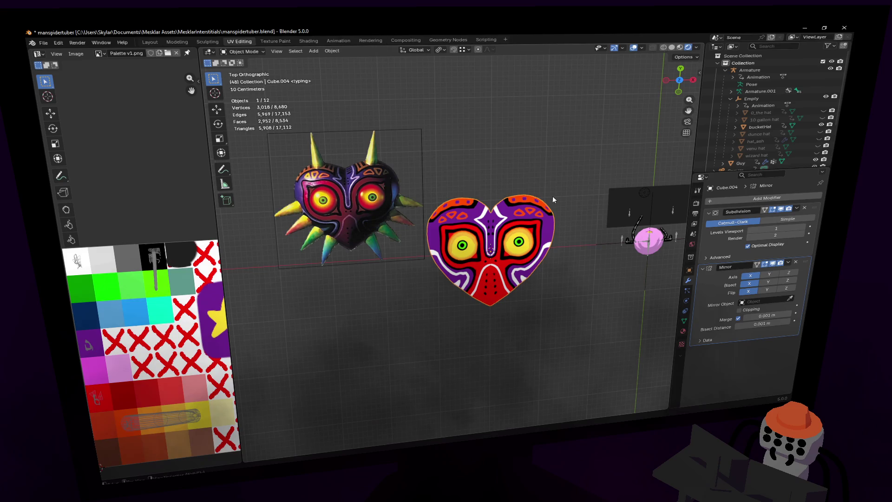
pyautogui.scroll(1, 533, 204)
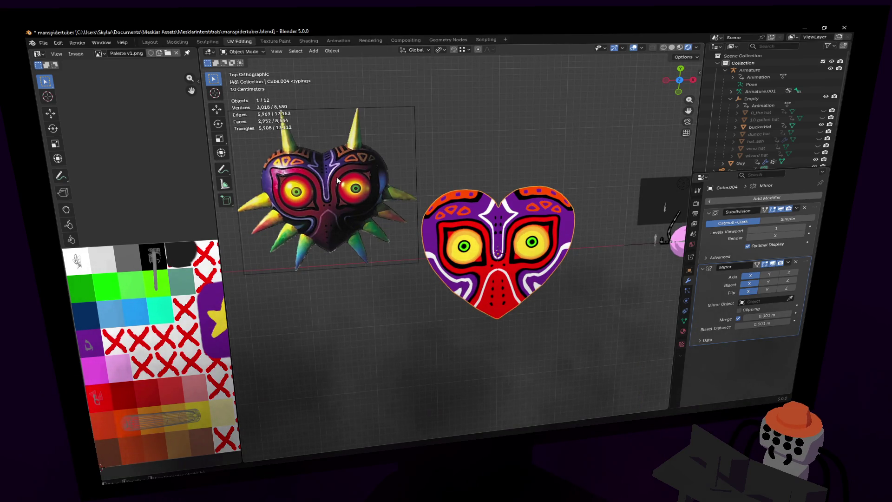
# Step: Walk-fly up close to the heart mask and switch it into Edit Mode
pyautogui.hotkey('shift', '`')
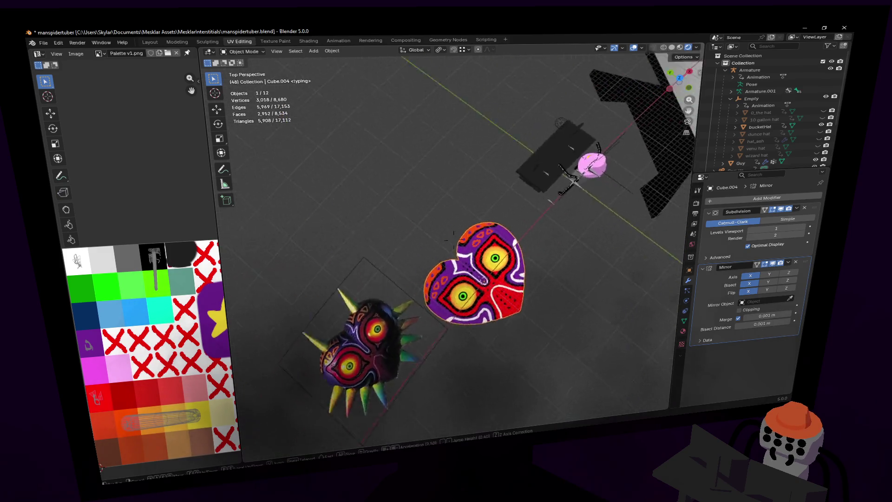
pyautogui.press('Escape')
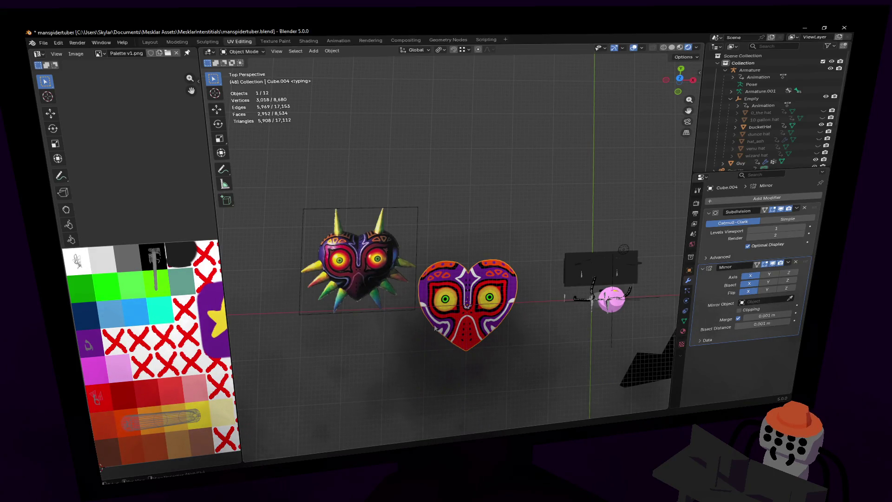
pyautogui.hotkey('shift', '`')
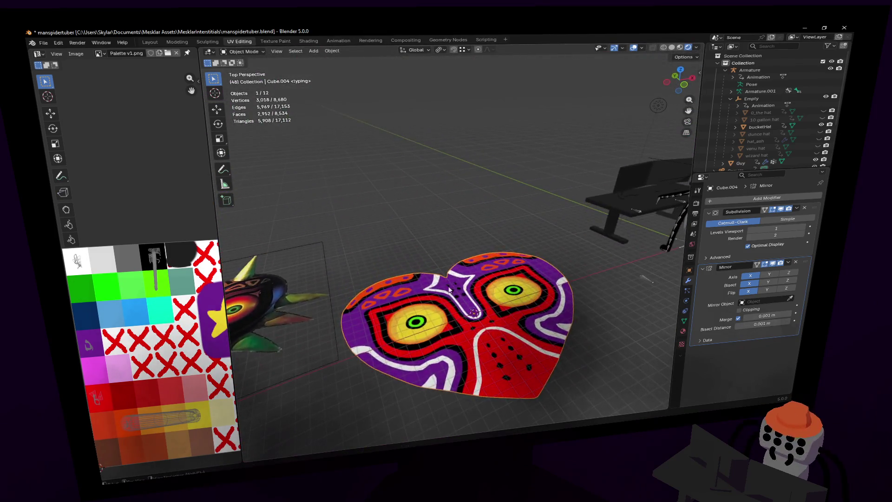
pyautogui.click(453, 239)
pyautogui.press('Tab')
pyautogui.press('Tab')
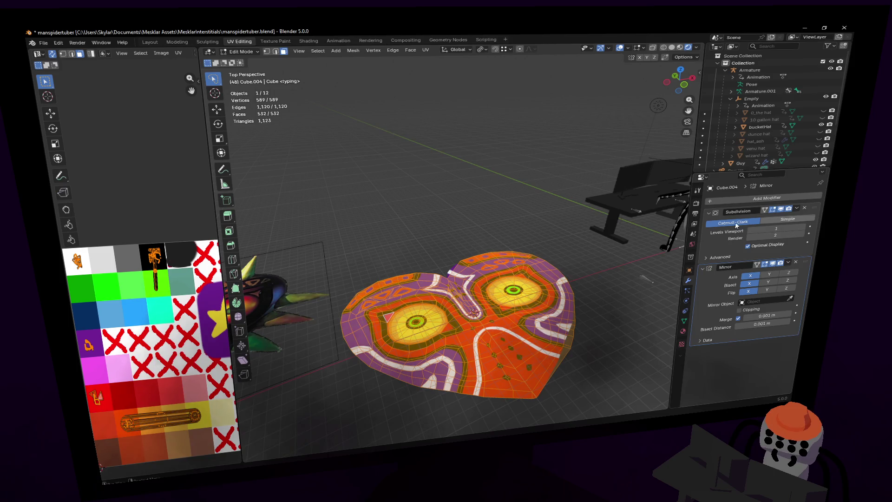
# Step: Move the Mirror modifier above Subdivision and fly close to the heart mask
pyautogui.moveTo(807, 264); pyautogui.dragTo(814, 209)
pyautogui.hotkey('shift', '`')
pyautogui.press('w')
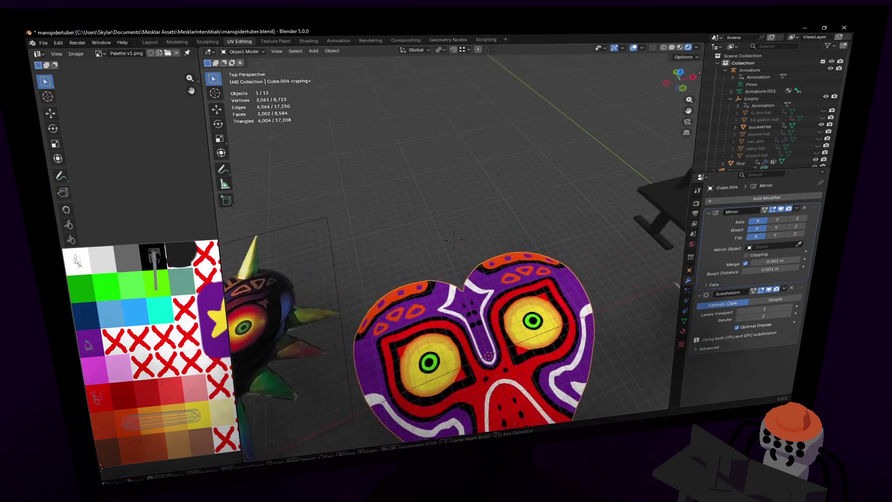
pyautogui.press('w')
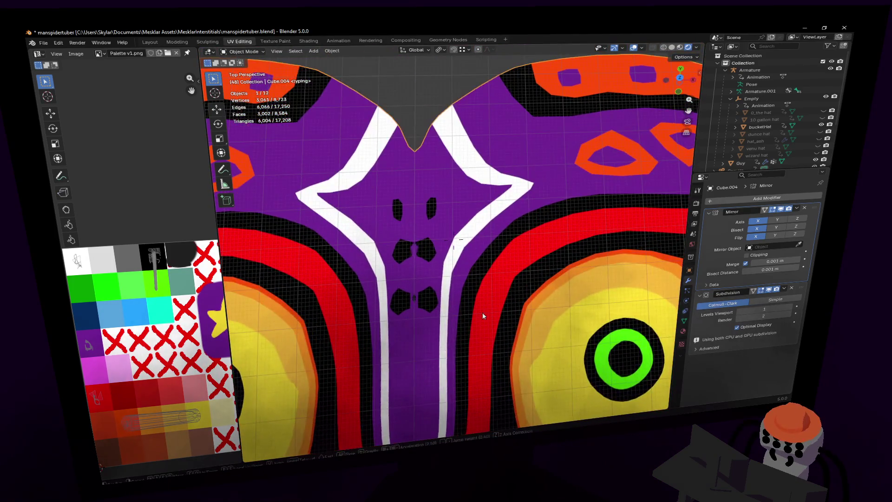
pyautogui.click(487, 309)
# Step: In Edit Mode, narrow a single nose face to 0.812 along X
pyautogui.press('Tab')
pyautogui.click(395, 297)
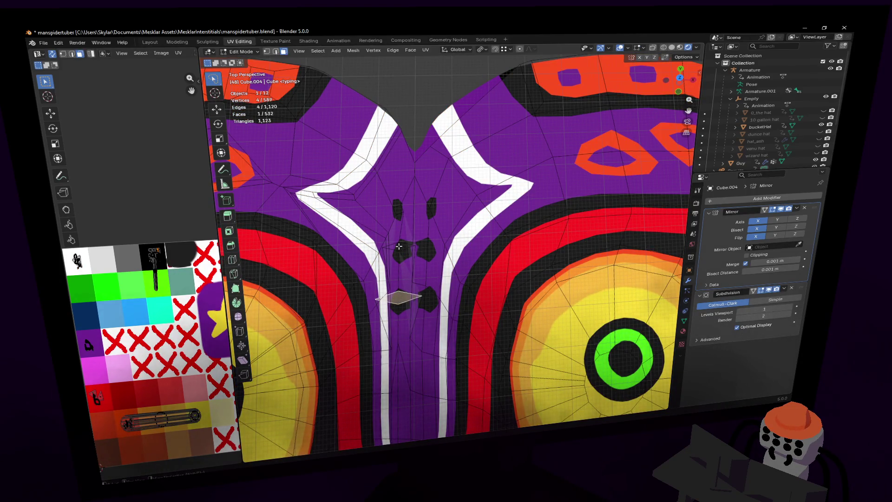
pyautogui.press('s')
pyautogui.press('x')
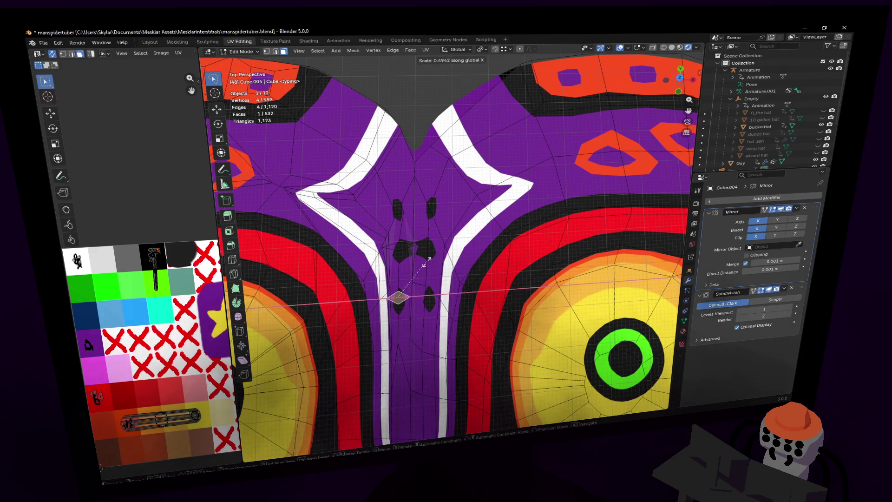
pyautogui.press('x')
pyautogui.press('x')
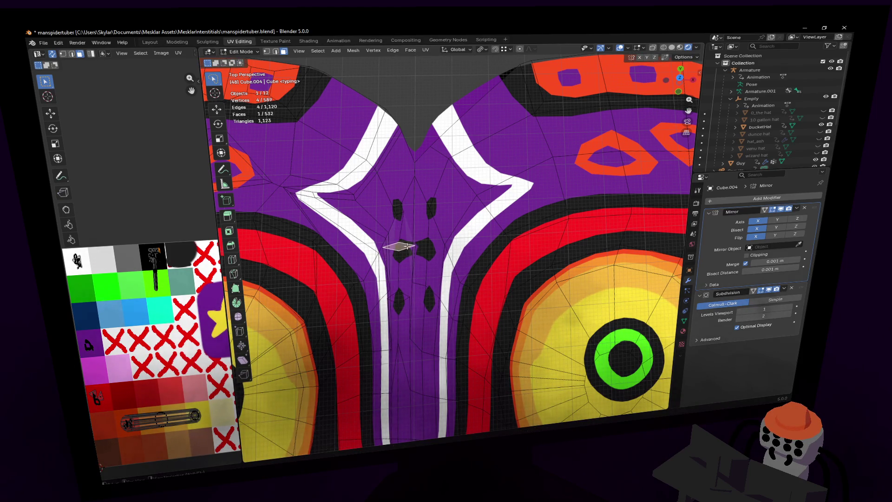
pyautogui.press('x')
pyautogui.press('Return')
# Step: Lower a nose vertex about 0.099 m along Y and return to Object Mode
pyautogui.press('Home')
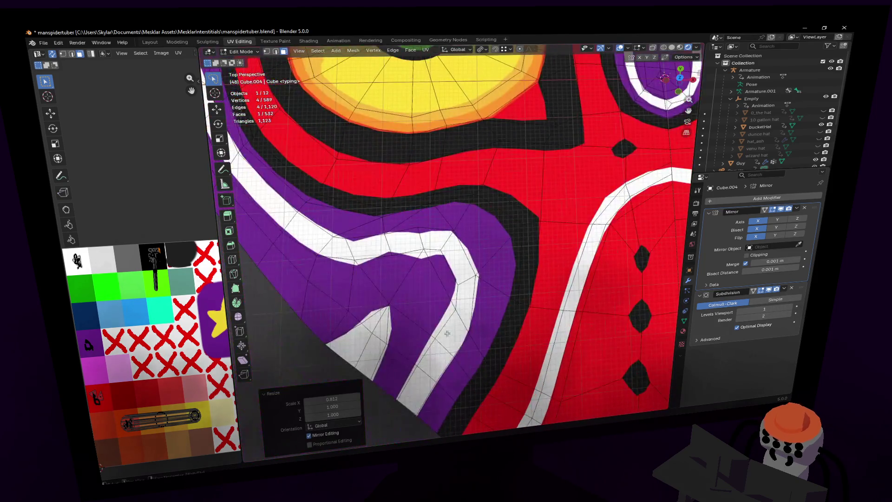
pyautogui.scroll(7, 483, 297)
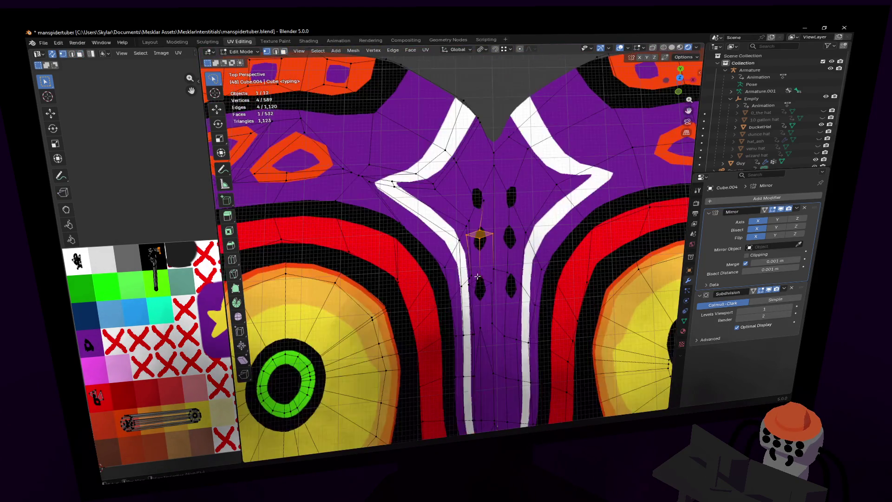
pyautogui.keyDown('shift'); pyautogui.moveTo(499, 289); pyautogui.dragTo(421, 161, button='middle'); pyautogui.keyUp('shift')
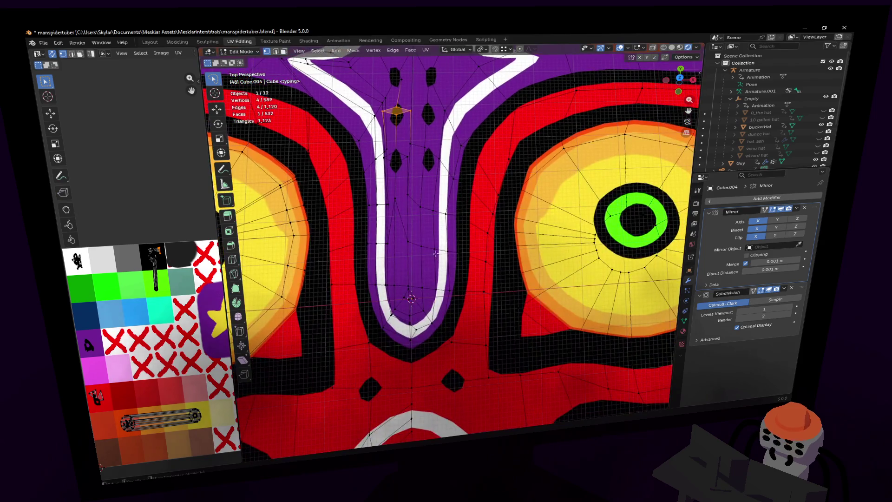
pyautogui.click(403, 190)
pyautogui.press('g')
pyautogui.press('y')
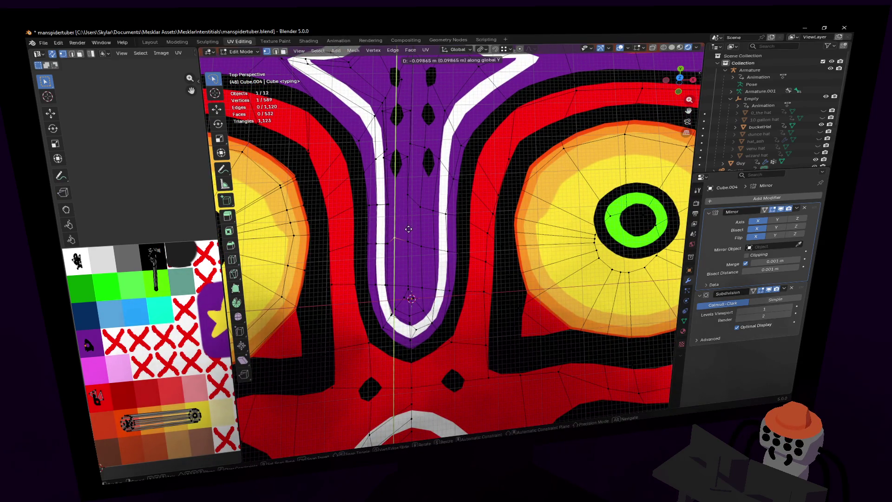
pyautogui.click(409, 229)
pyautogui.scroll(-8, 408, 229)
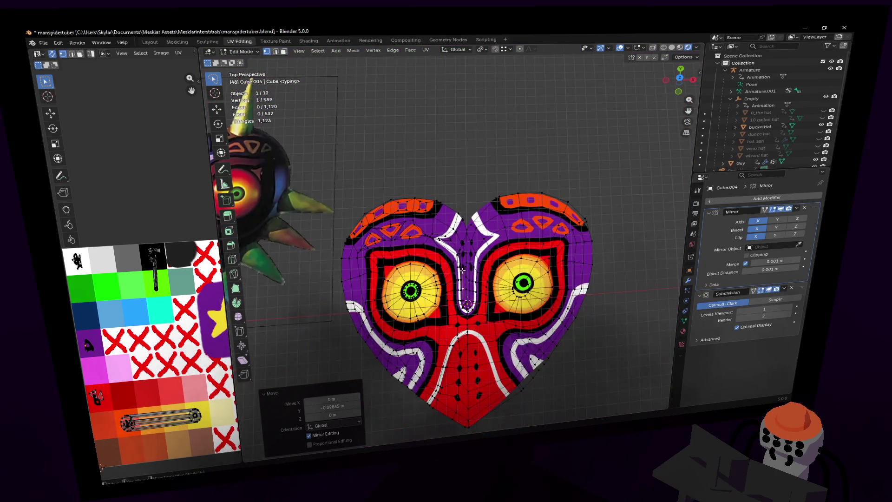
pyautogui.press('Tab')
pyautogui.hotkey('shift', '`')
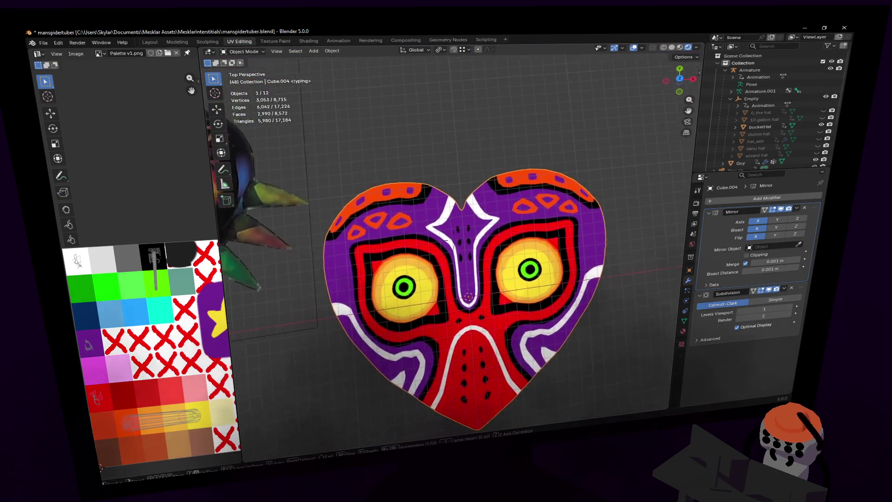
# Step: Apply the heart's Mirror modifier, then enter Edit Mode with edge select
pyautogui.click(482, 277)
pyautogui.press('Tab')
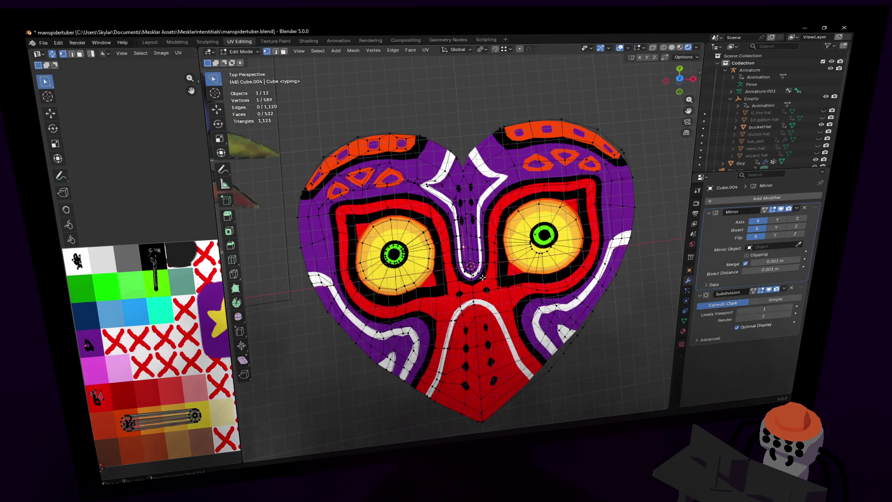
pyautogui.press('Tab')
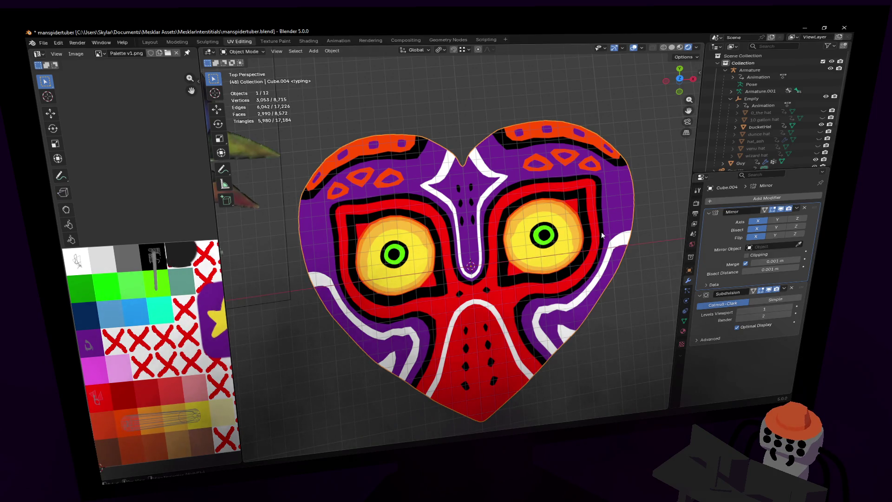
pyautogui.click(799, 208)
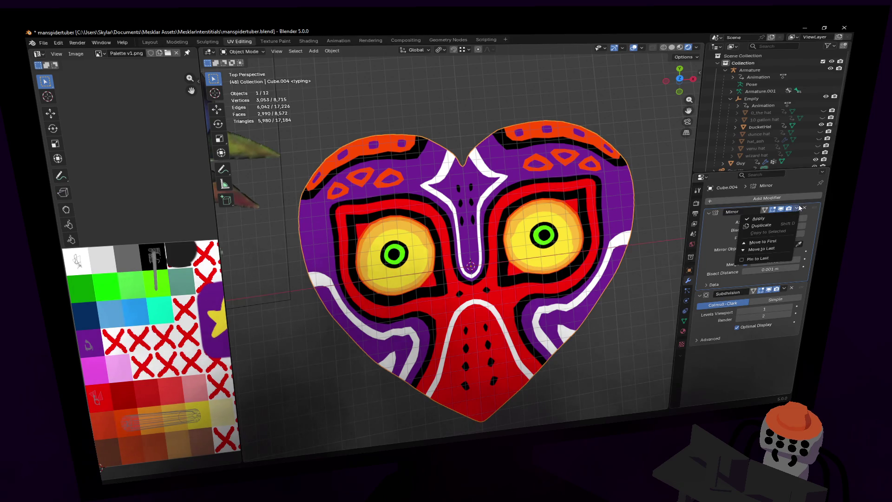
pyautogui.click(758, 218)
pyautogui.press('Tab')
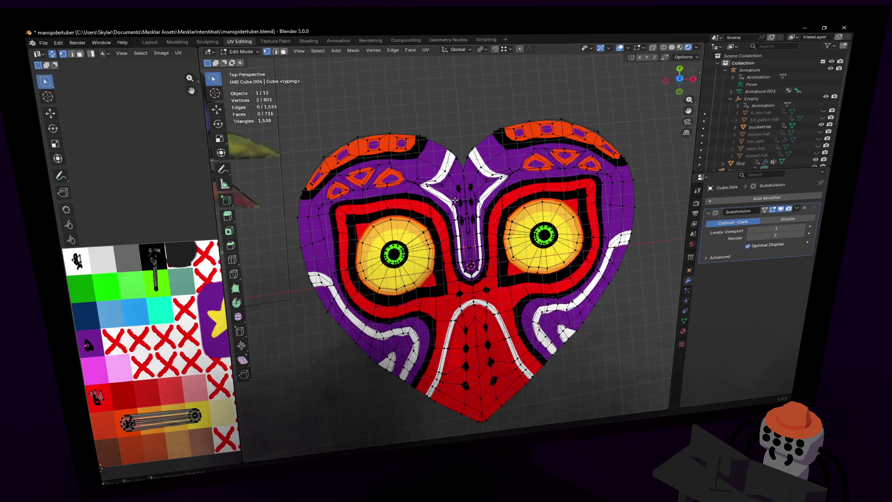
pyautogui.press('2')
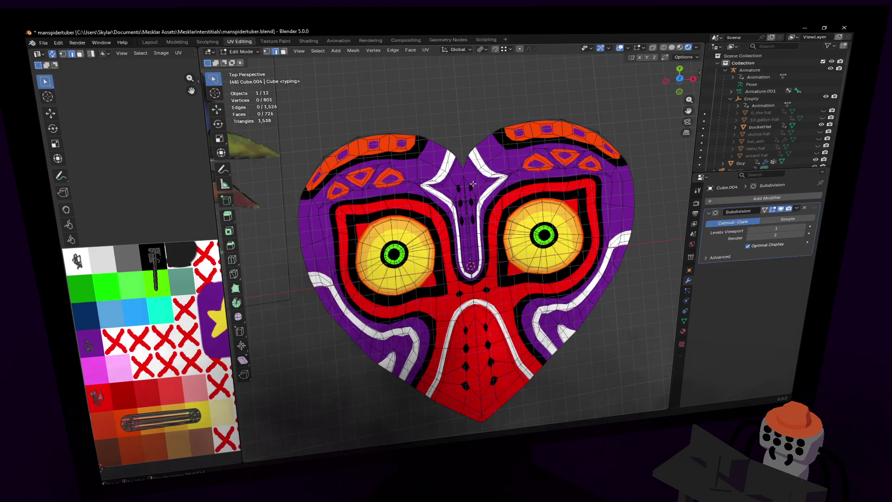
pyautogui.hotkey('shift', '`')
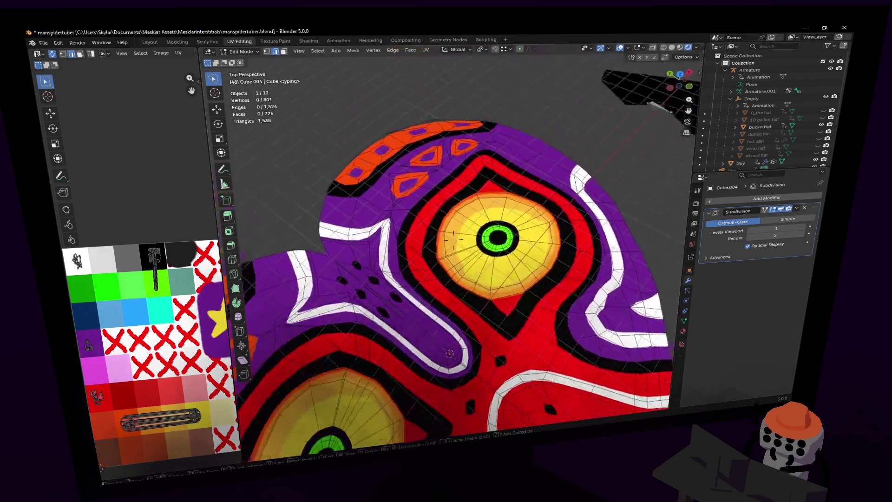
pyautogui.press('s')
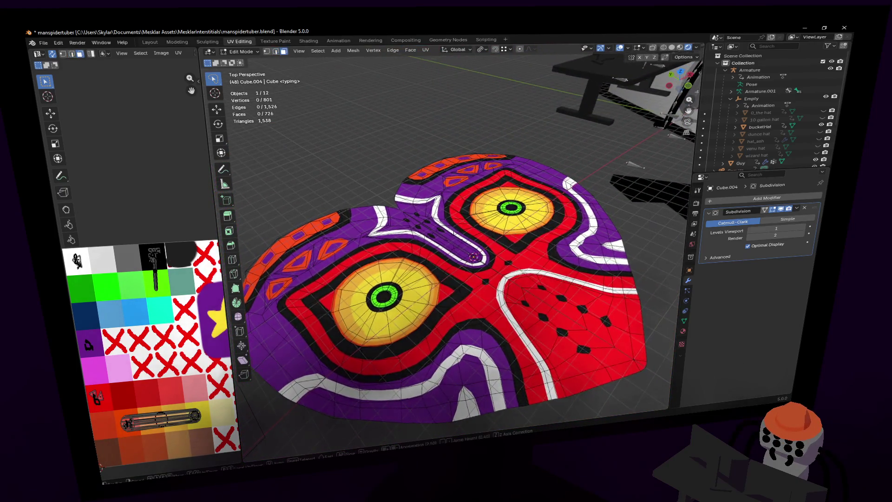
pyautogui.press('s')
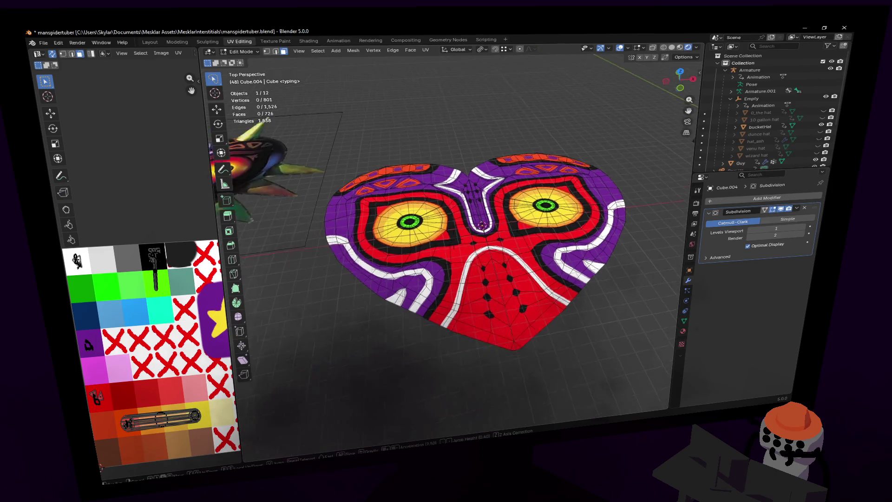
pyautogui.press('Tab')
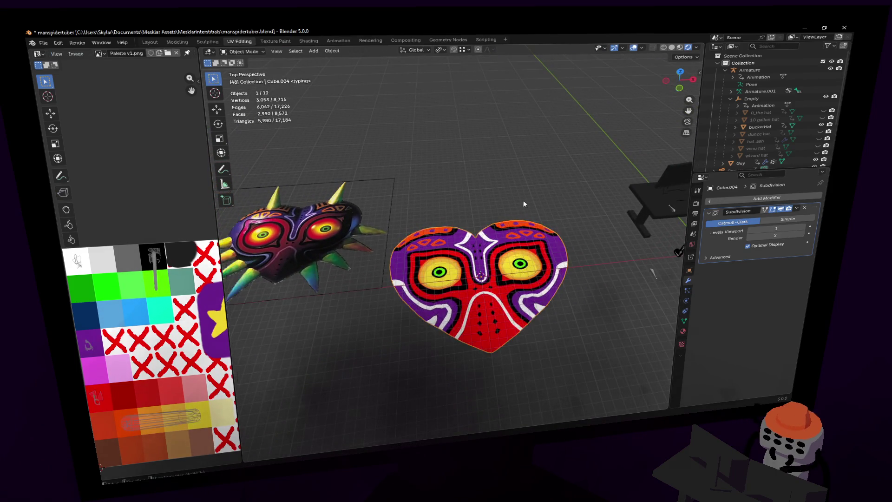
pyautogui.hotkey('shift', 'd')
pyautogui.press('x')
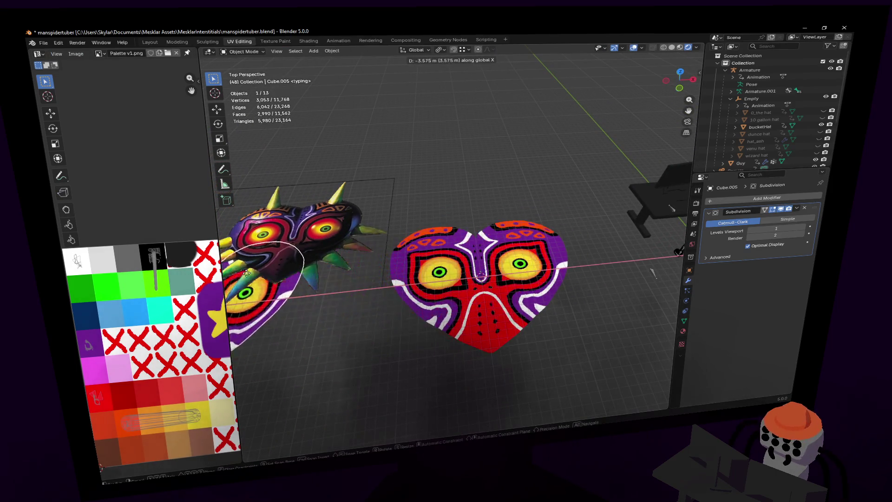
pyautogui.press('Return')
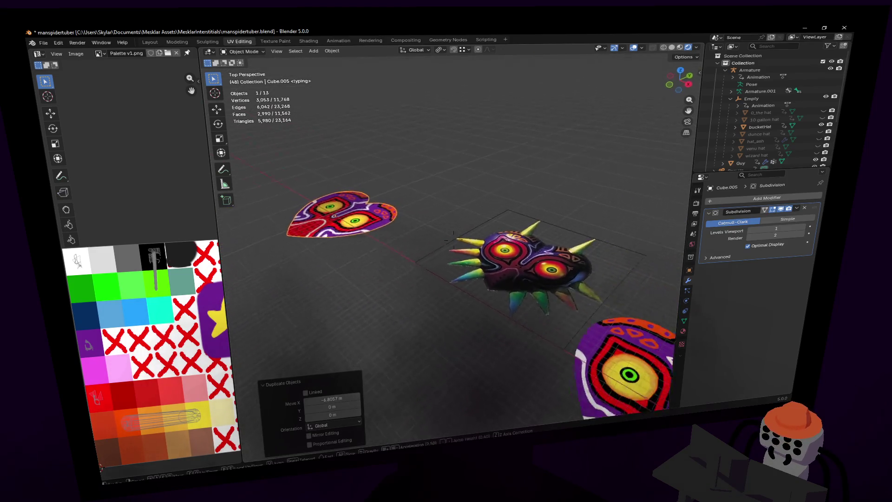
pyautogui.press('Tab')
pyautogui.hotkey('ctrl', 'z')
pyautogui.hotkey('ctrl', 'z')
pyautogui.hotkey('ctrl', 'z')
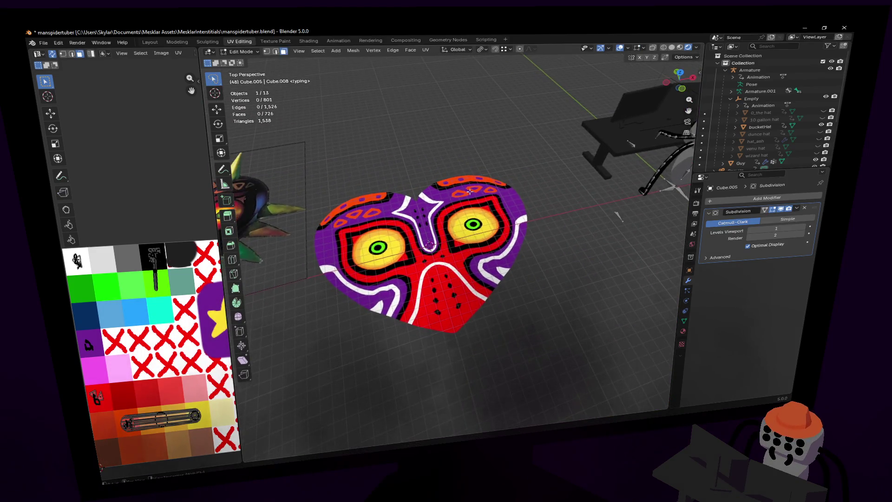
pyautogui.hotkey('shift', '`')
pyautogui.press('w')
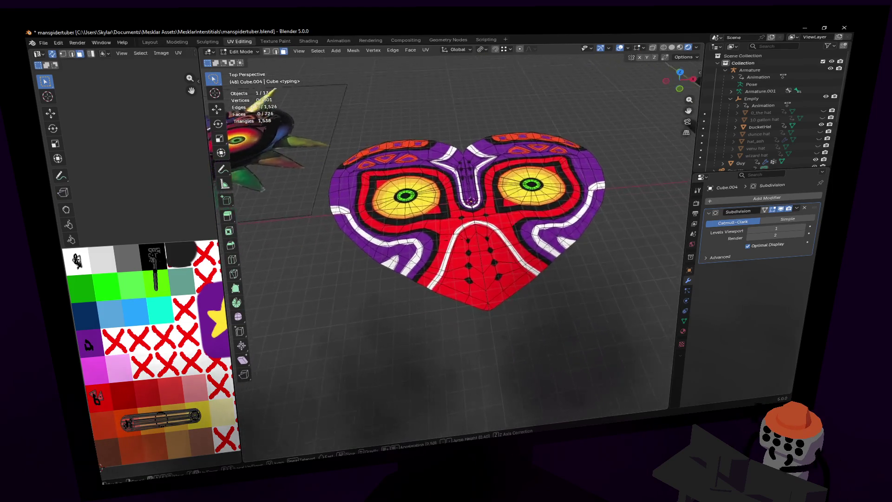
pyautogui.click(397, 184)
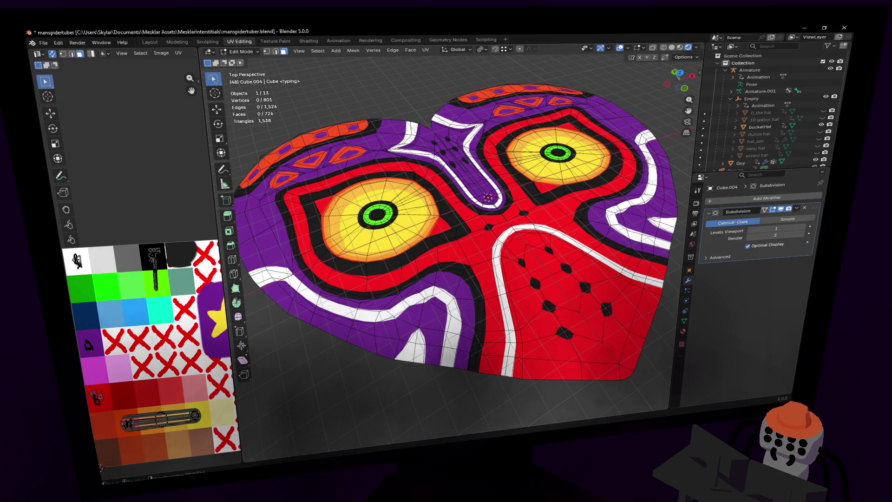
# Step: Add a Mirror modifier by searching 'mir' and drag it above Subdivision
pyautogui.click(781, 198)
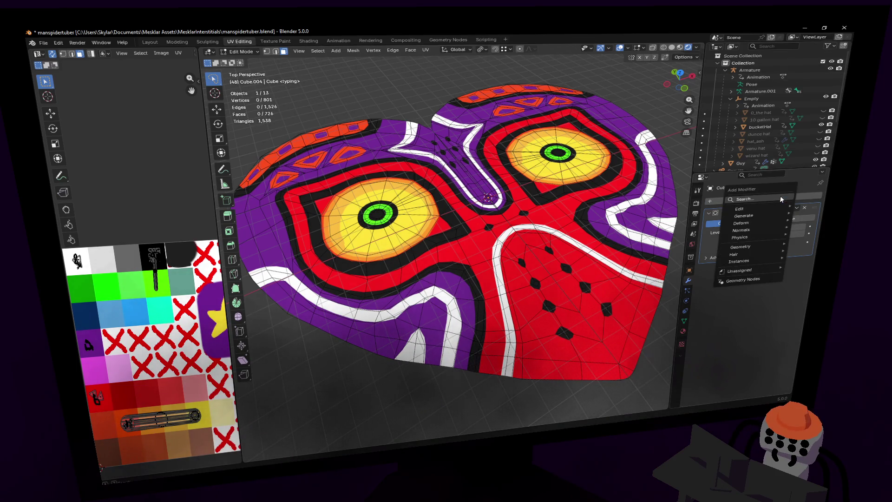
pyautogui.write('mir')
pyautogui.press('Return')
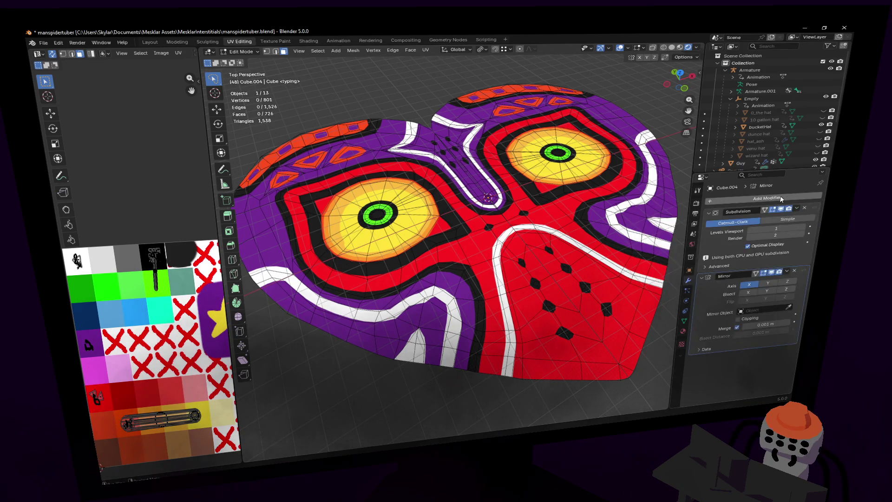
pyautogui.moveTo(800, 272); pyautogui.dragTo(803, 209)
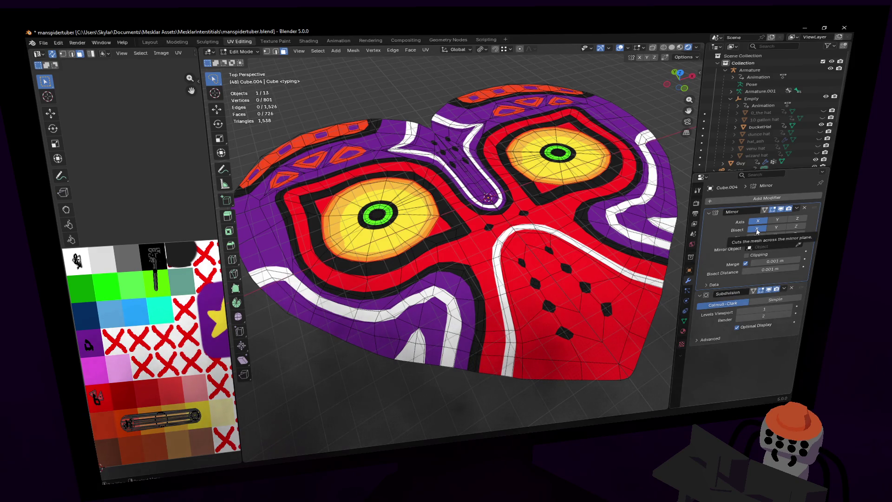
pyautogui.hotkey('shift', '`')
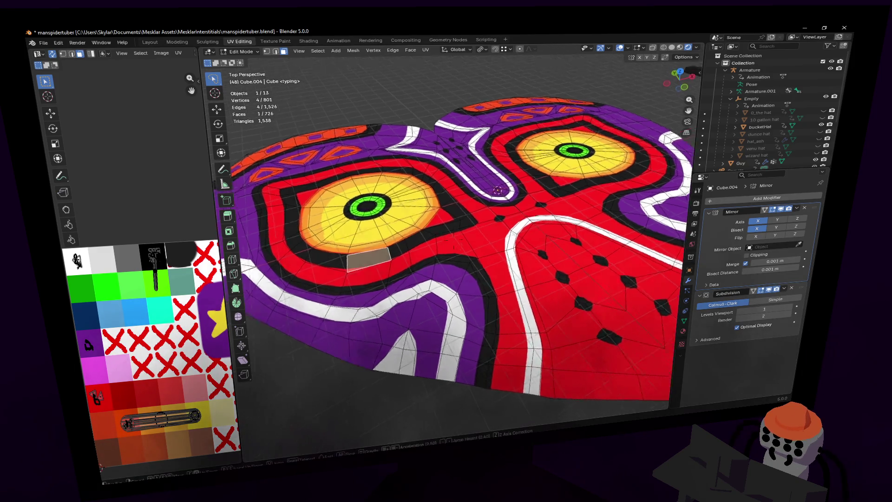
pyautogui.click(418, 270)
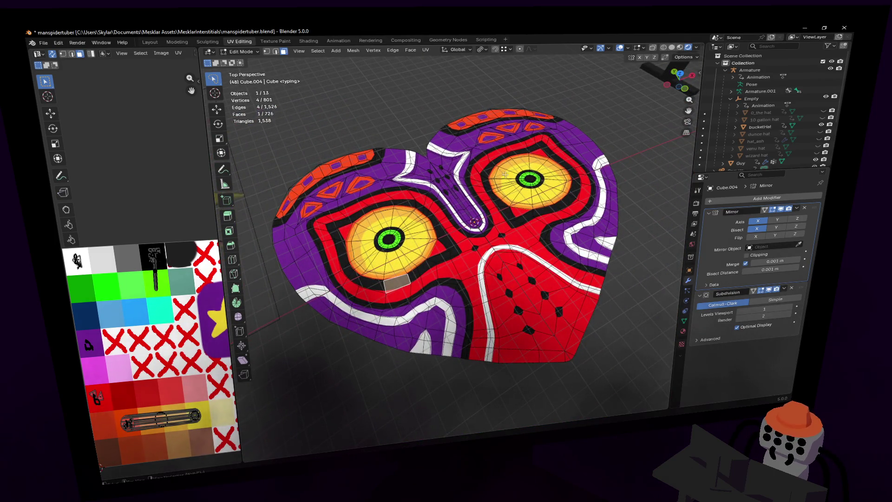
# Step: Circle-select the faces around the left eye and across onto the nose
pyautogui.press('c')
pyautogui.moveTo(367, 225)
pyautogui.mouseDown()
pyautogui.moveTo(348, 193)
pyautogui.moveTo(407, 197)
pyautogui.mouseUp()
pyautogui.moveTo(309, 209); pyautogui.dragTo(309, 247)
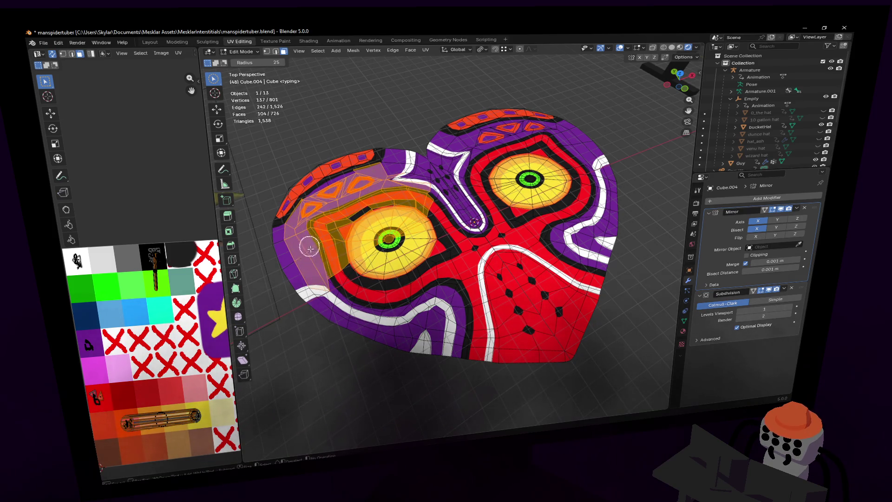
pyautogui.moveTo(353, 283)
pyautogui.mouseDown()
pyautogui.moveTo(434, 259)
pyautogui.moveTo(429, 314)
pyautogui.moveTo(513, 314)
pyautogui.moveTo(457, 234)
pyautogui.mouseUp()
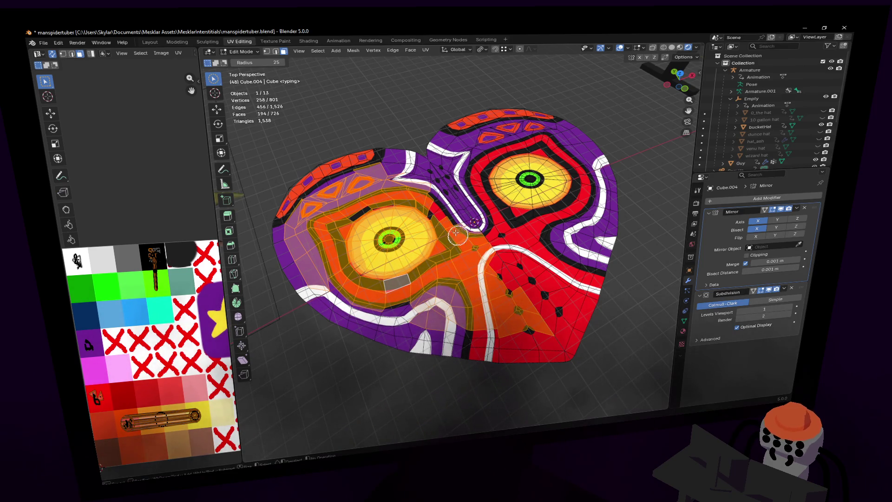
pyautogui.moveTo(442, 198); pyautogui.dragTo(504, 299)
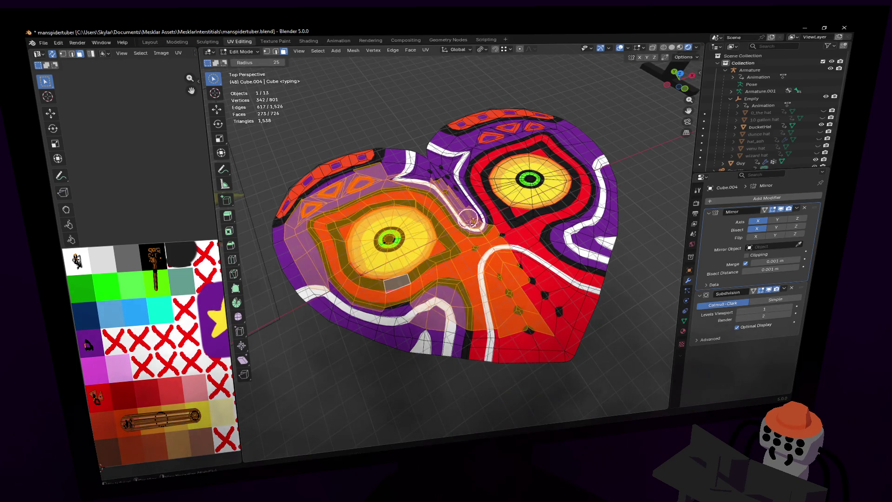
# Step: Test-grab the selected faces, cancel, then select the heart's outer boundary edge loop
pyautogui.hotkey('shift', '`')
pyautogui.press('w')
pyautogui.press('s')
pyautogui.click(757, 237)
pyautogui.moveTo(581, 223); pyautogui.dragTo(568, 215, button='middle')
pyautogui.press('g')
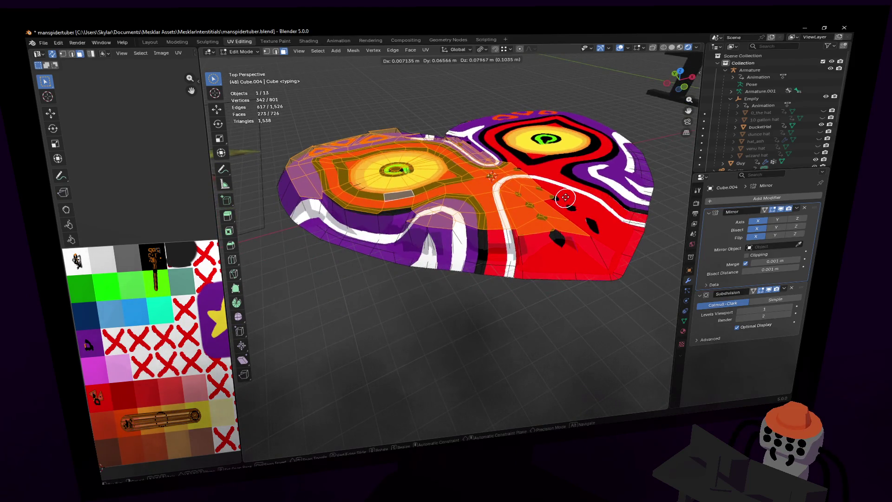
pyautogui.press('Escape')
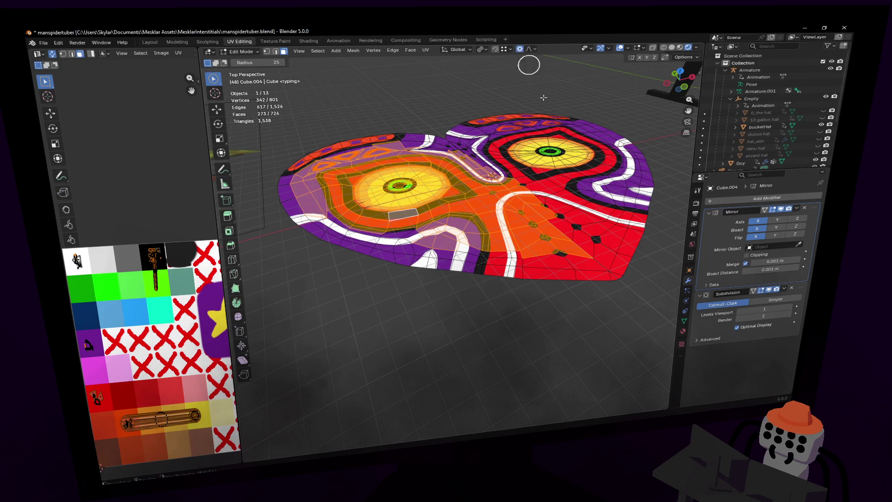
pyautogui.press('g')
pyautogui.press('Escape')
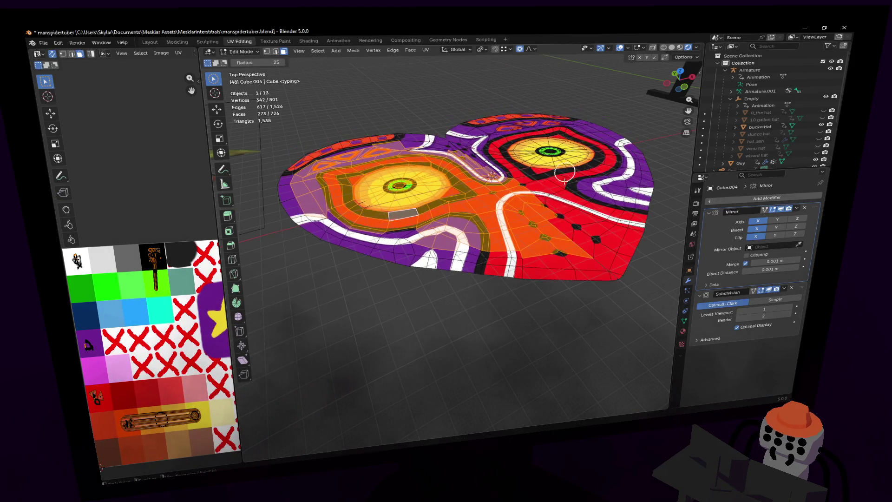
pyautogui.press('2')
pyautogui.keyDown('alt'); pyautogui.click(496, 277); pyautogui.keyUp('alt')
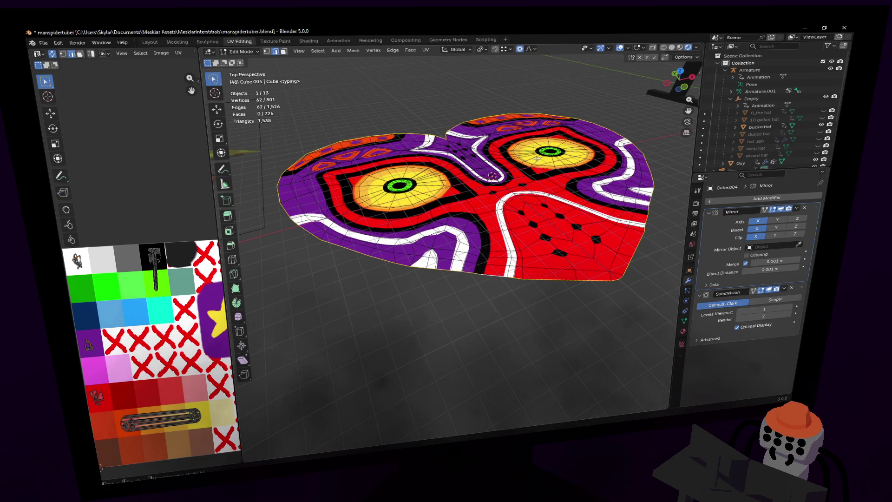
# Step: Trial a Z lift of the boundary, switch falloff to Inverse Square, and cancel
pyautogui.press('g')
pyautogui.press('z')
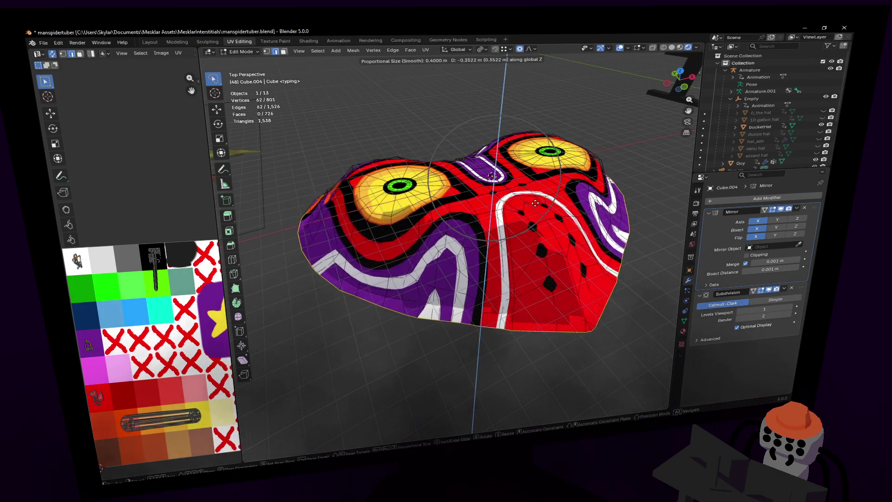
pyautogui.press('Escape')
pyautogui.click(535, 48)
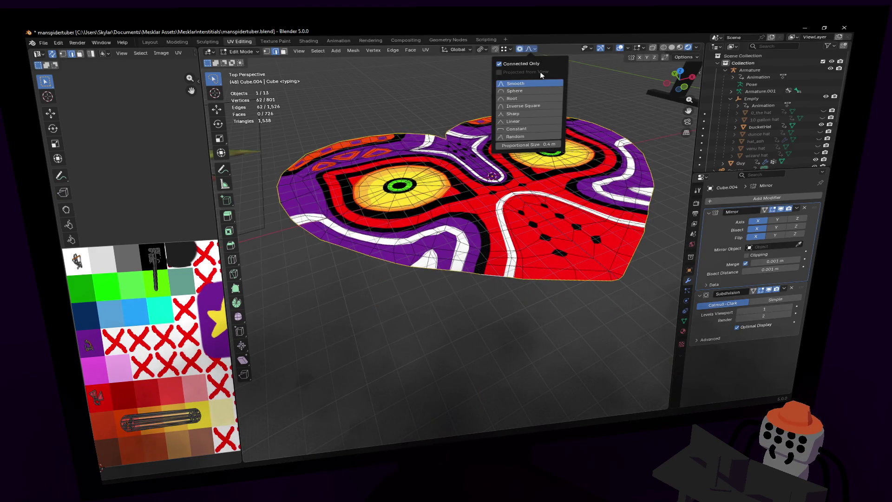
pyautogui.click(527, 105)
pyautogui.press('g')
pyautogui.press('z')
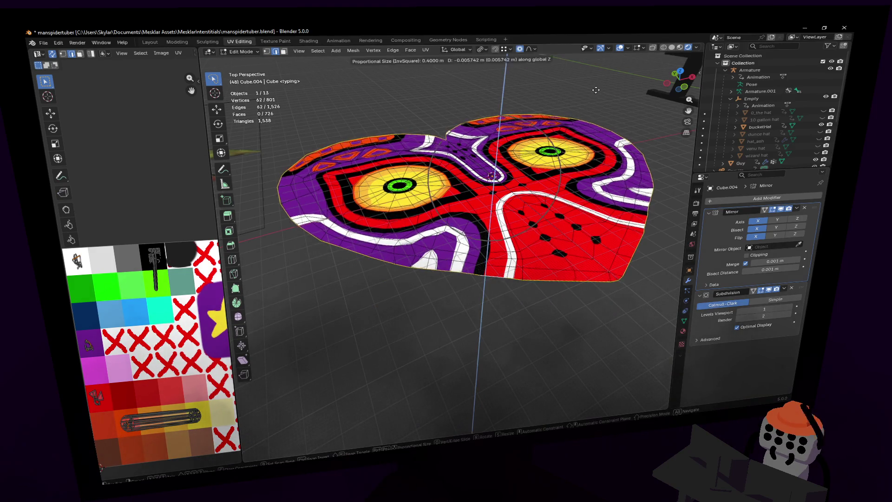
pyautogui.press('Escape')
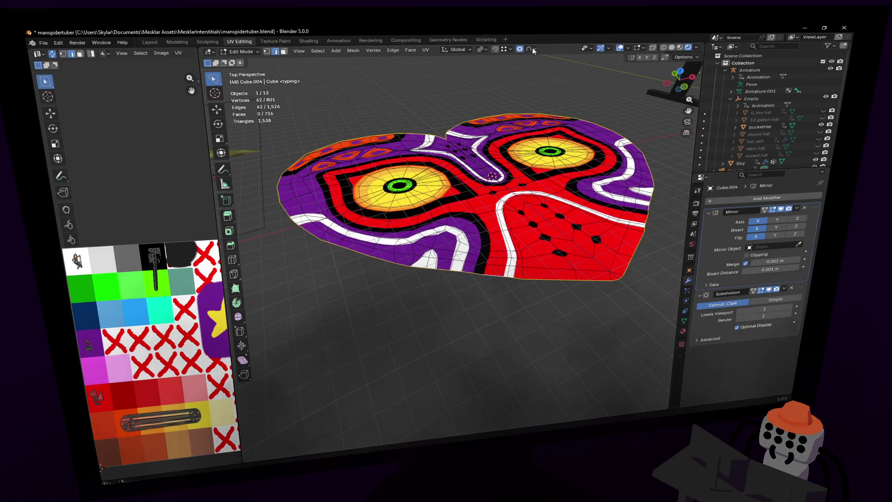
# Step: Change the proportional falloff to Sphere and cancel the test Z lifts
pyautogui.click(529, 49)
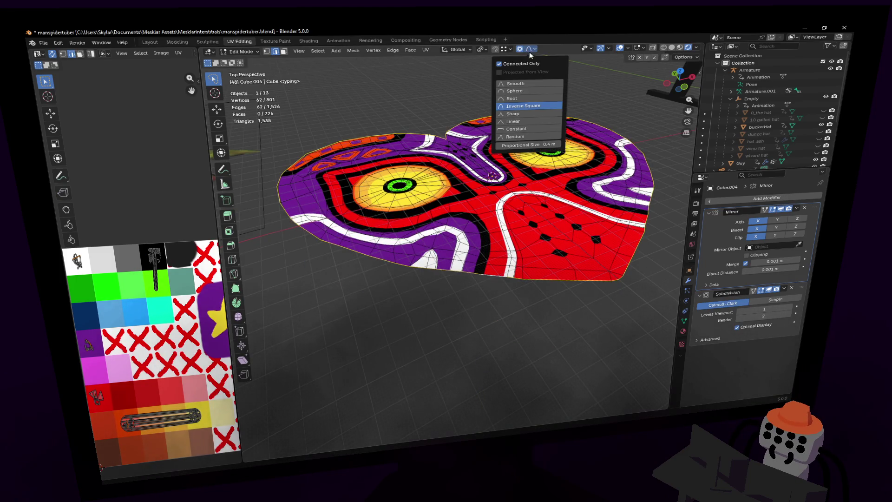
pyautogui.click(522, 91)
pyautogui.press('g')
pyautogui.press('z')
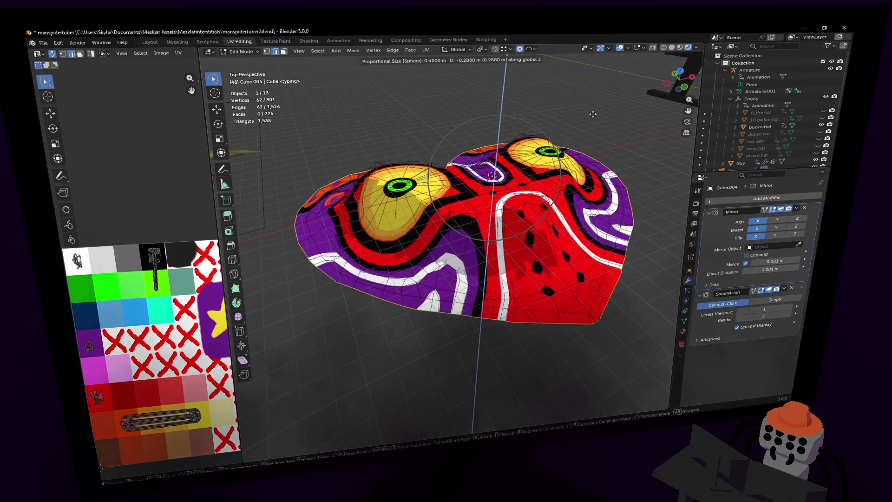
pyautogui.press('Escape')
pyautogui.press('g')
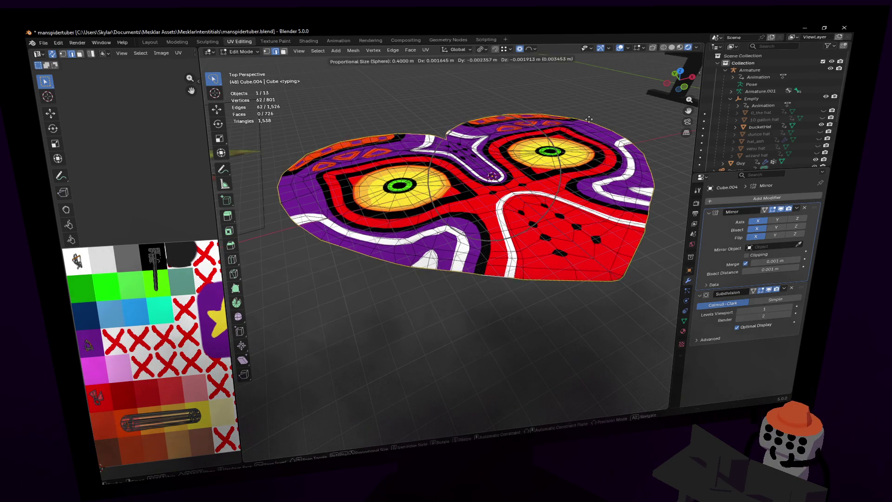
pyautogui.press('z')
pyautogui.press('Escape')
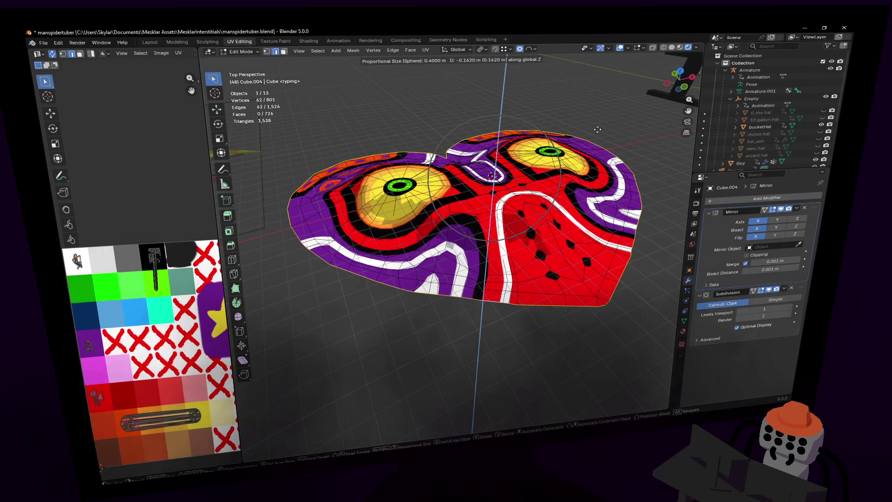
pyautogui.hotkey('shift', '`')
pyautogui.press('w')
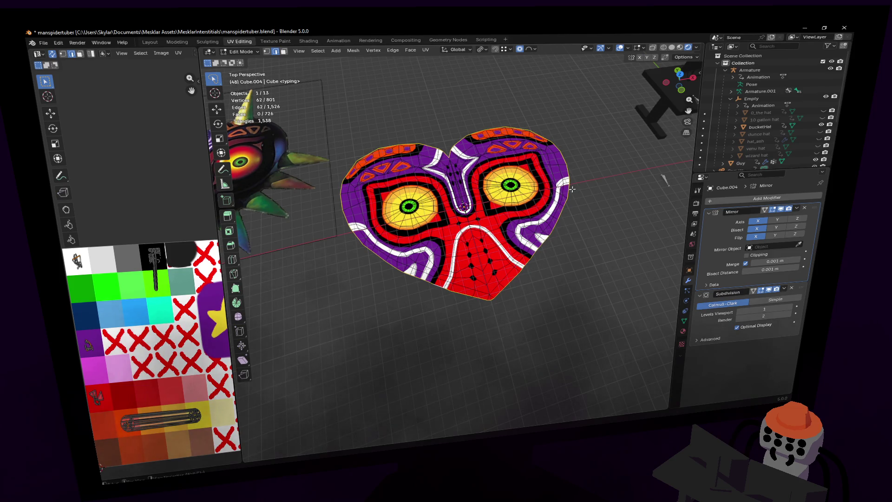
# Step: Duplicate the heart mask and raise the copy 0.944 m along Z
pyautogui.press('w')
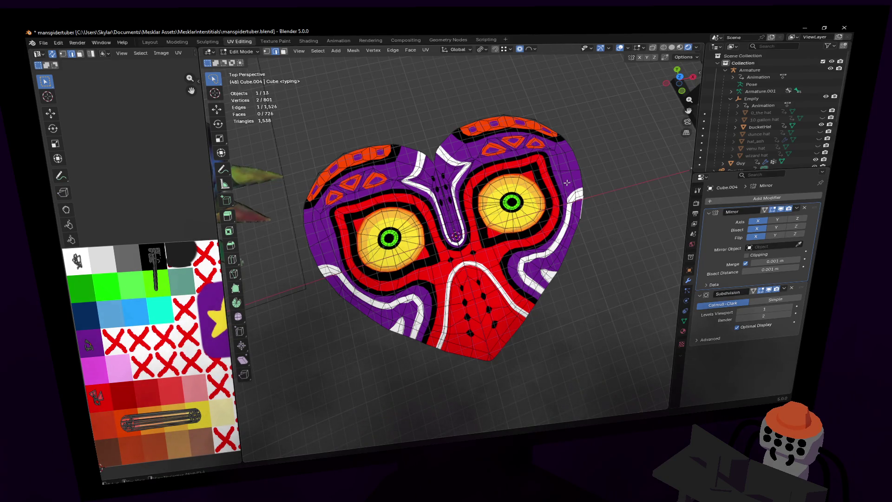
pyautogui.press('Tab')
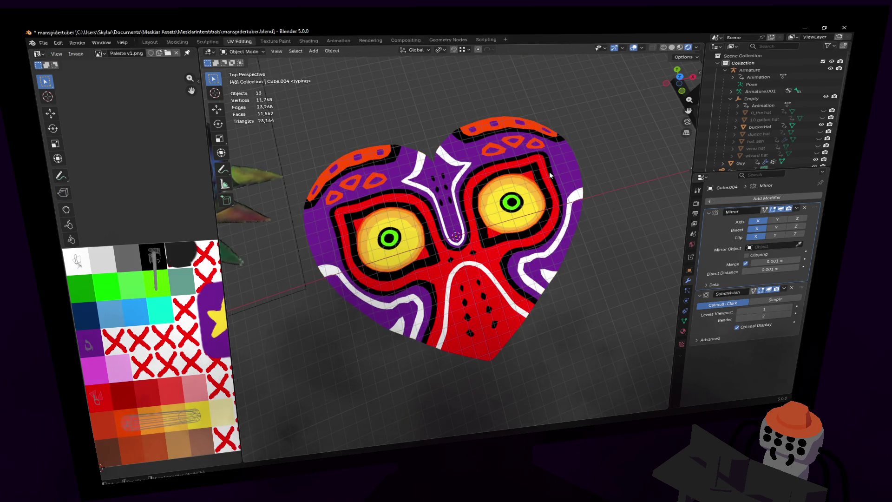
pyautogui.hotkey('shift', 'd')
pyautogui.press('z')
pyautogui.press('Return')
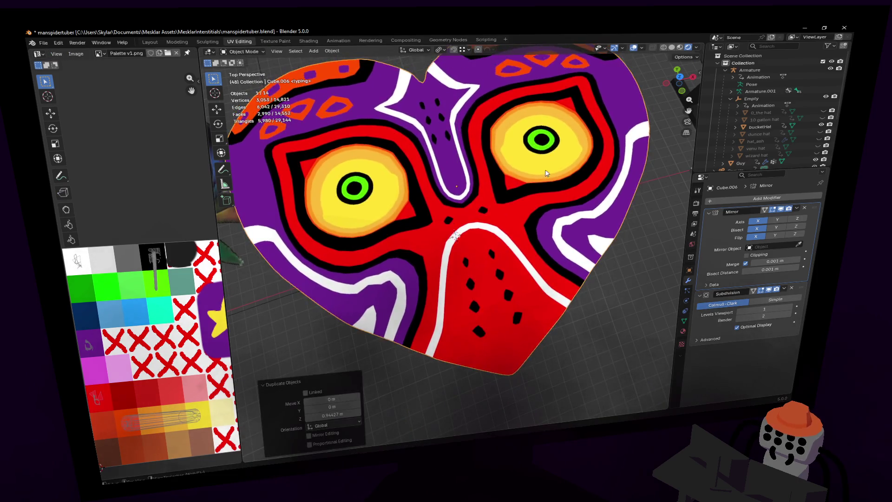
# Step: Limited-dissolve the whole duplicate into a single flat face
pyautogui.hotkey('shift', '`')
pyautogui.press('s')
pyautogui.press('Return')
pyautogui.press('Tab')
pyautogui.press('a')
pyautogui.press('x')
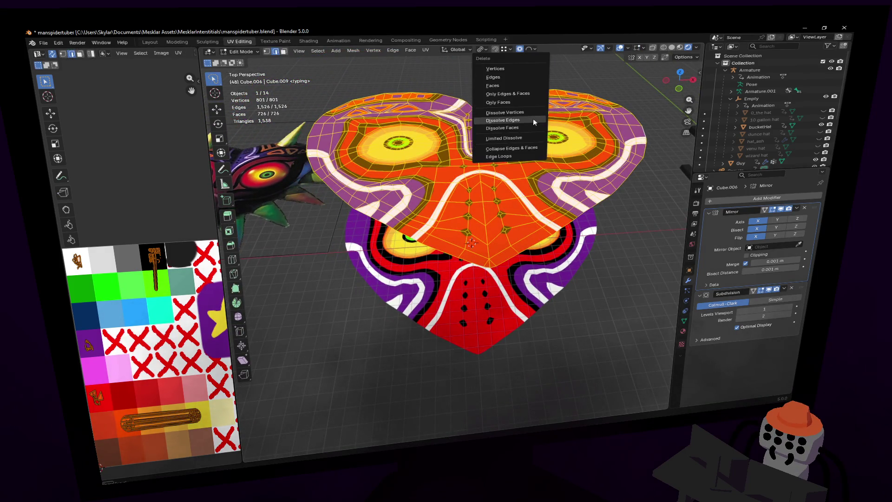
pyautogui.click(512, 138)
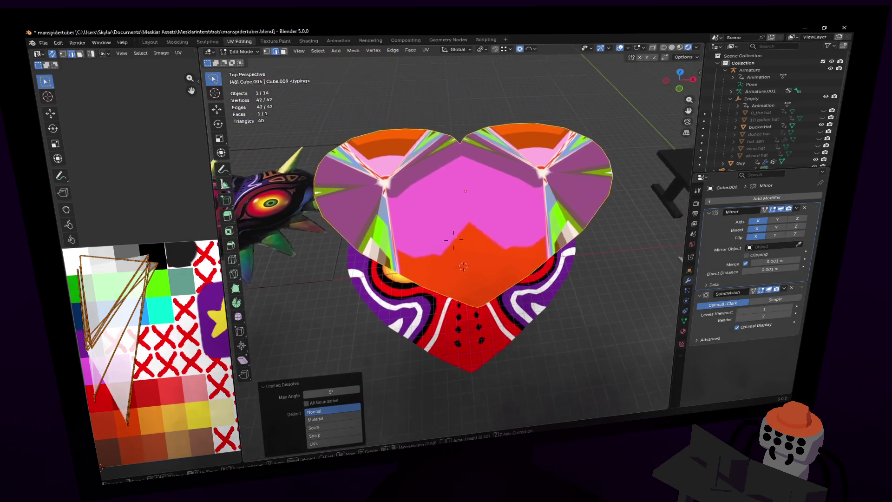
pyautogui.press('s')
pyautogui.press('Return')
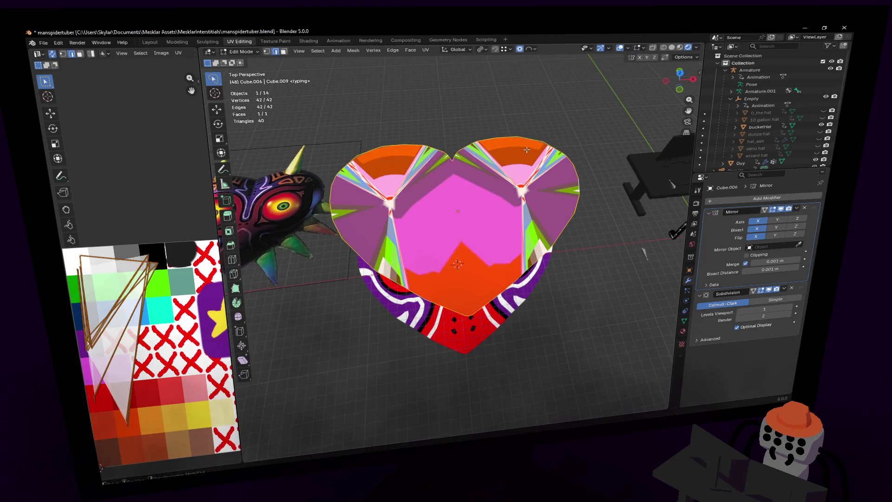
# Step: Extrude the flat heart face along Z and view it from a tilted angle
pyautogui.hotkey('shift', '`')
pyautogui.press('e')
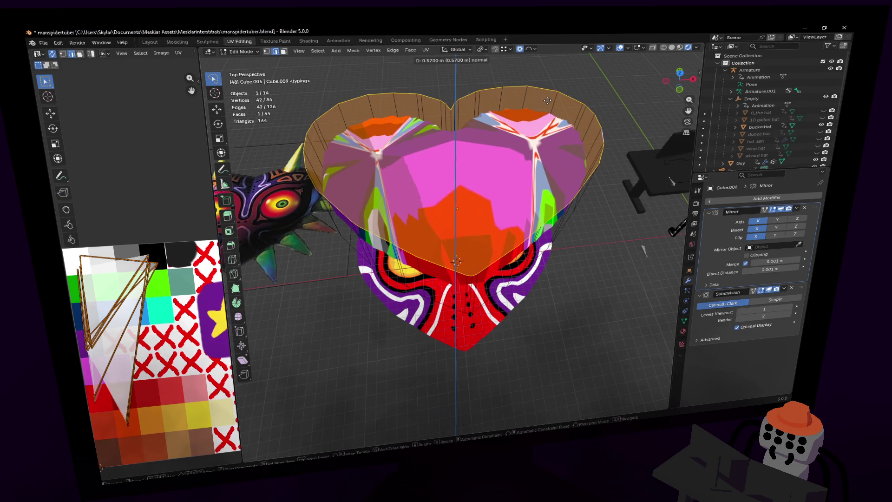
pyautogui.press('z')
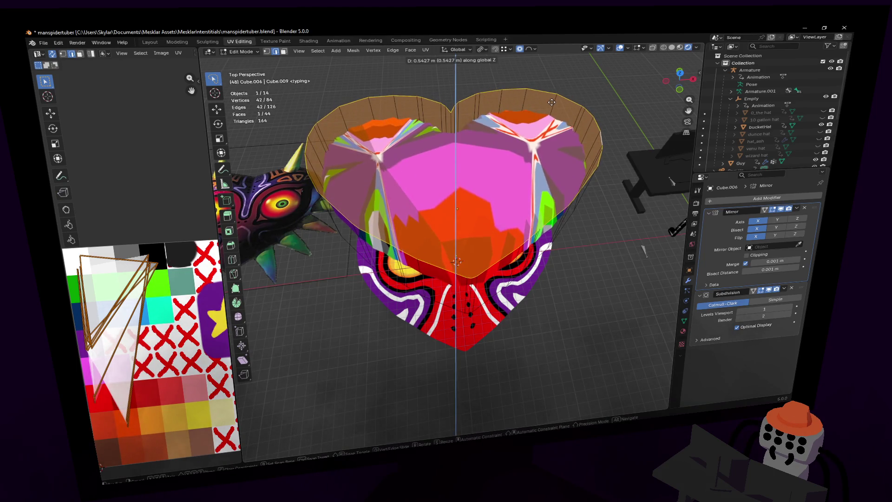
pyautogui.press('Return')
pyautogui.hotkey('shift', '`')
pyautogui.press('q')
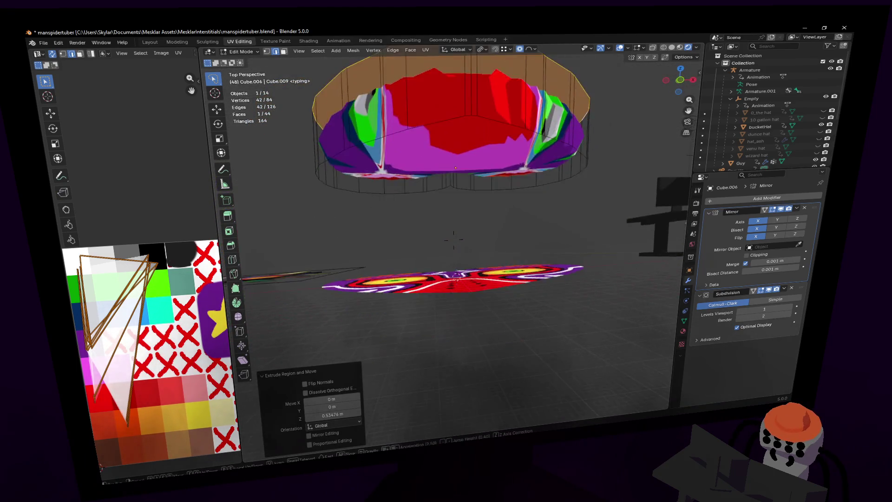
pyautogui.press('e')
pyautogui.press('e')
pyautogui.click(542, 143)
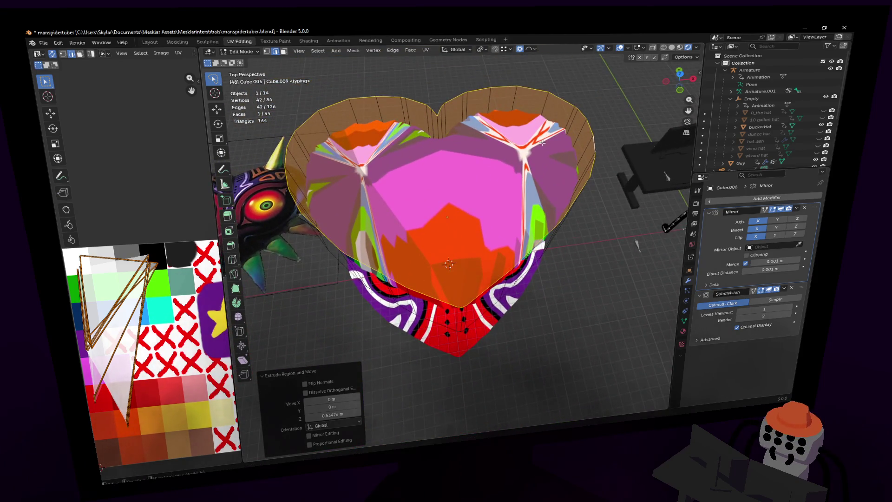
pyautogui.hotkey('shift', '`')
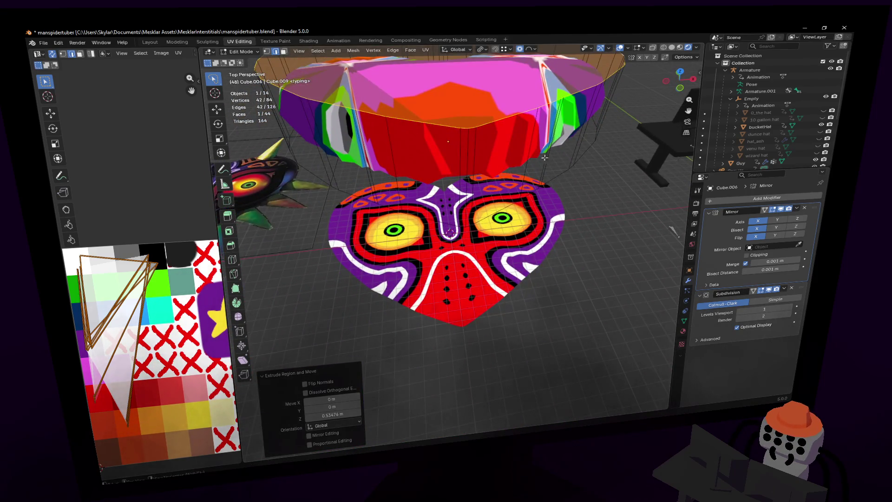
pyautogui.click(543, 180)
# Step: Try a bevel, cancel it, and undo the extrusion back to a flat face
pyautogui.hotkey('ctrl', 'b')
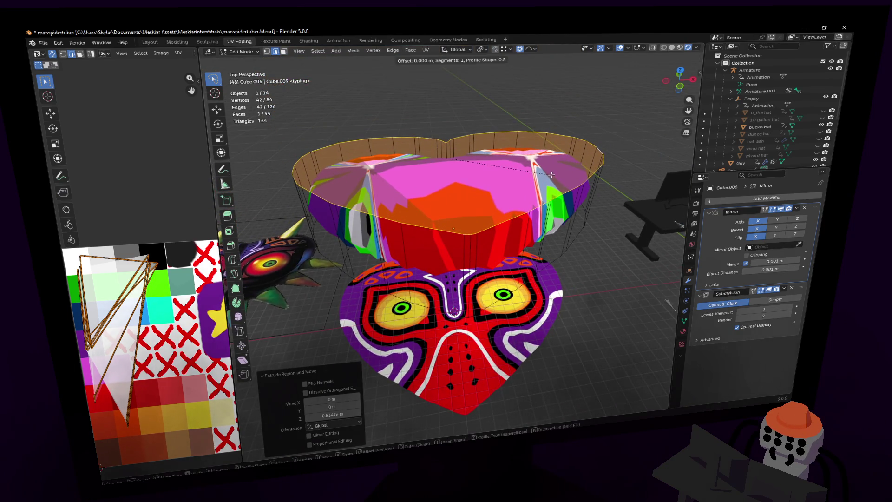
pyautogui.press('Escape')
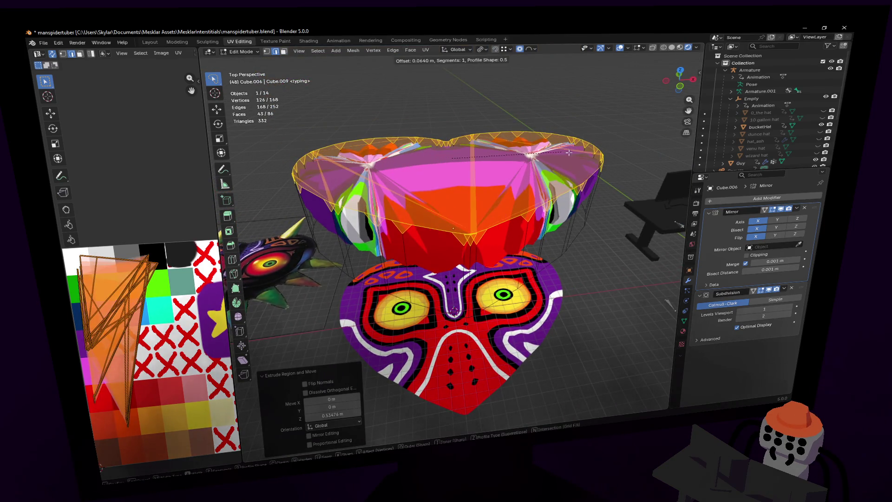
pyautogui.hotkey('ctrl', 'z')
pyautogui.hotkey('ctrl', 'b')
pyautogui.press('Escape')
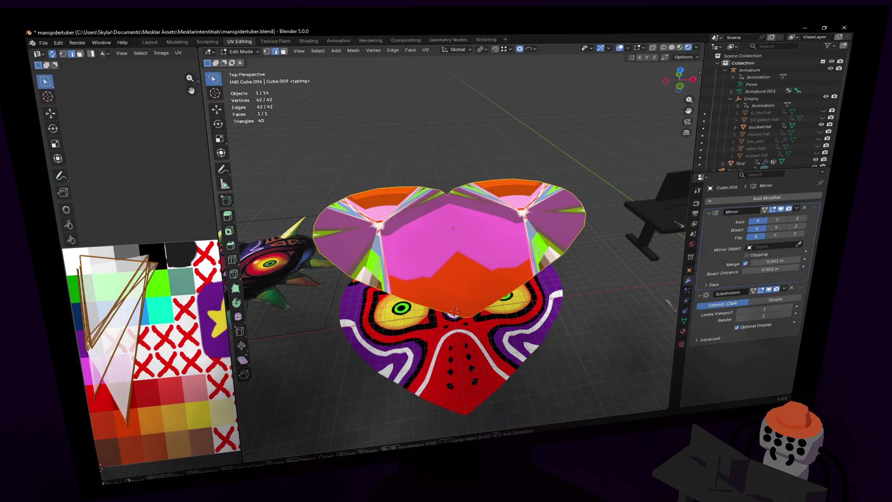
# Step: Re-extrude the face 0.42015 m and bevel its rim edges with 3 segments
pyautogui.press('e')
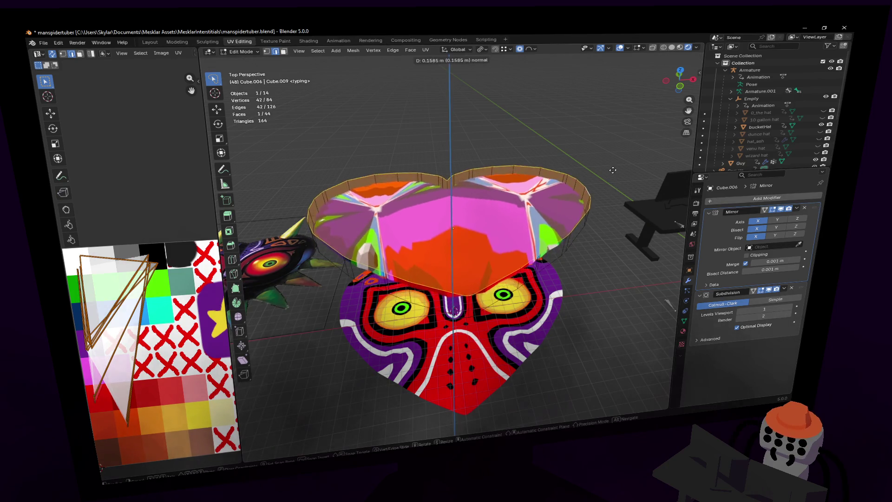
pyautogui.click(541, 217)
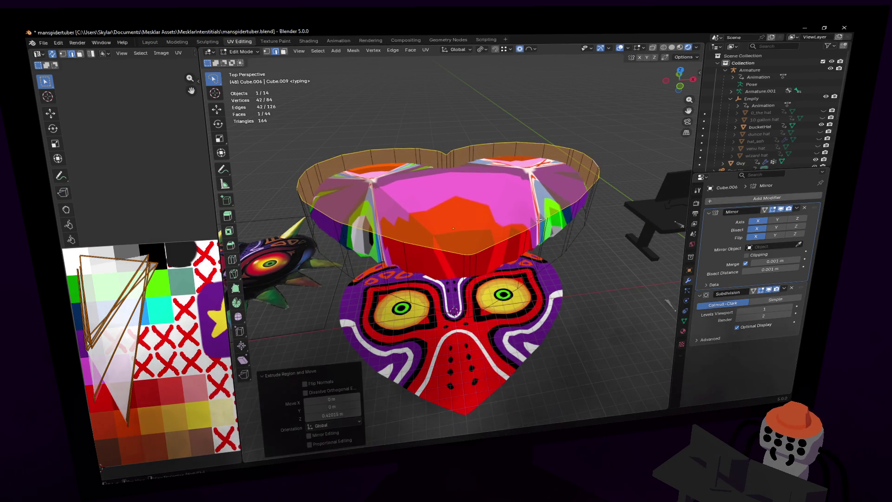
pyautogui.hotkey('ctrl', 'b')
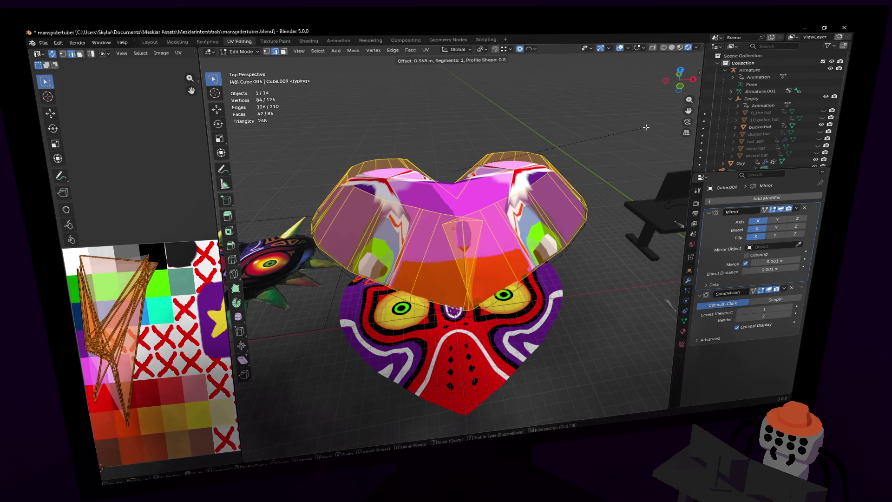
pyautogui.click(213, 329)
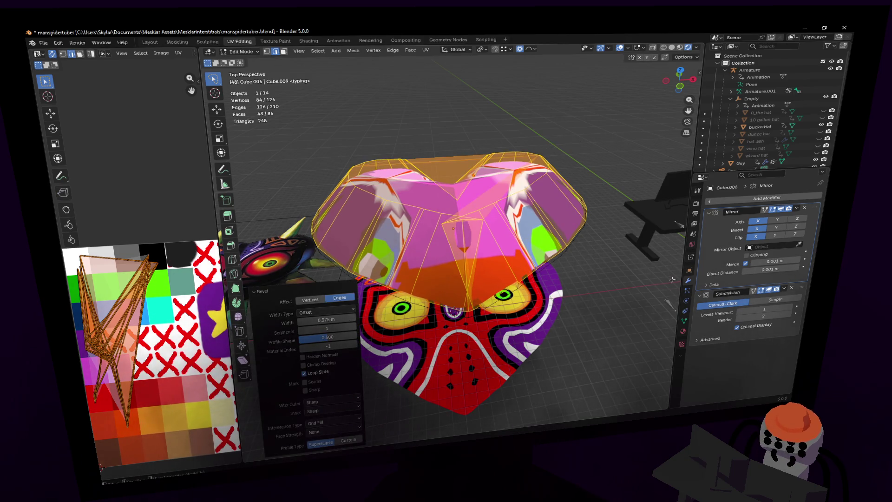
pyautogui.click(672, 49)
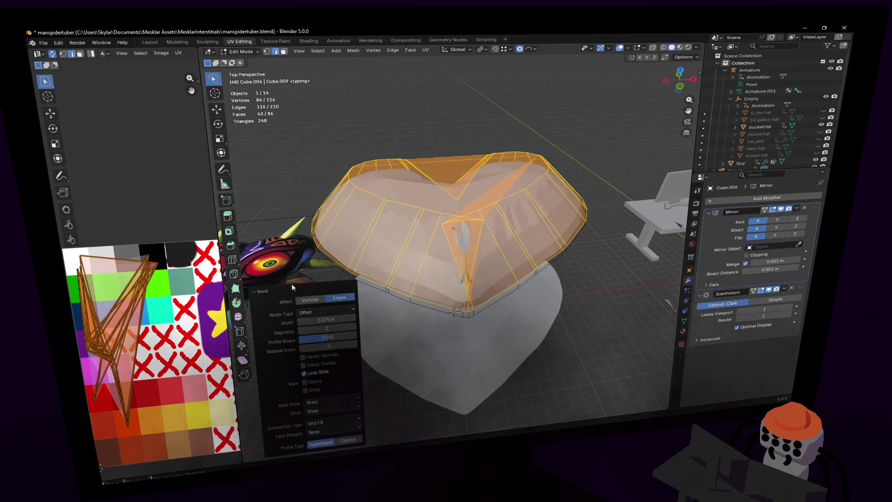
pyautogui.moveTo(330, 327); pyautogui.dragTo(351, 327)
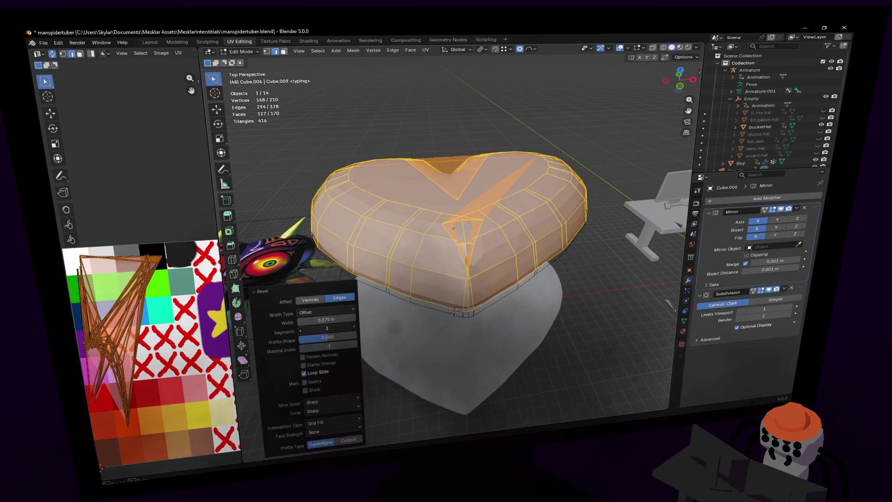
# Step: Widen the bevel to 0.565 m and switch to vertex select
pyautogui.hotkey('shift', '`')
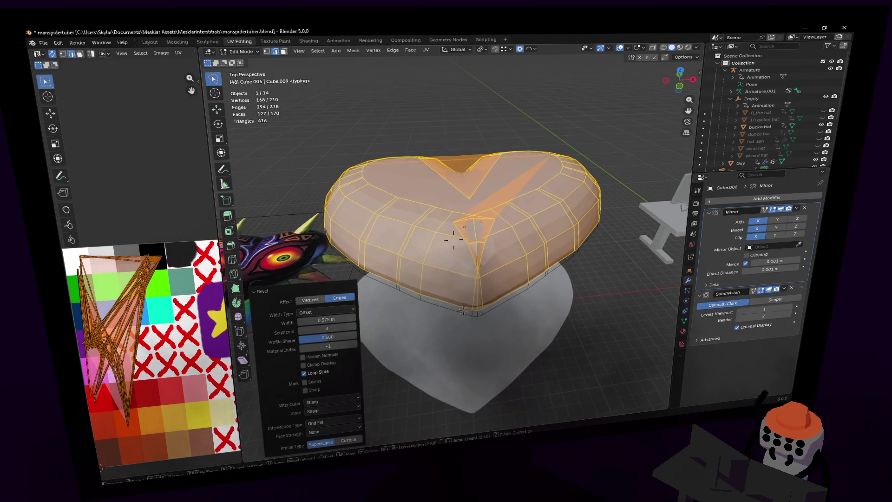
pyautogui.press('s')
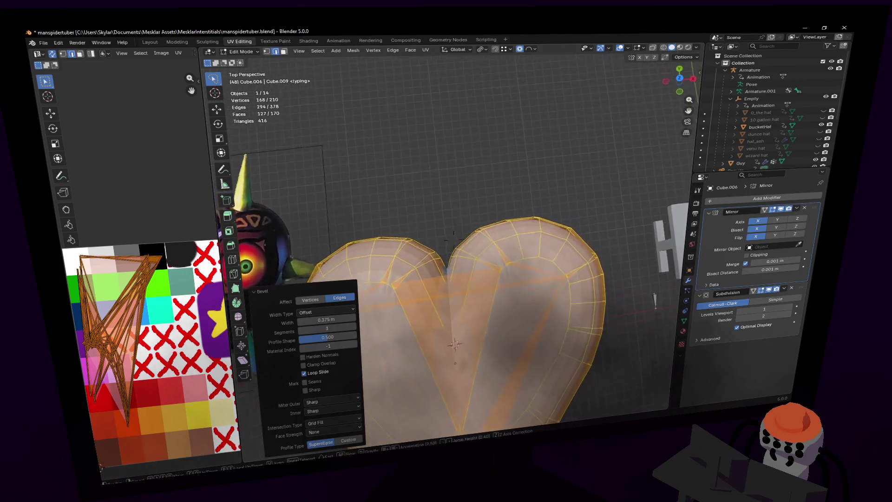
pyautogui.press('q')
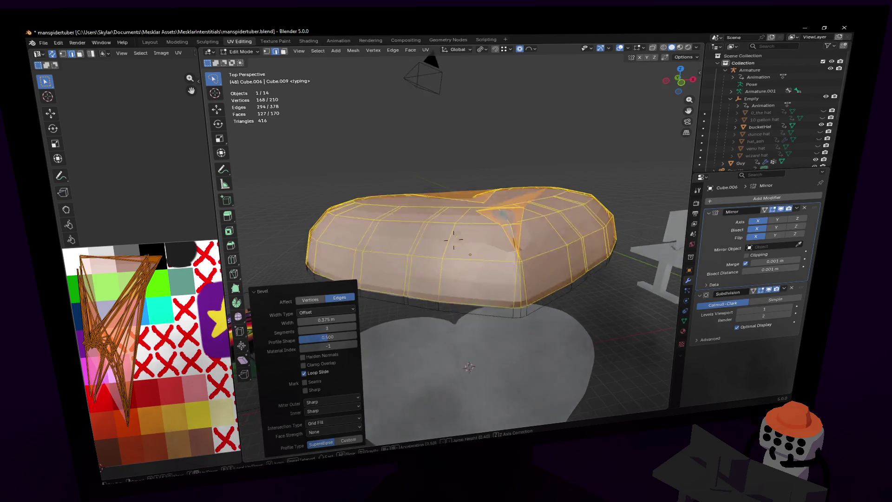
pyautogui.click(455, 210)
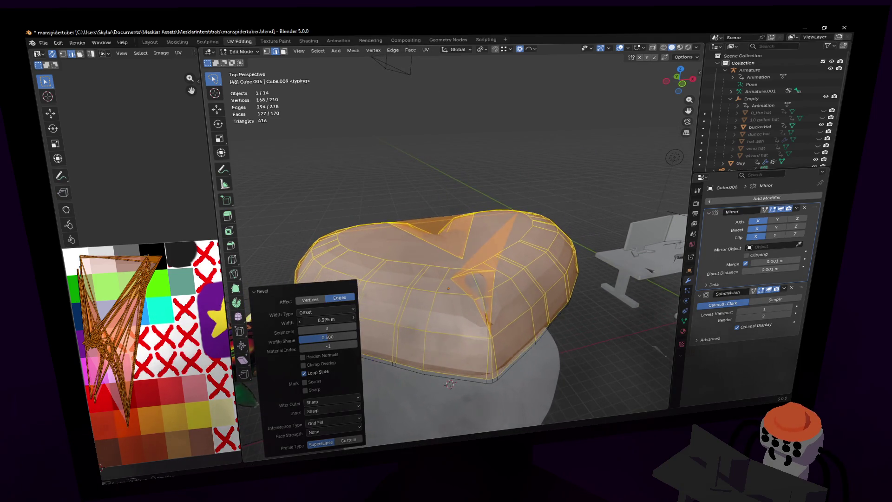
pyautogui.moveTo(318, 320)
pyautogui.mouseDown()
pyautogui.moveTo(353, 320)
pyautogui.moveTo(325, 319)
pyautogui.mouseUp()
pyautogui.press('1')
pyautogui.hotkey('shift', '`')
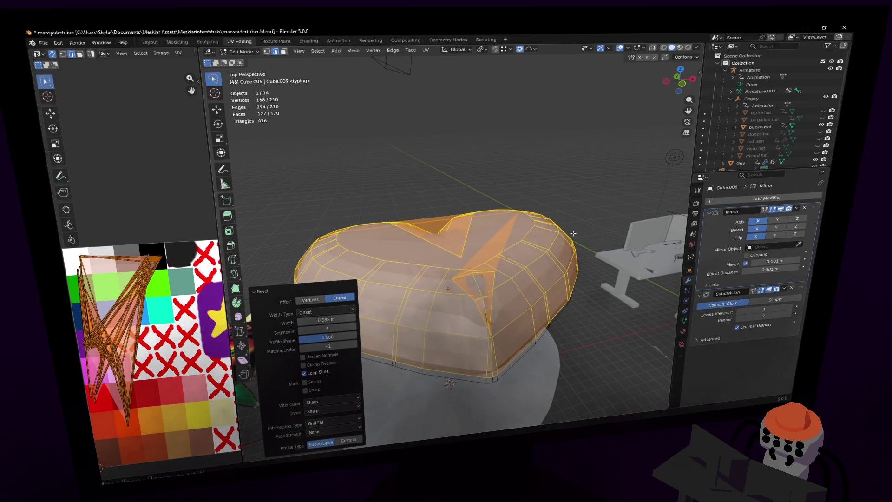
pyautogui.press('w')
pyautogui.click(521, 285)
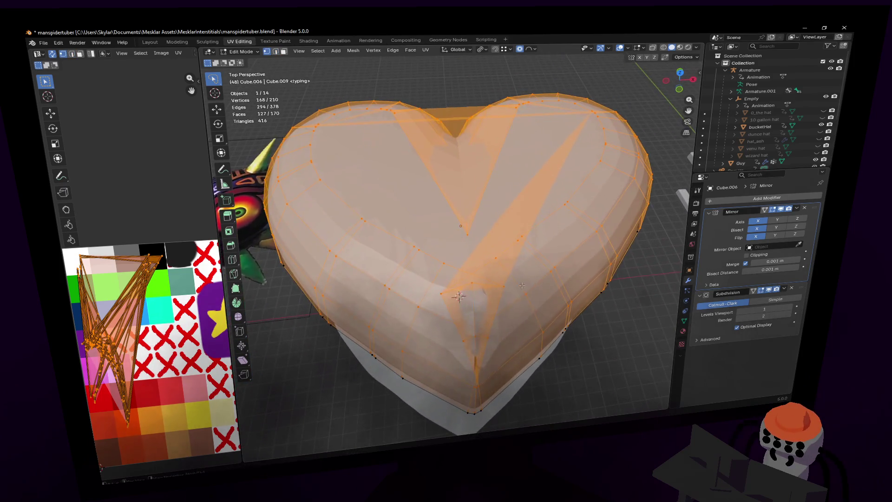
# Step: Lasso-select the folded centre vertices and squash them along X to a 0.749 scale
pyautogui.keyDown('ctrl'); pyautogui.moveTo(447, 300); pyautogui.dragTo(447, 300, button='right'); pyautogui.keyUp('ctrl')
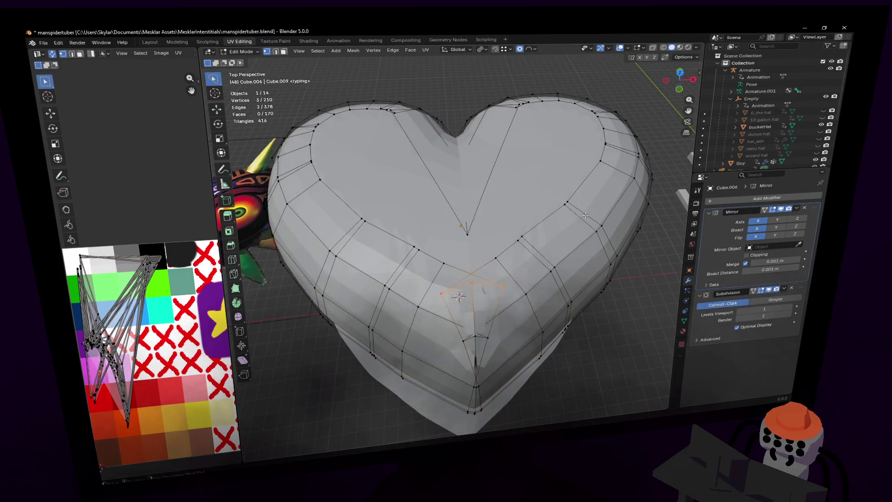
pyautogui.press('c')
pyautogui.press('Escape')
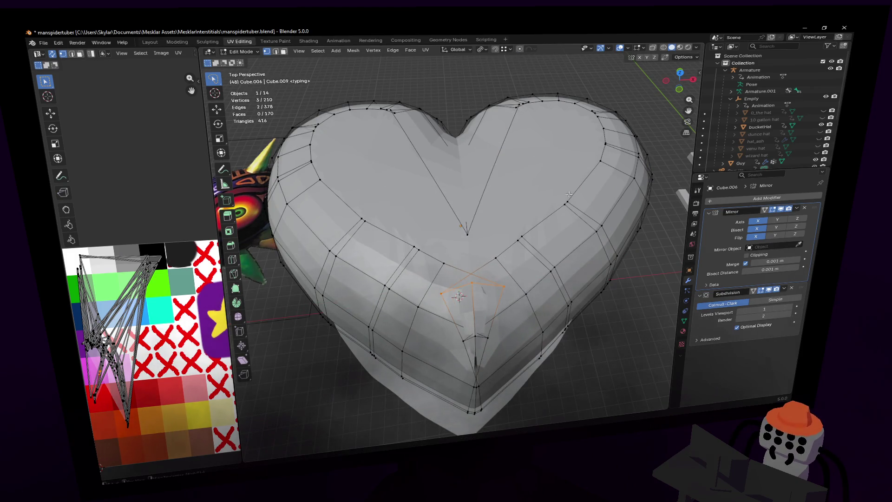
pyautogui.press('s')
pyautogui.press('x')
pyautogui.click(445, 352)
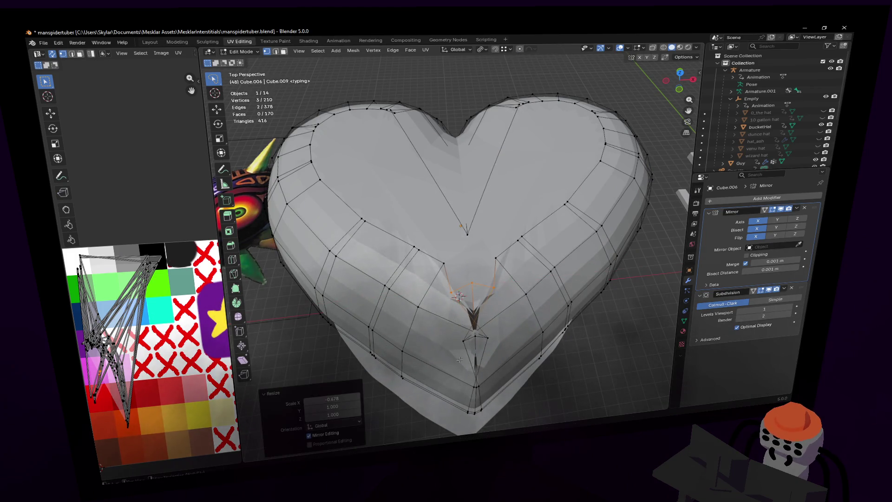
pyautogui.press('s')
pyautogui.press('x')
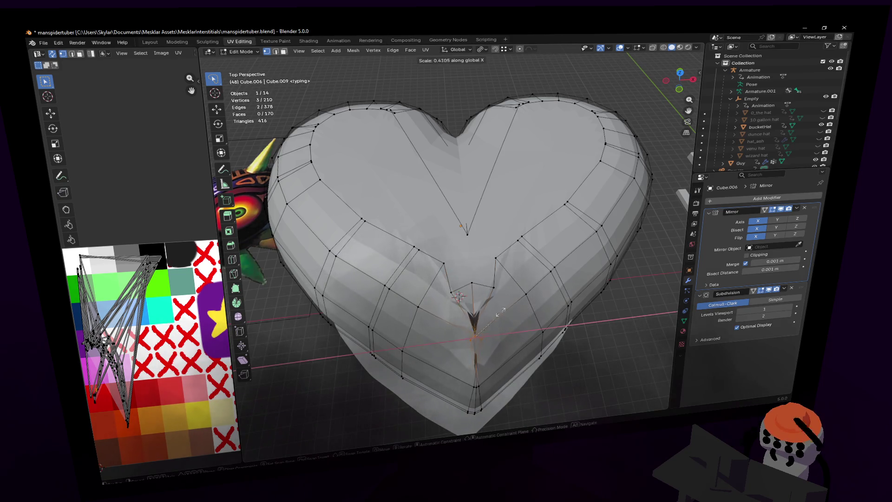
pyautogui.click(408, 335)
# Step: From a top-down angle, move the vertex at the heart's centre along Y
pyautogui.moveTo(407, 335); pyautogui.dragTo(463, 237, button='middle')
pyautogui.click(462, 239)
pyautogui.press('g')
pyautogui.press('y')
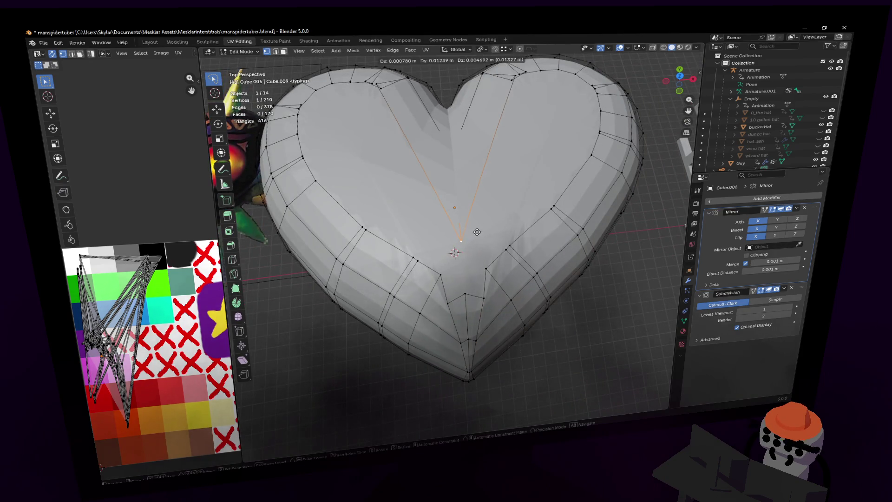
pyautogui.click(478, 154)
# Step: Move the neighbouring stray vertex along Y so the surface stops folding
pyautogui.moveTo(478, 155)
pyautogui.mouseDown(button='middle')
pyautogui.moveTo(454, 240)
pyautogui.moveTo(647, 141)
pyautogui.mouseUp(button='middle')
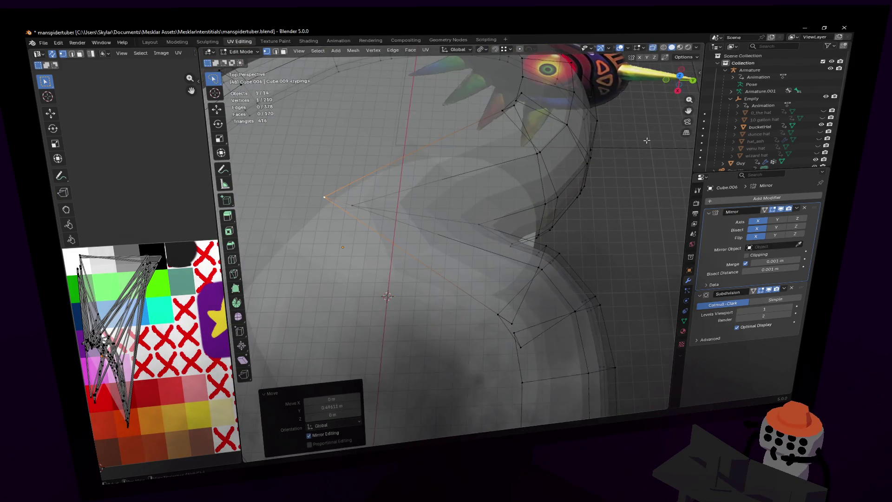
pyautogui.click(368, 203)
pyautogui.press('g')
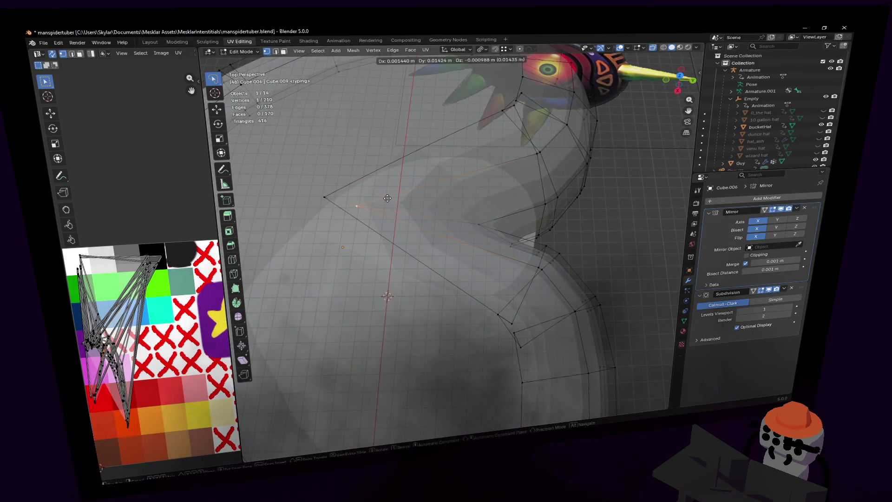
pyautogui.press('y')
pyautogui.click(482, 224)
pyautogui.press('g')
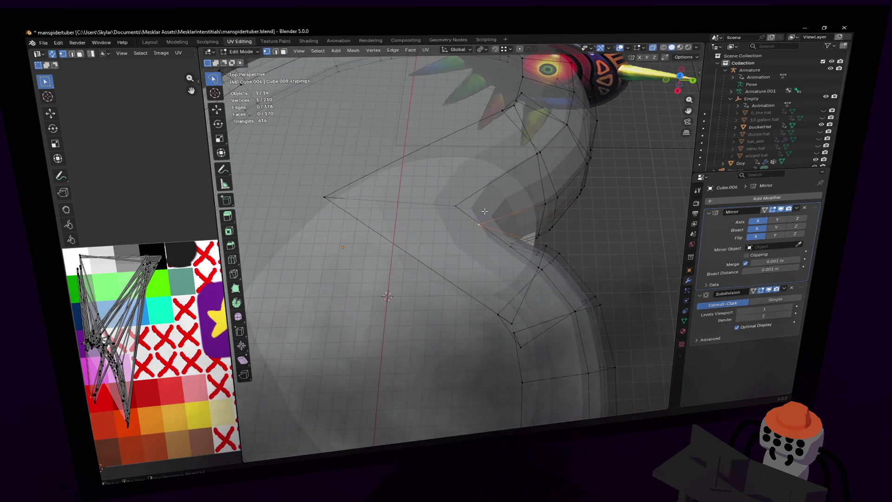
pyautogui.press('y')
pyautogui.click(484, 219)
pyautogui.moveTo(484, 218); pyautogui.dragTo(453, 239, button='middle')
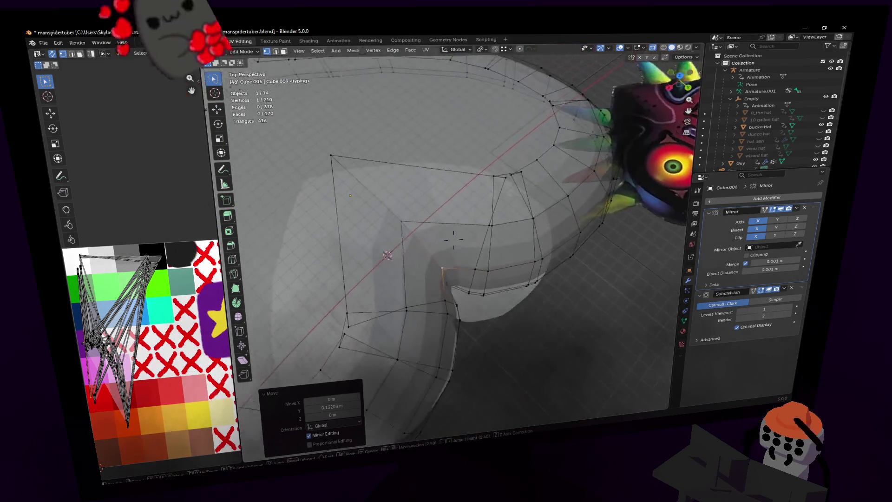
pyautogui.press('w')
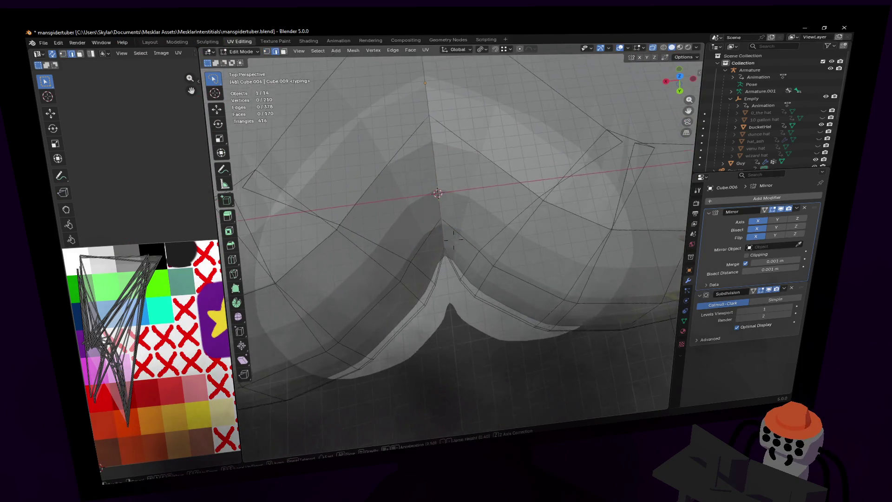
# Step: Shift the two matching vertices at the top cleft along X
pyautogui.click(680, 241)
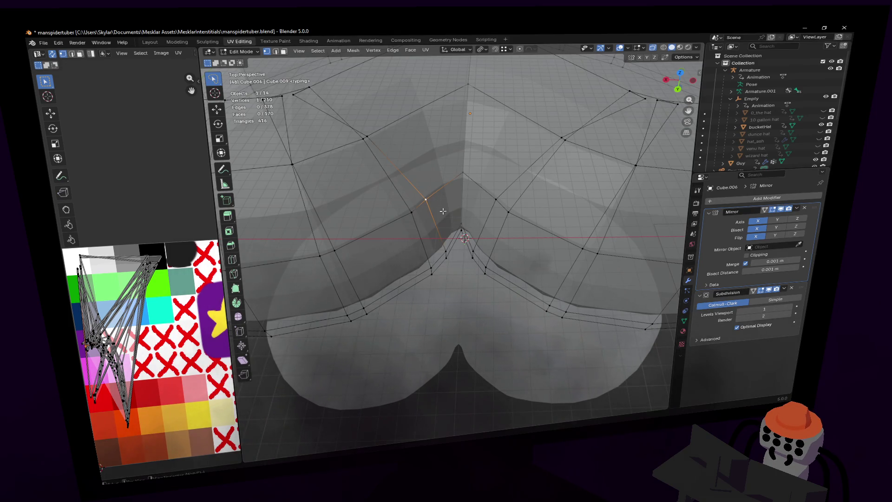
pyautogui.press('g')
pyautogui.press('y')
pyautogui.press('x')
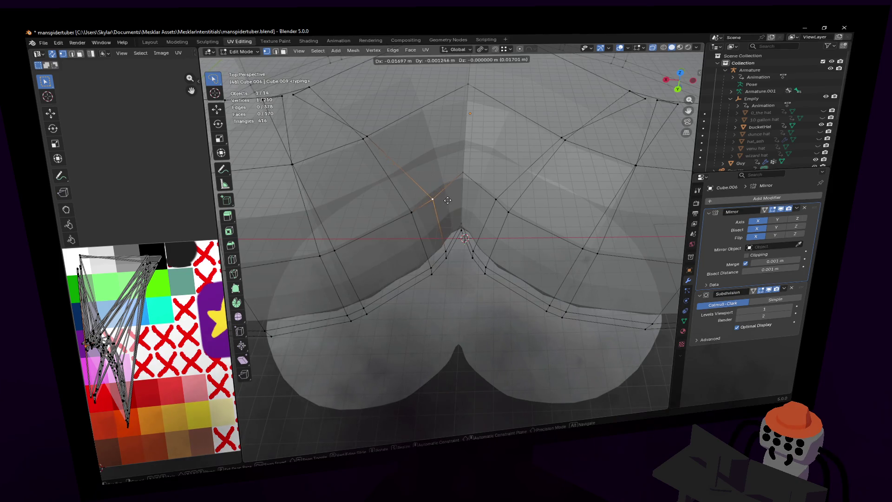
pyautogui.click(504, 201)
pyautogui.click(504, 200)
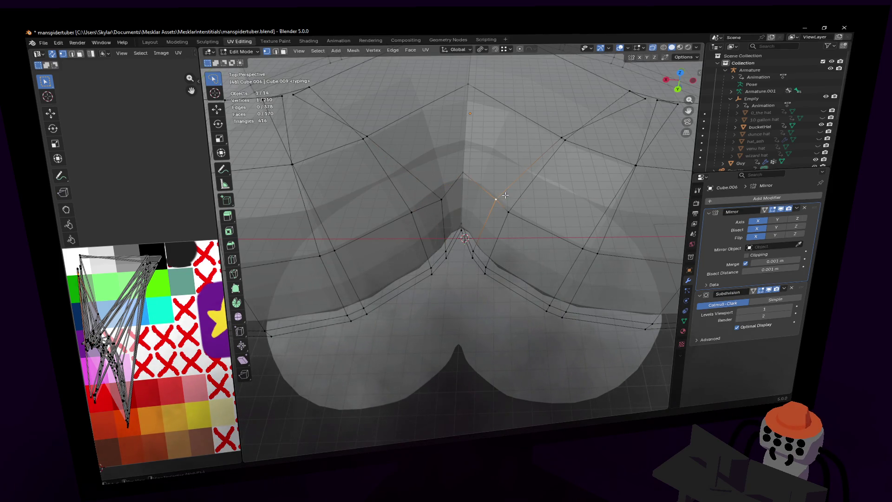
pyautogui.press('g')
pyautogui.press('x')
pyautogui.click(481, 197)
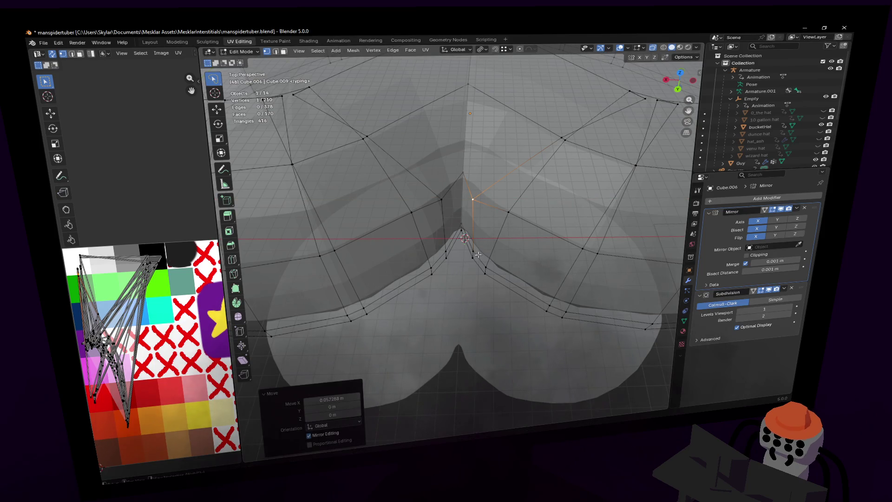
# Step: Move the vertical edge inside the cleft along X
pyautogui.click(474, 237)
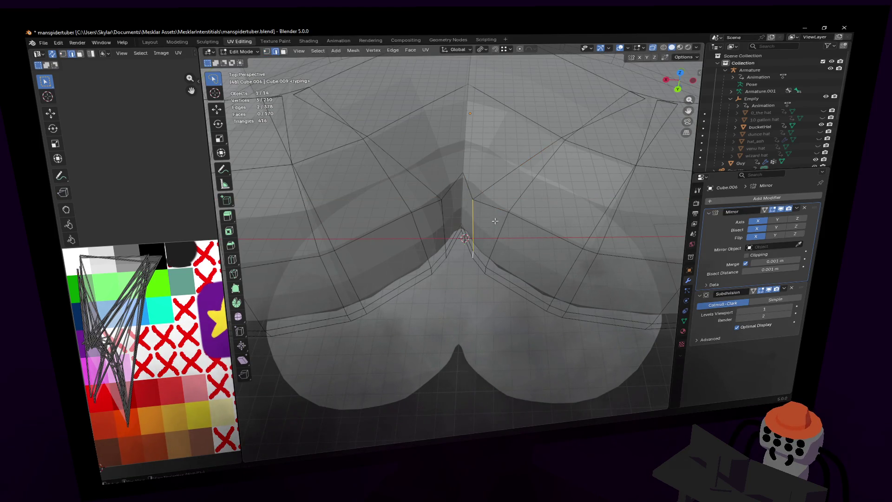
pyautogui.press('g')
pyautogui.press('x')
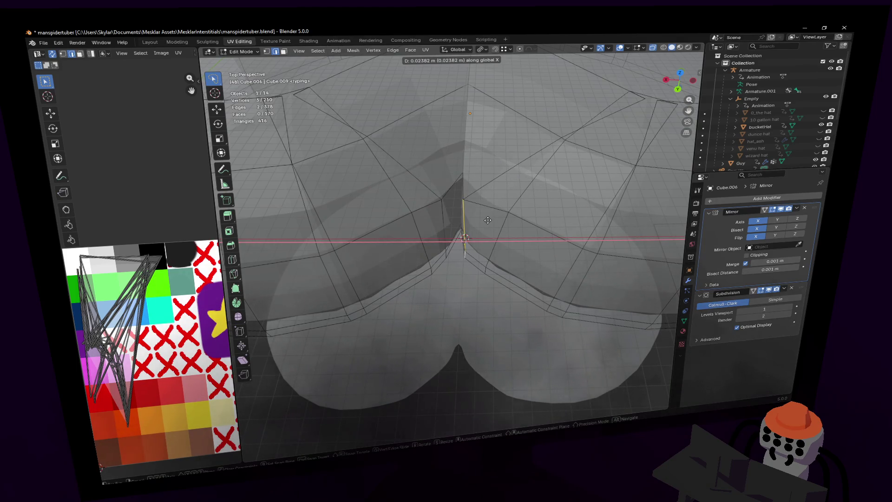
pyautogui.click(489, 220)
# Step: Move a vertex near the heart's centre about 0.081 m along Y
pyautogui.hotkey('shift', '`')
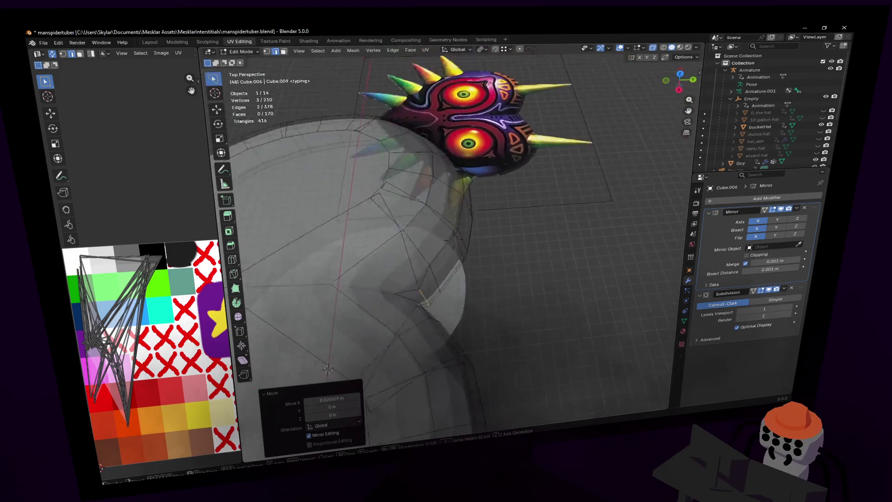
pyautogui.click(453, 239)
pyautogui.click(480, 268)
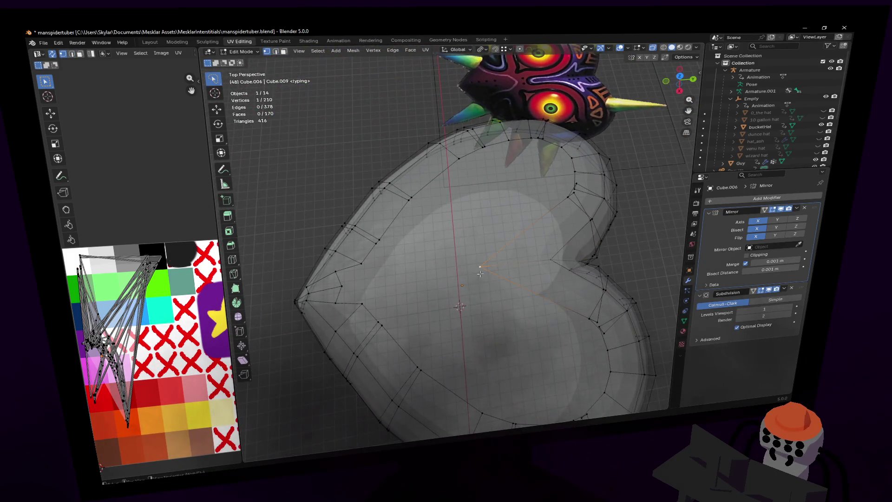
pyautogui.press('y')
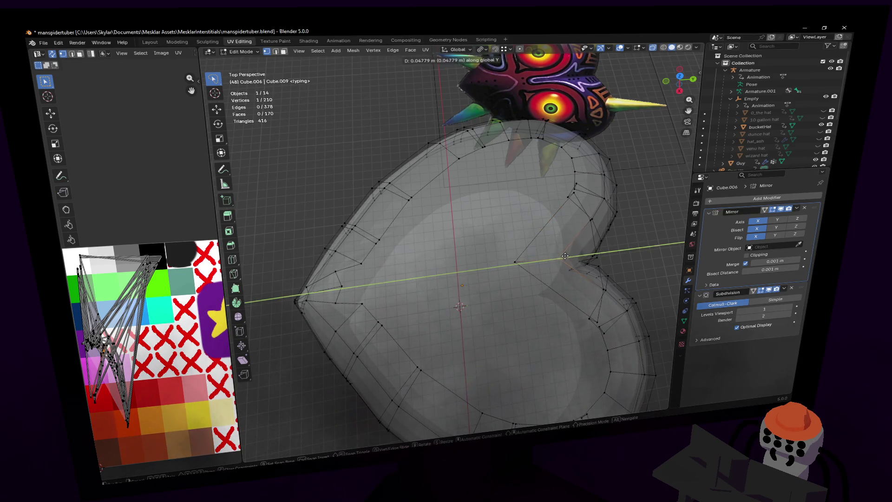
pyautogui.click(570, 255)
# Step: Fly in close to the lower tip and switch to a top-down orthographic view
pyautogui.hotkey('shift', '`')
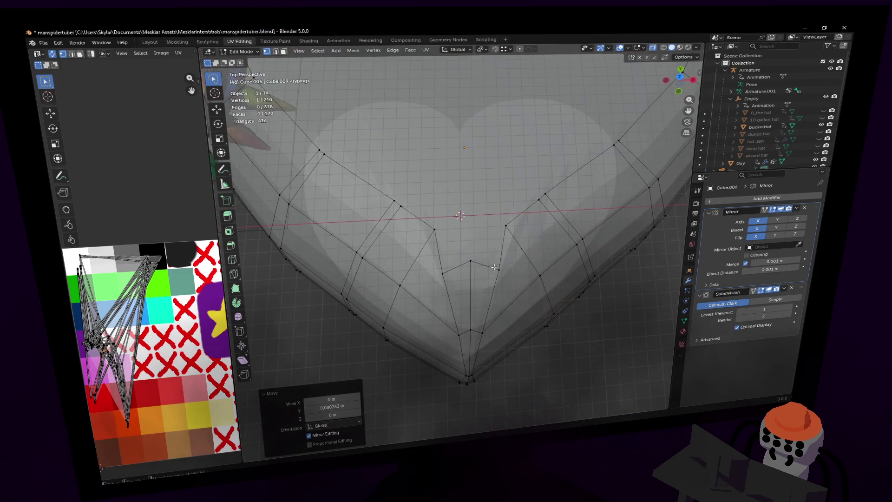
pyautogui.click(507, 257)
pyautogui.moveTo(467, 269); pyautogui.dragTo(477, 263, button='middle')
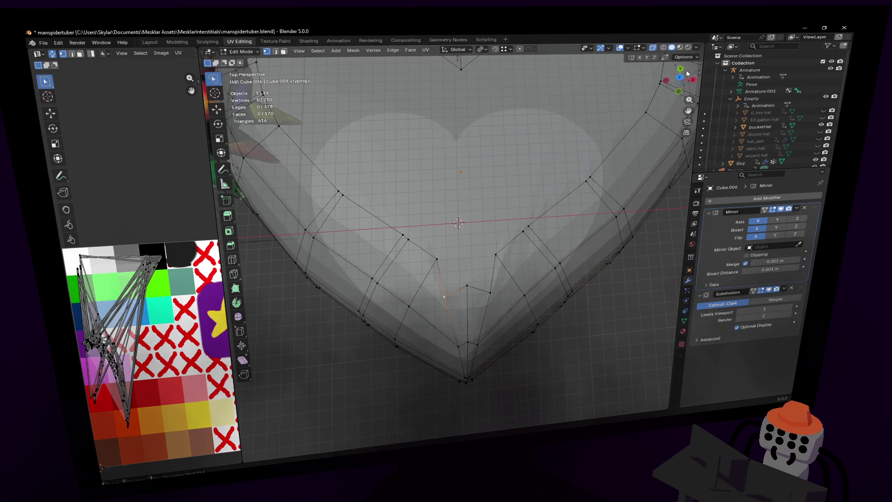
pyautogui.click(677, 80)
pyautogui.scroll(8, 419, 112)
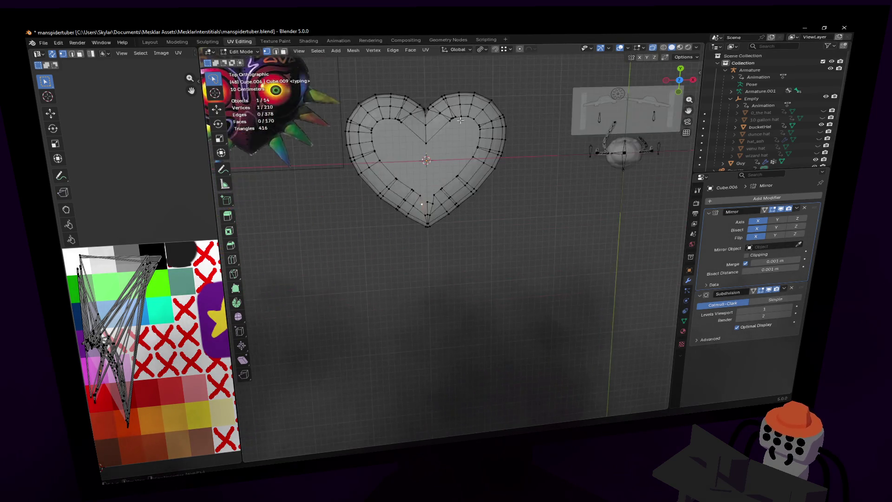
# Step: Reposition the vertices beside the heart's lower tip, one of them along Y
pyautogui.keyDown('shift'); pyautogui.moveTo(418, 112); pyautogui.dragTo(452, 263, button='middle'); pyautogui.keyUp('shift')
pyautogui.keyDown('shift'); pyautogui.moveTo(472, 229); pyautogui.dragTo(453, 212, button='middle'); pyautogui.keyUp('shift')
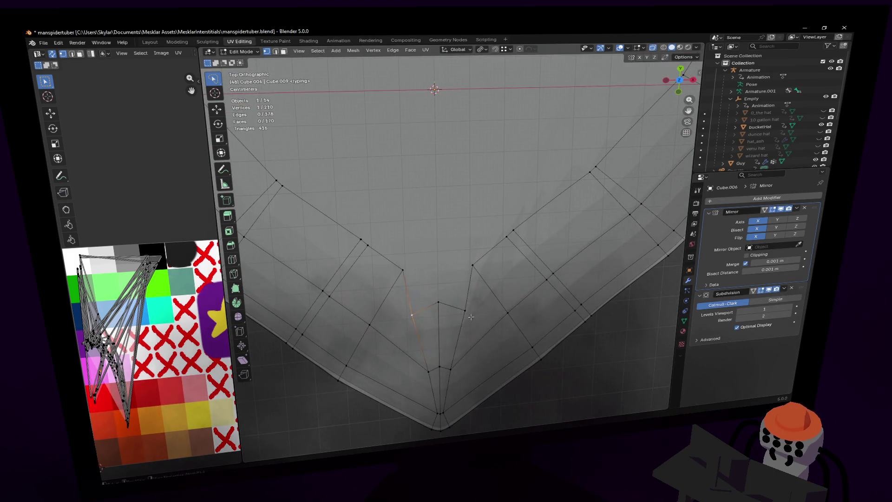
pyautogui.press('g')
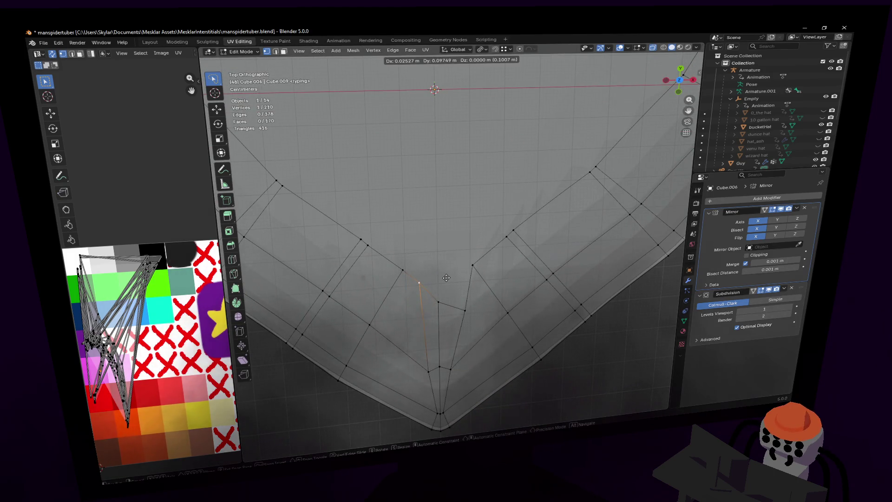
pyautogui.click(446, 277)
pyautogui.click(464, 309)
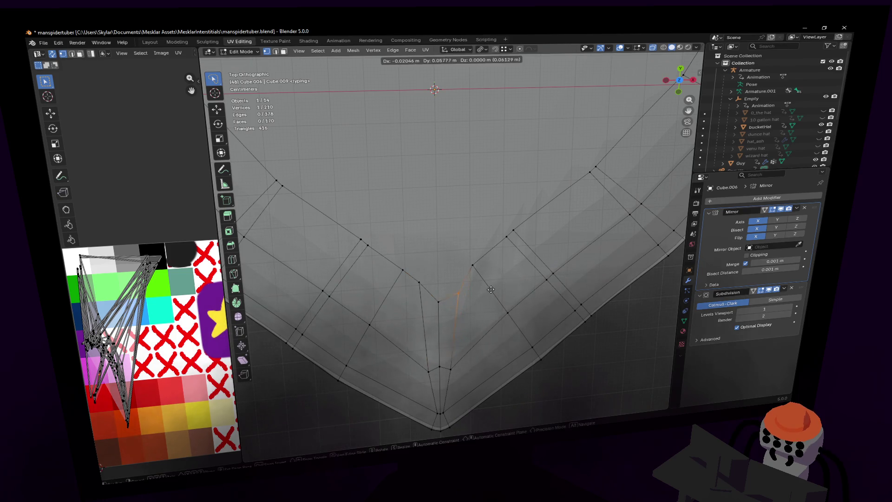
pyautogui.click(436, 297)
pyautogui.press('g')
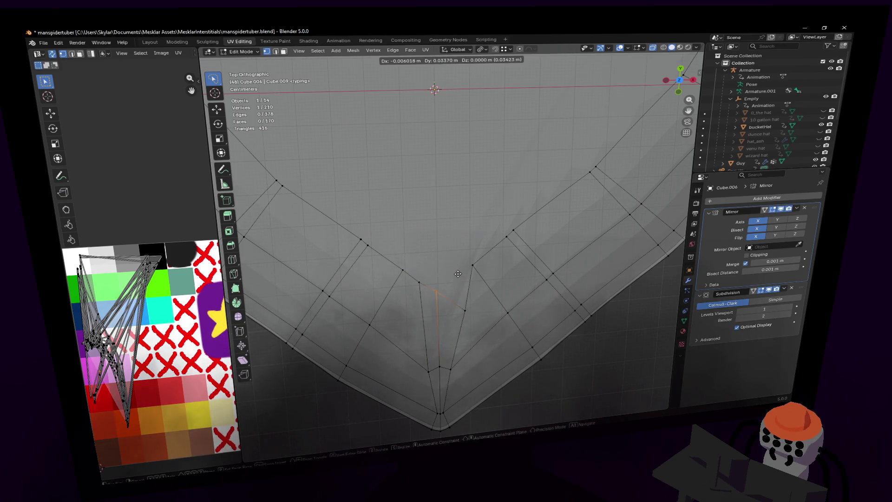
pyautogui.press('y')
pyautogui.press('Return')
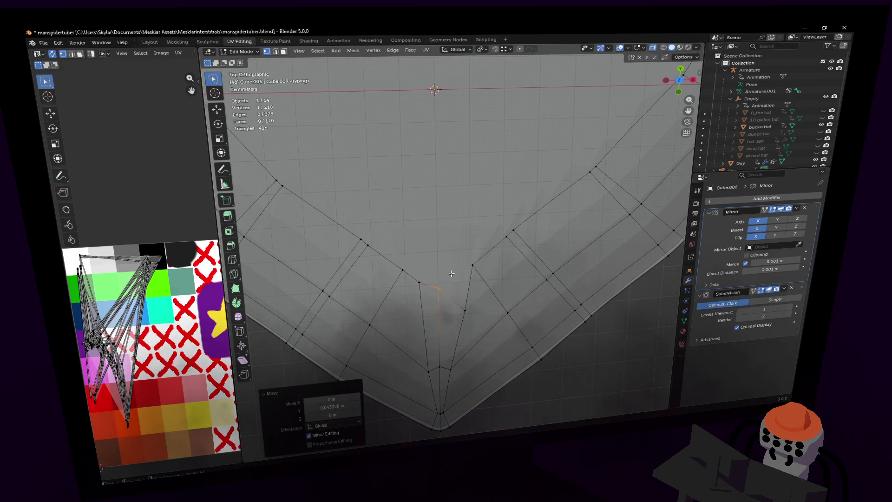
# Step: Select an edge in the heart's lower half and shrink it
pyautogui.scroll(-3, 462, 270)
pyautogui.moveTo(395, 263)
pyautogui.keyDown('shift'); pyautogui.mouseDown(button='middle')
pyautogui.moveTo(433, 310)
pyautogui.moveTo(450, 311)
pyautogui.mouseUp(button='middle'); pyautogui.keyUp('shift')
pyautogui.click(475, 285)
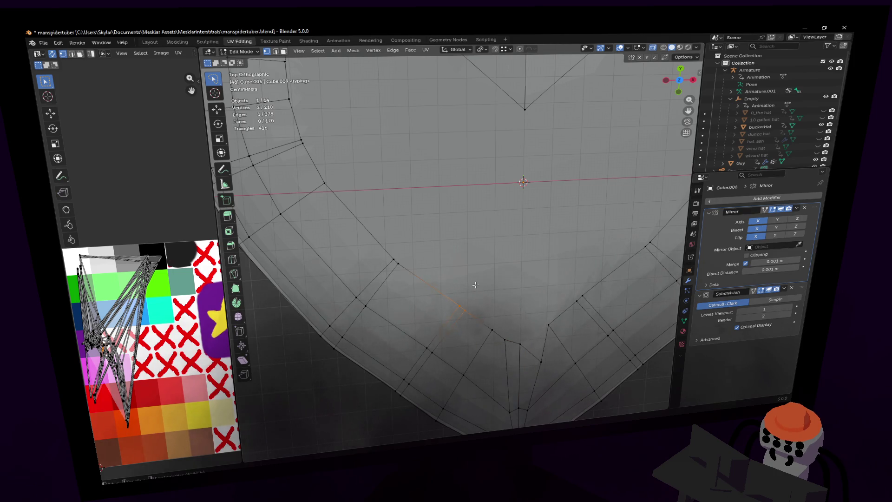
pyautogui.scroll(-3, 428, 255)
pyautogui.keyDown('shift'); pyautogui.moveTo(428, 254); pyautogui.dragTo(428, 323, button='middle'); pyautogui.keyUp('shift')
pyautogui.keyDown('shift'); pyautogui.moveTo(383, 215); pyautogui.dragTo(418, 279, button='middle'); pyautogui.keyUp('shift')
pyautogui.scroll(2, 455, 240)
pyautogui.scroll(3, 436, 234)
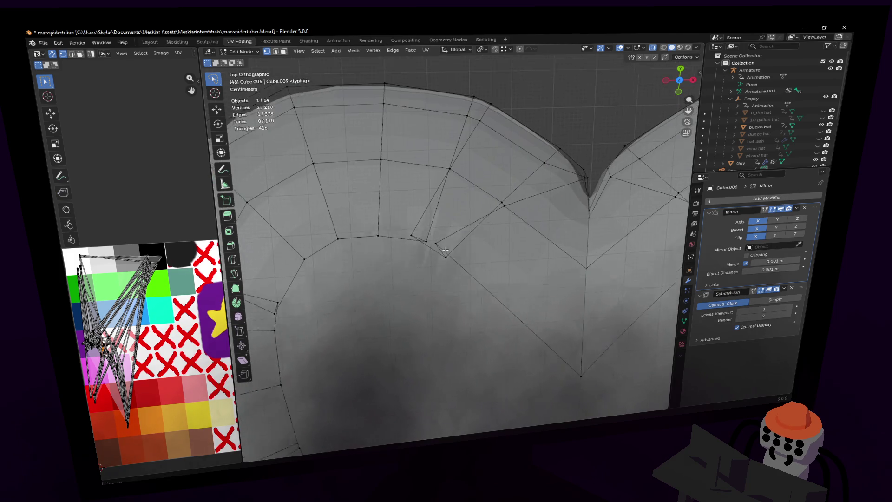
pyautogui.press('s')
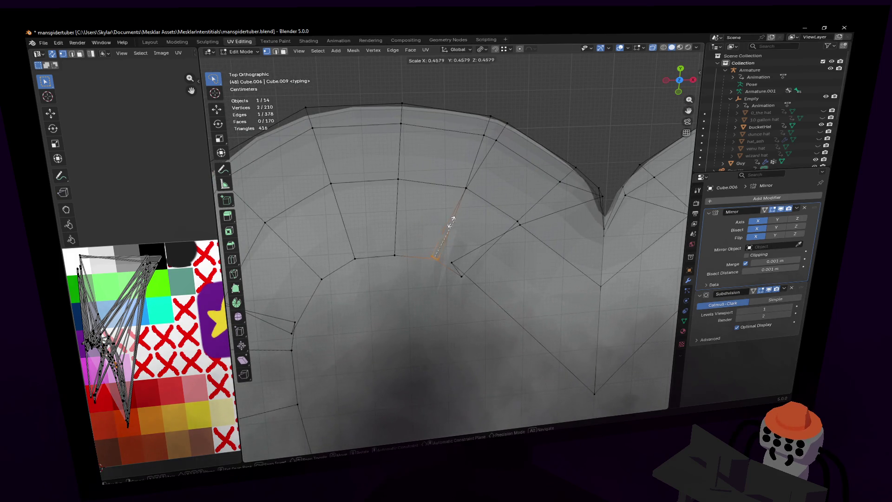
pyautogui.keyDown('shift'); pyautogui.moveTo(510, 167); pyautogui.dragTo(510, 203, button='middle'); pyautogui.keyUp('shift')
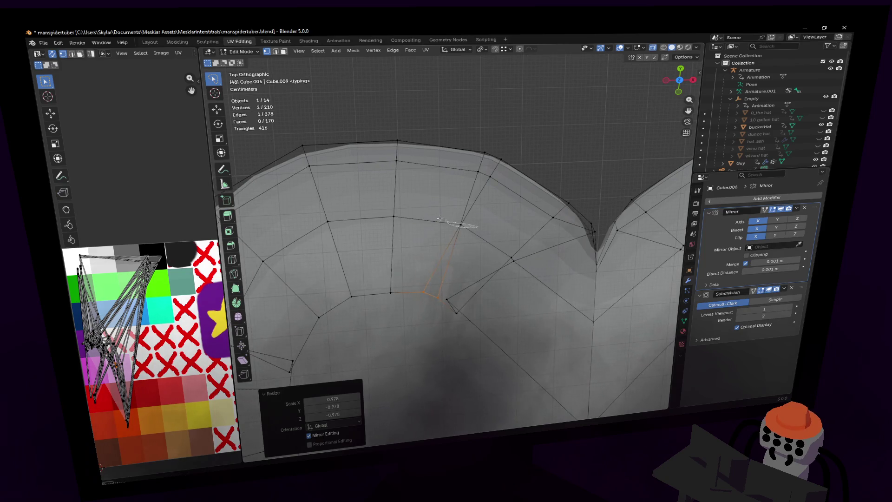
pyautogui.click(546, 200)
pyautogui.keyDown('shift'); pyautogui.moveTo(486, 311); pyautogui.dragTo(464, 287, button='middle'); pyautogui.keyUp('shift')
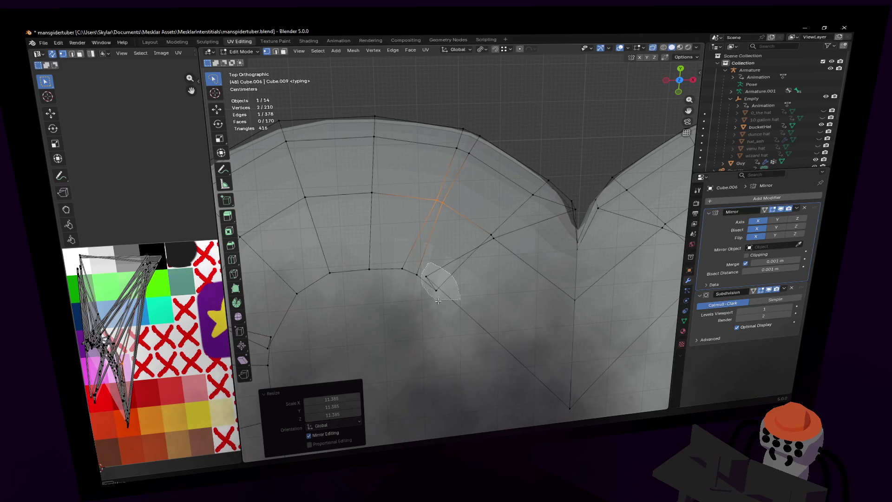
# Step: Rotate that edge and move it lower down
pyautogui.press('s')
pyautogui.press('r')
pyautogui.press('Return')
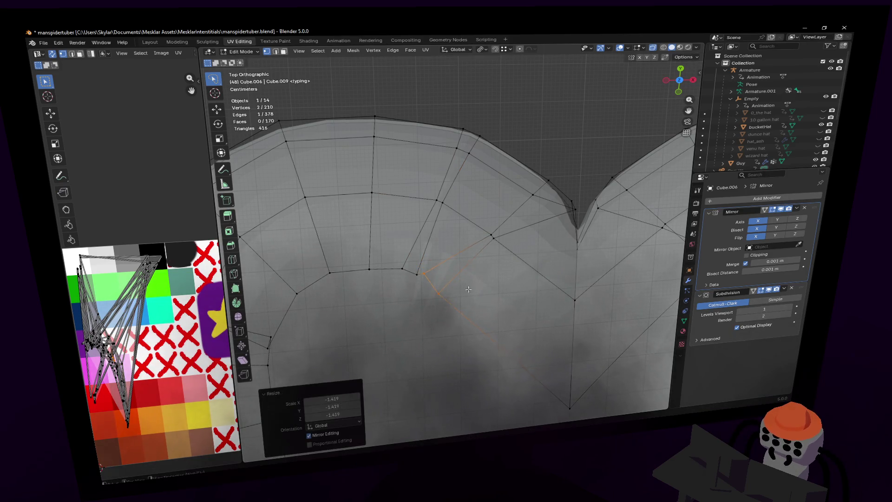
pyautogui.press('g')
pyautogui.click(474, 310)
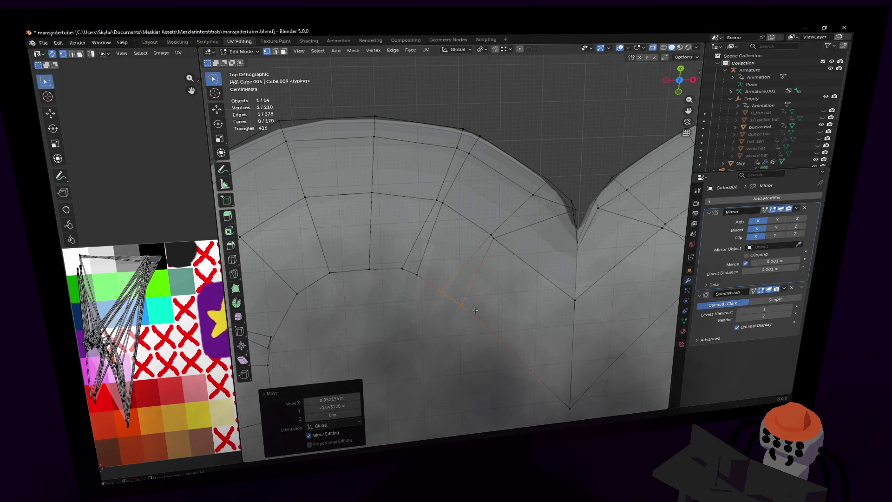
# Step: Reposition a single vertex on the edge loop
pyautogui.click(494, 238)
pyautogui.press('g')
pyautogui.click(512, 262)
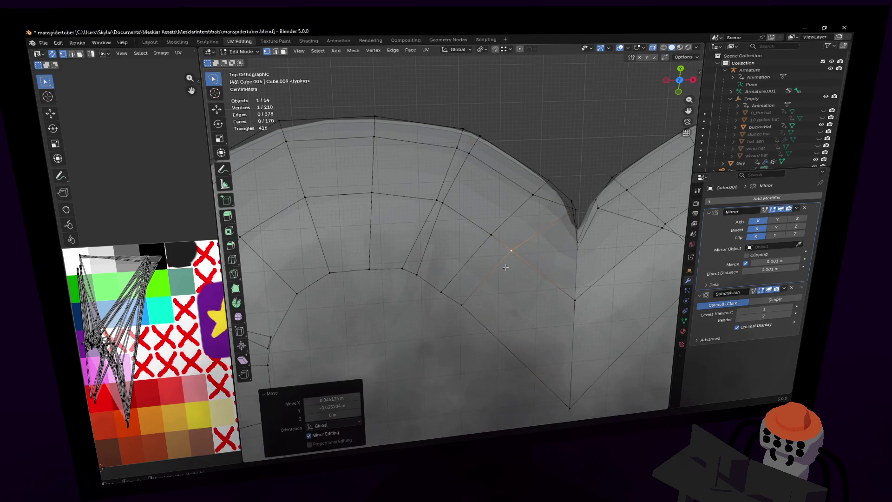
pyautogui.press('g')
pyautogui.click(504, 323)
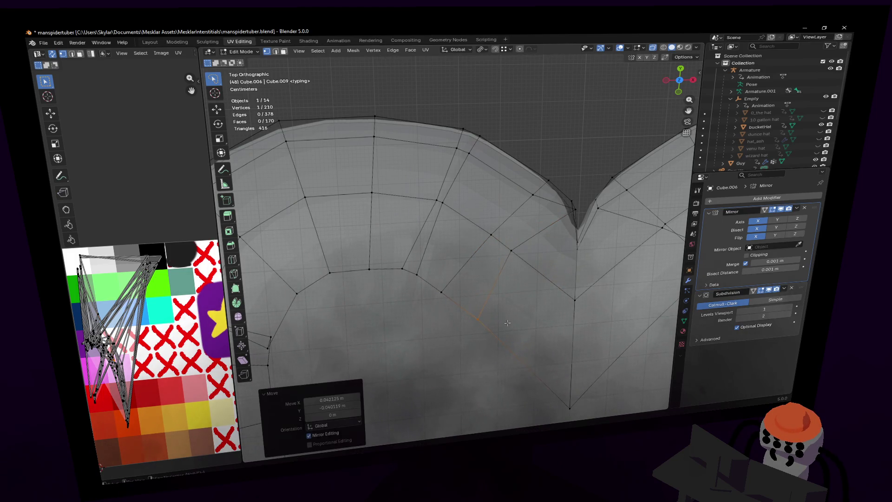
# Step: Select three vertices on the loop's left part and shift them into line
pyautogui.keyDown('shift'); pyautogui.moveTo(645, 254); pyautogui.dragTo(519, 212, button='middle'); pyautogui.keyUp('shift')
pyautogui.scroll(-3, 460, 237)
pyautogui.scroll(3, 475, 226)
pyautogui.moveTo(442, 261)
pyautogui.mouseDown()
pyautogui.moveTo(491, 231)
pyautogui.moveTo(462, 253)
pyautogui.mouseUp()
pyautogui.press('s')
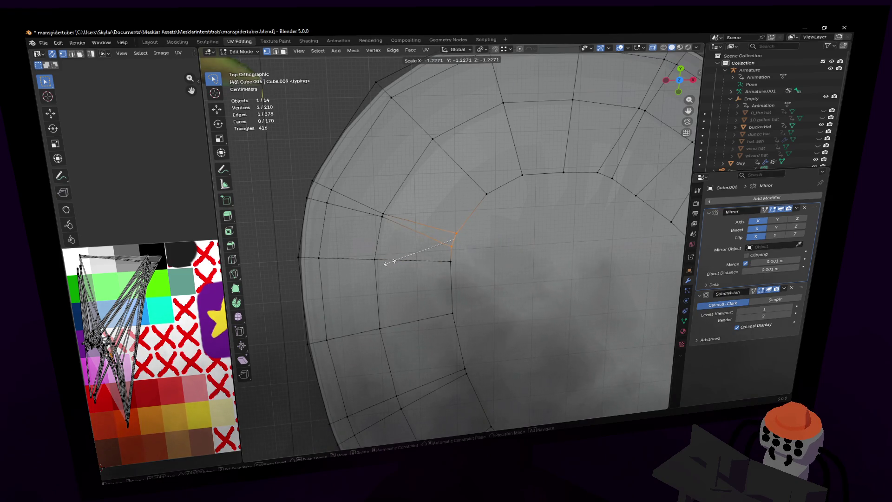
pyautogui.press('g')
pyautogui.click(390, 260)
# Step: Move a single vertex on the left side of the shell
pyautogui.keyDown('shift'); pyautogui.moveTo(392, 214); pyautogui.dragTo(399, 247, button='middle'); pyautogui.keyUp('shift')
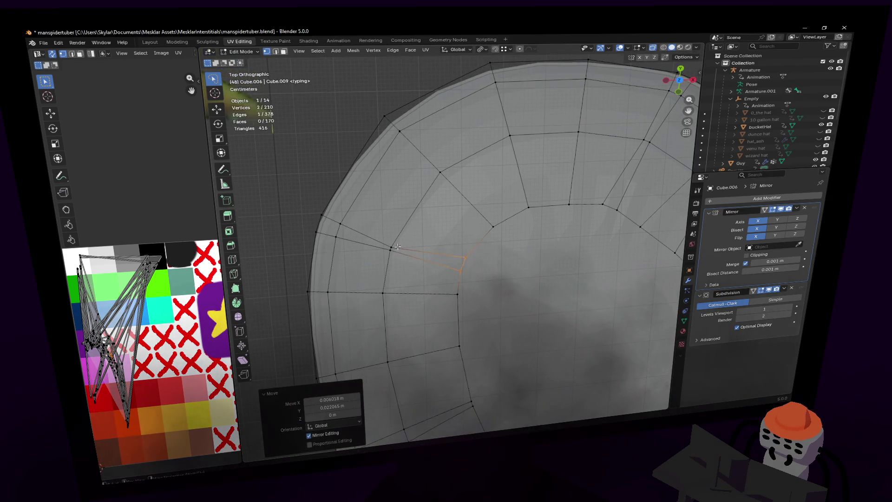
pyautogui.click(397, 246)
pyautogui.press('g')
pyautogui.click(404, 229)
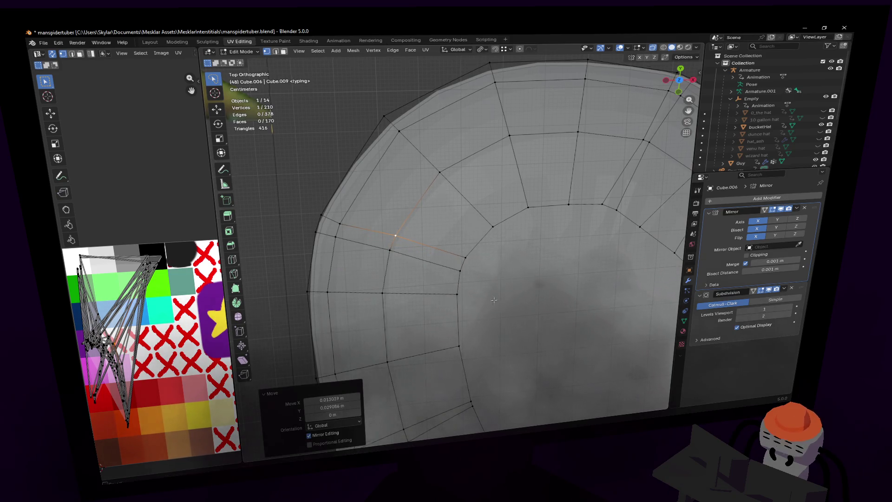
pyautogui.scroll(-4, 373, 176)
pyautogui.scroll(6, 373, 176)
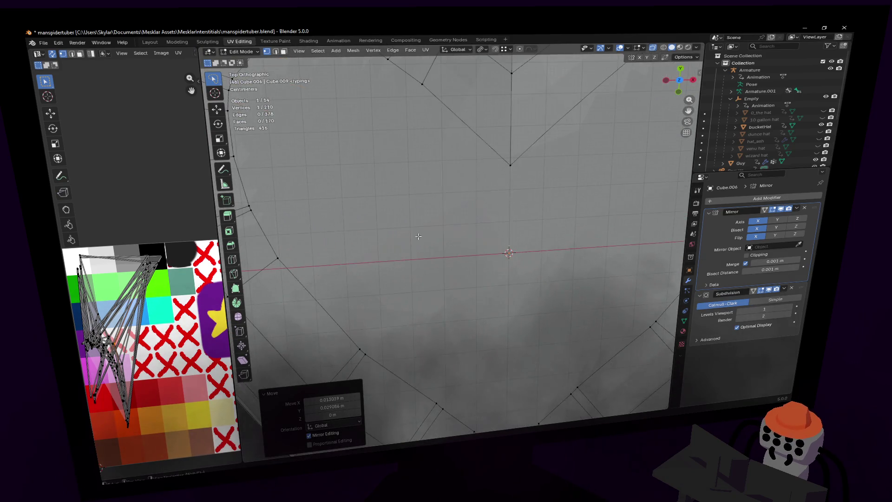
pyautogui.scroll(-4, 502, 192)
pyautogui.scroll(2, 504, 283)
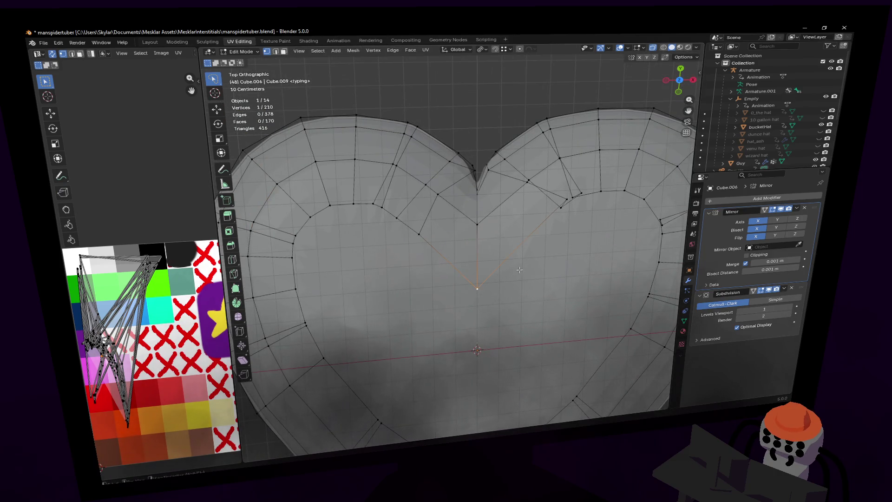
# Step: Move that vertex along Y, then place it freely again
pyautogui.press('g')
pyautogui.press('y')
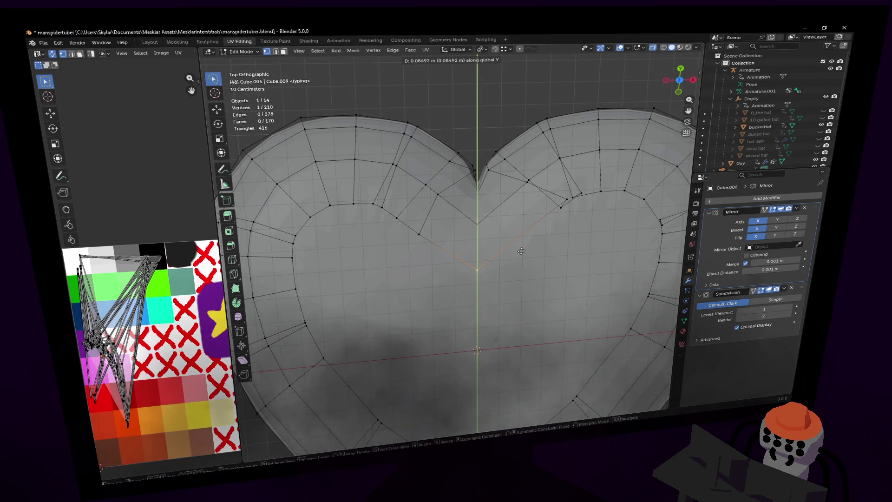
pyautogui.click(521, 251)
pyautogui.scroll(2, 452, 226)
pyautogui.press('g')
pyautogui.click(406, 218)
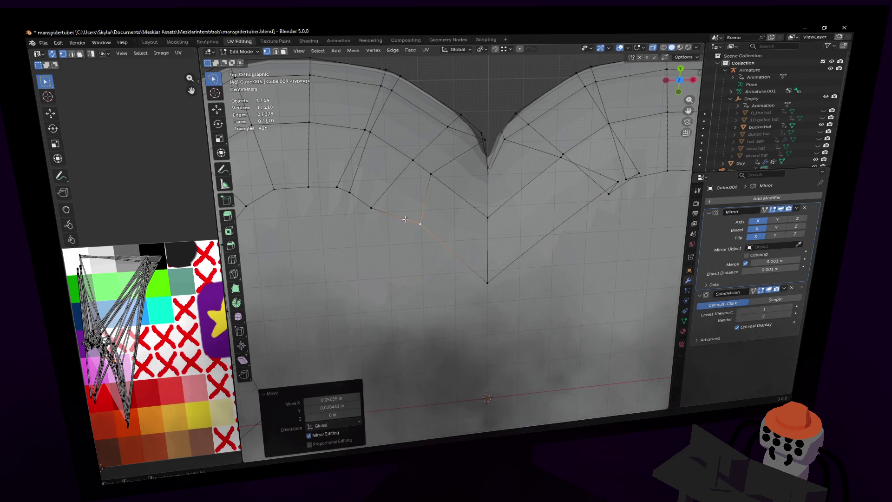
# Step: Nudge several vertices near the upper lobe toward the heart outline
pyautogui.keyDown('shift'); pyautogui.moveTo(406, 218); pyautogui.dragTo(446, 276, button='middle'); pyautogui.keyUp('shift')
pyautogui.press('g')
pyautogui.click(388, 250)
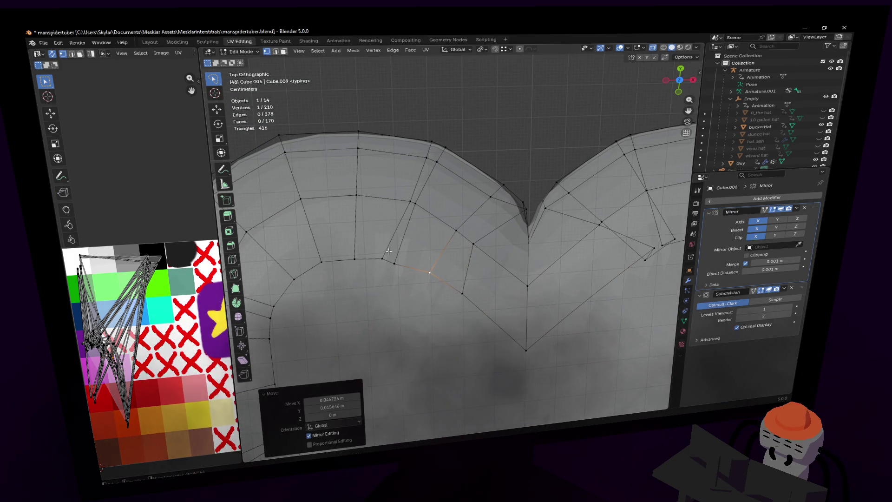
pyautogui.click(393, 261)
pyautogui.press('g')
pyautogui.click(401, 254)
pyautogui.click(393, 242)
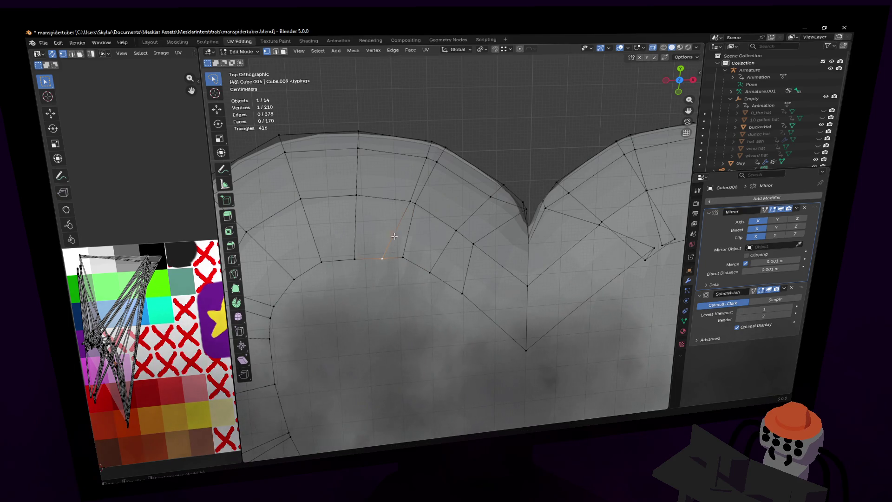
pyautogui.press('g')
pyautogui.click(430, 183)
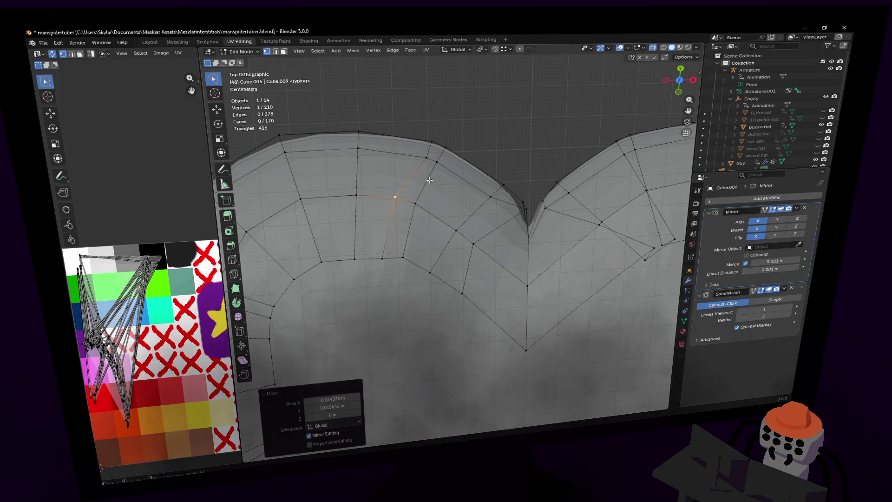
# Step: Select two lobe rim vertices, move them left and rotate them slightly
pyautogui.press('2')
pyautogui.click(428, 150)
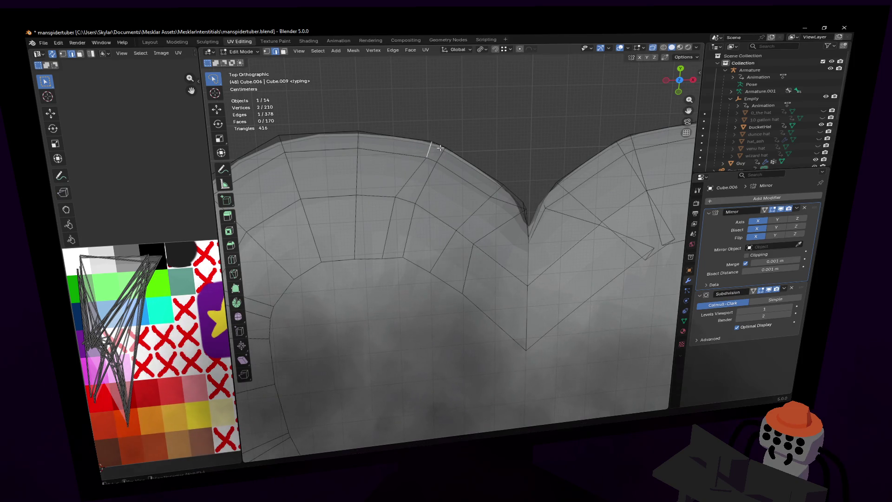
pyautogui.keyDown('shift'); pyautogui.moveTo(427, 149); pyautogui.dragTo(447, 183, button='middle'); pyautogui.keyUp('shift')
pyautogui.press('1')
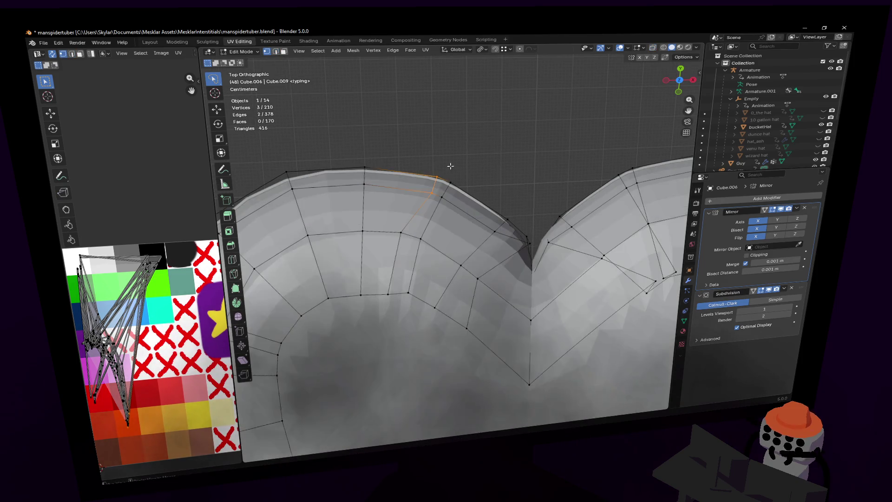
pyautogui.click(423, 187)
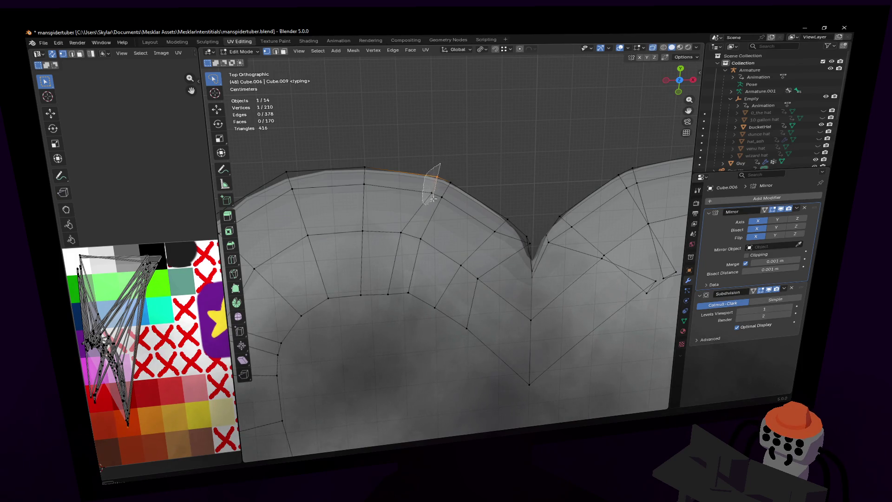
pyautogui.keyDown('ctrl'); pyautogui.keyDown('shift'); pyautogui.moveTo(445, 176); pyautogui.dragTo(446, 176, button='right'); pyautogui.keyUp('shift'); pyautogui.keyUp('ctrl')
pyautogui.press('g')
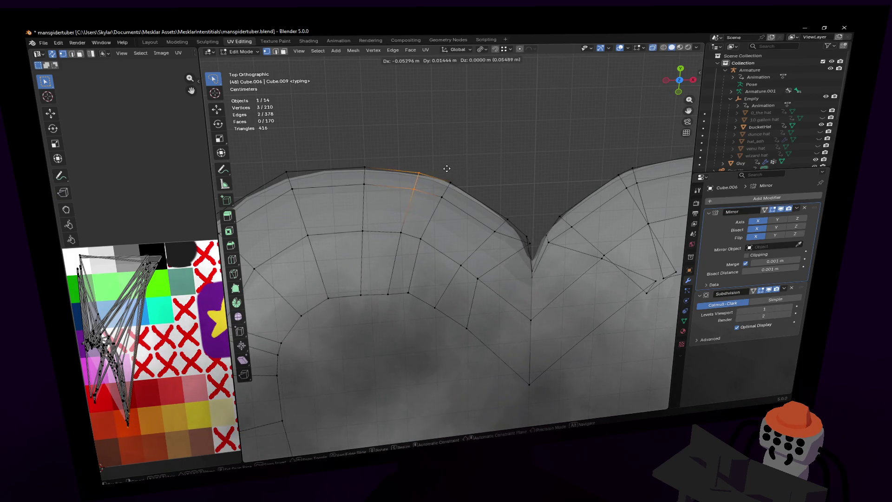
pyautogui.click(446, 168)
pyautogui.press('r')
pyautogui.click(448, 163)
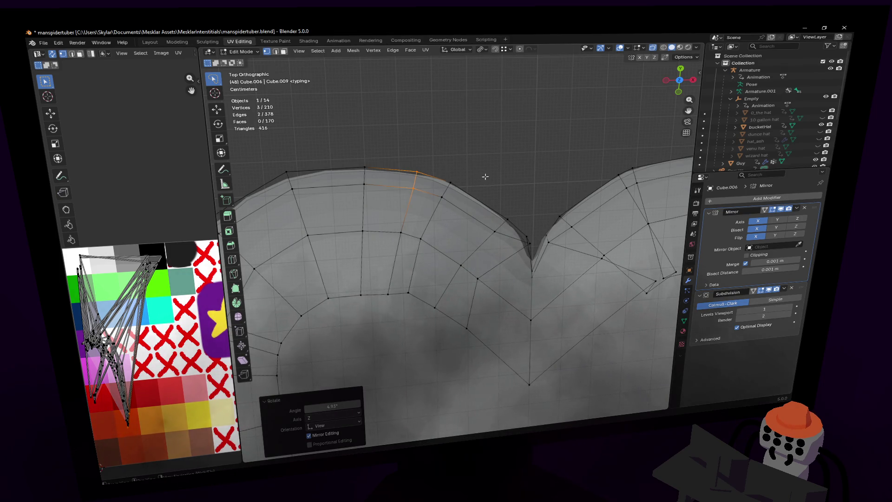
# Step: Fly the view down close to the heart and mask to inspect the mesh
pyautogui.scroll(-1, 485, 176)
pyautogui.moveTo(538, 248)
pyautogui.keyDown('shift'); pyautogui.mouseDown(button='middle')
pyautogui.moveTo(532, 188)
pyautogui.moveTo(521, 174)
pyautogui.mouseUp(button='middle'); pyautogui.keyUp('shift')
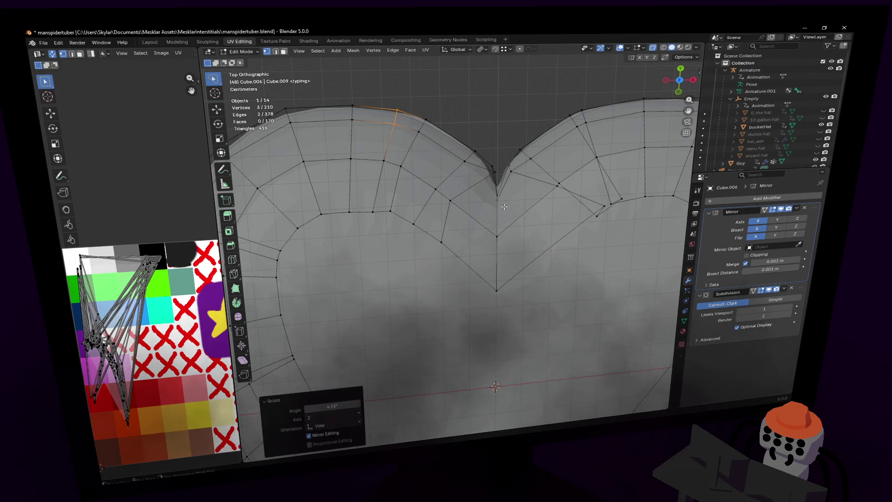
pyautogui.scroll(-3, 504, 206)
pyautogui.scroll(4, 509, 189)
pyautogui.hotkey('shift', '`')
pyautogui.press('Escape')
pyautogui.hotkey('shift', '`')
pyautogui.press('w')
pyautogui.press('s')
pyautogui.click(521, 162)
# Step: From top view, adjust the centre-notch vertices, then return to Object Mode
pyautogui.click(679, 77)
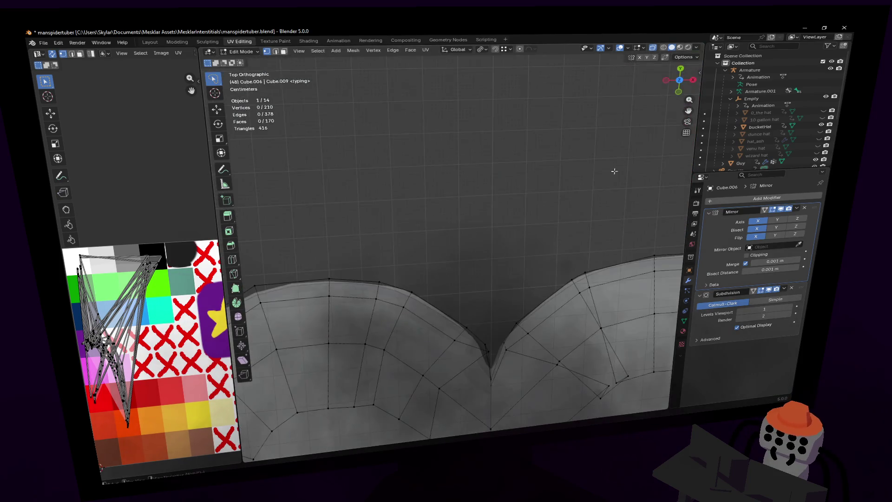
pyautogui.moveTo(535, 337); pyautogui.dragTo(563, 332, button='middle')
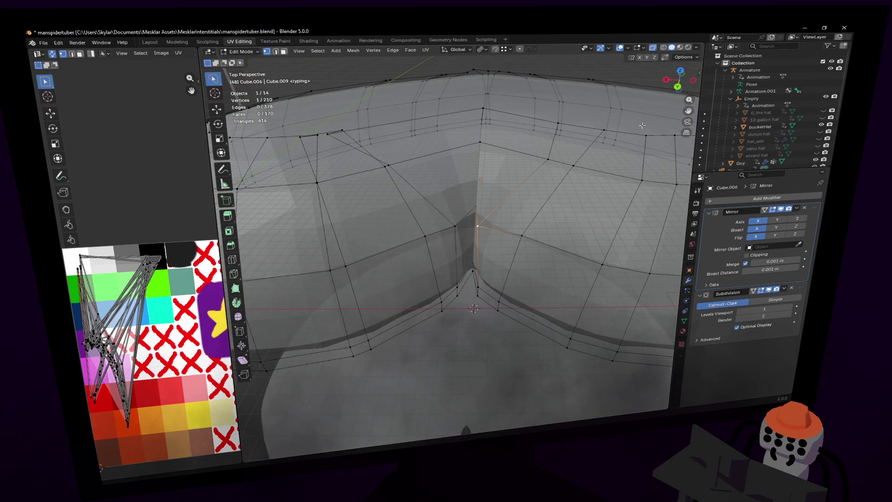
pyautogui.click(680, 72)
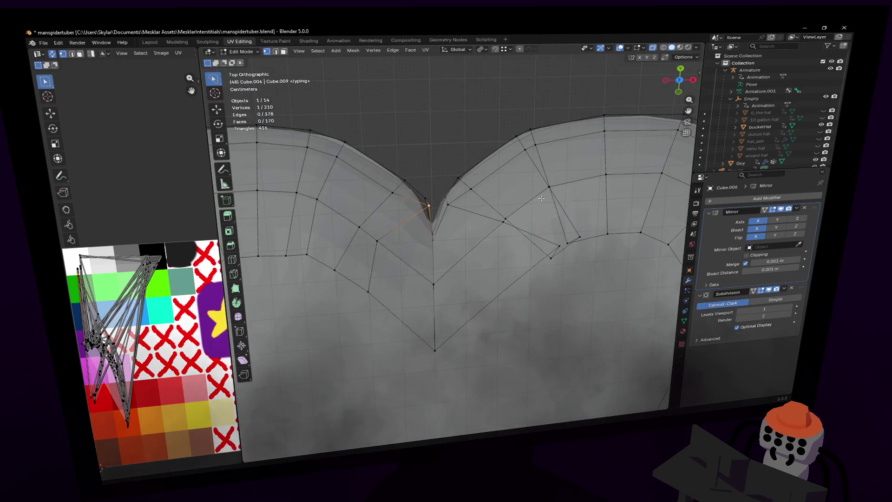
pyautogui.moveTo(539, 183)
pyautogui.keyDown('shift'); pyautogui.mouseDown(button='middle')
pyautogui.moveTo(517, 222)
pyautogui.moveTo(558, 194)
pyautogui.mouseUp(button='middle'); pyautogui.keyUp('shift')
pyautogui.press('g')
pyautogui.click(514, 202)
pyautogui.press('g')
pyautogui.click(452, 287)
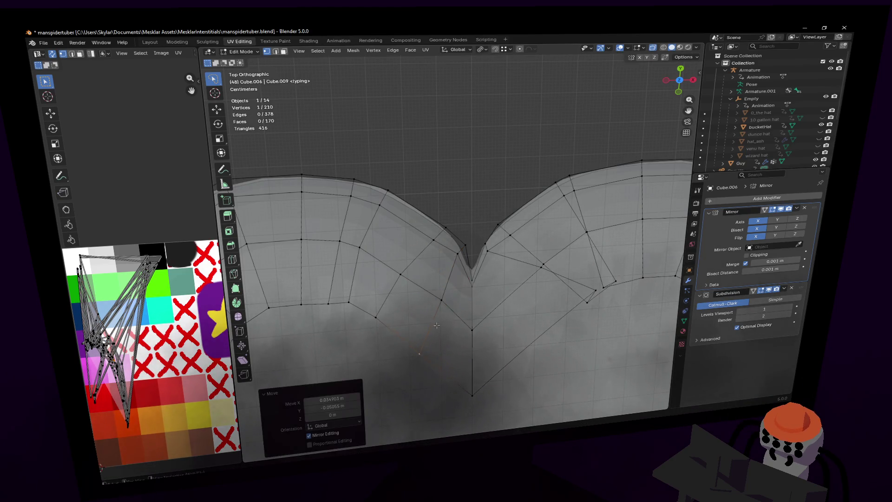
pyautogui.press('Tab')
pyautogui.scroll(-4, 469, 315)
pyautogui.hotkey('shift', '`')
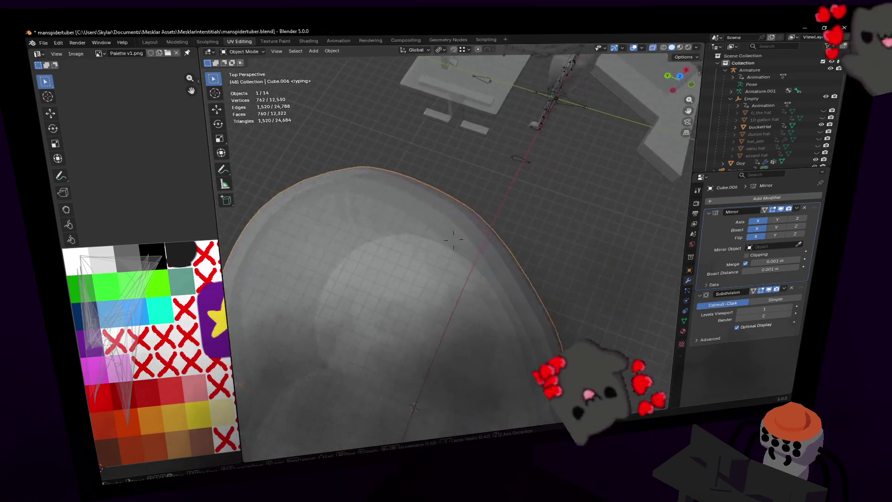
# Step: Flatten the heart's whole mesh along Z, scaling around the 3D cursor pivot
pyautogui.press('w')
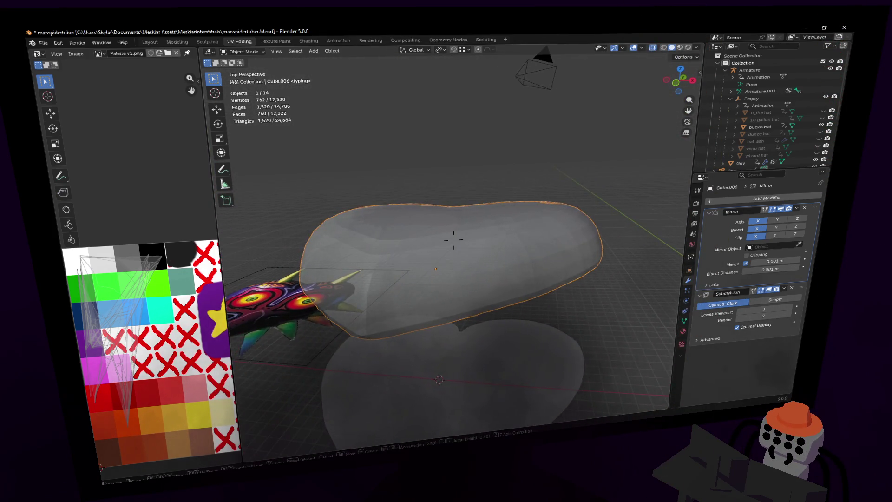
pyautogui.press('s')
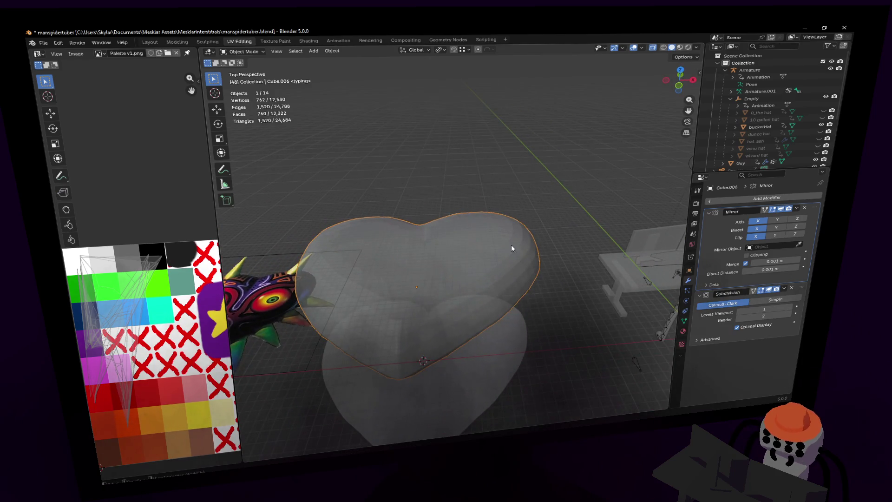
pyautogui.press('Tab')
pyautogui.press('a')
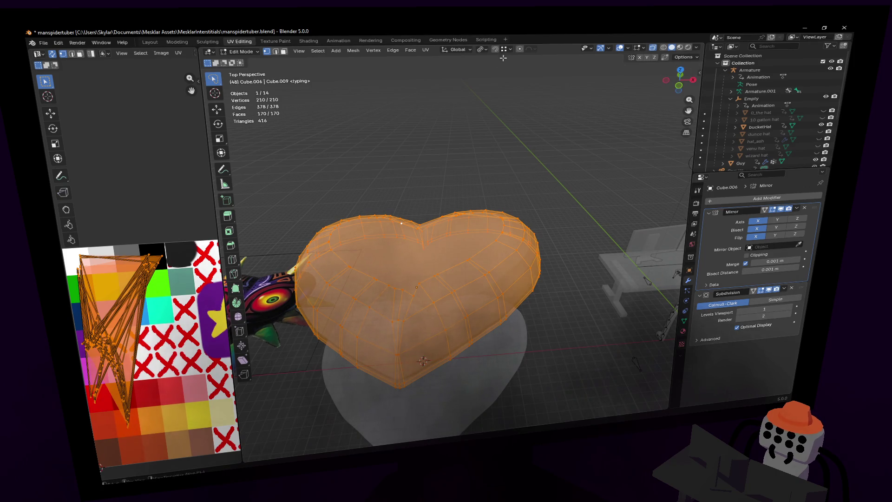
pyautogui.click(483, 50)
pyautogui.click(511, 77)
pyautogui.press('s')
pyautogui.press('z')
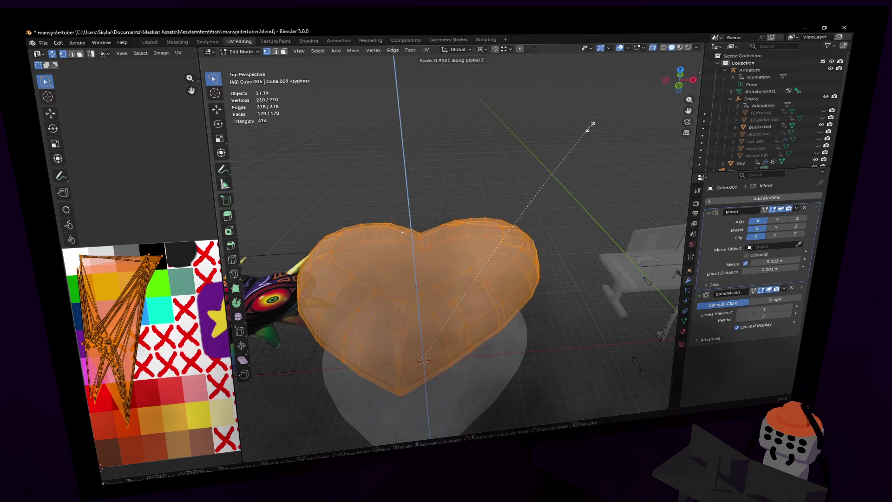
pyautogui.press('Escape')
# Step: Resize the heart evenly and lower it about 0.58 m along Z
pyautogui.press('s')
pyautogui.press('Escape')
pyautogui.press('s')
pyautogui.press('z')
pyautogui.press('Escape')
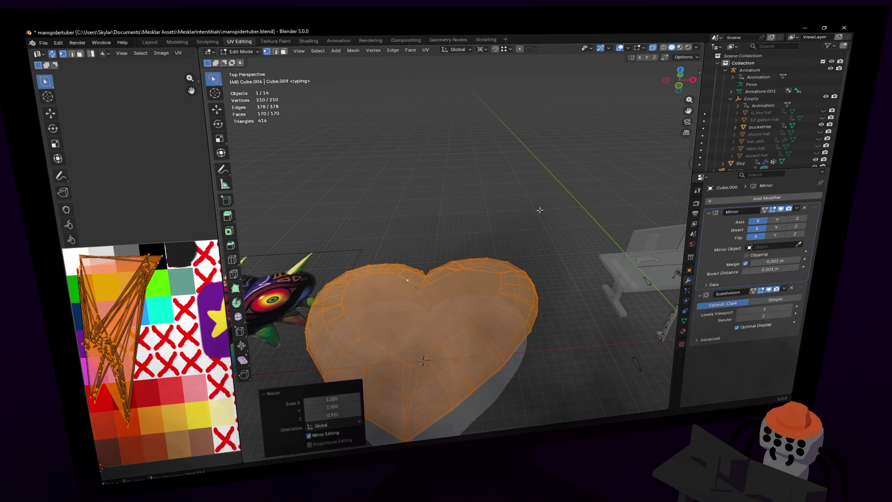
pyautogui.press('Tab')
pyautogui.hotkey('shift', '`')
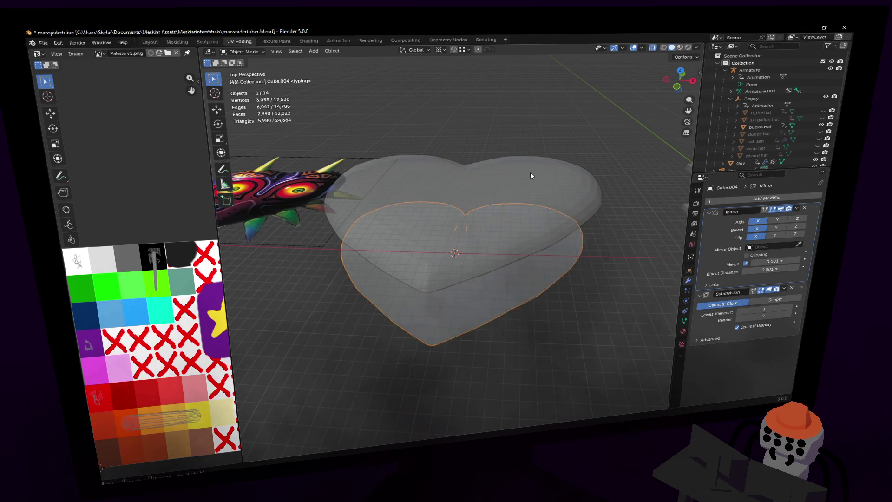
pyautogui.press('Escape')
pyautogui.press('g')
pyautogui.press('z')
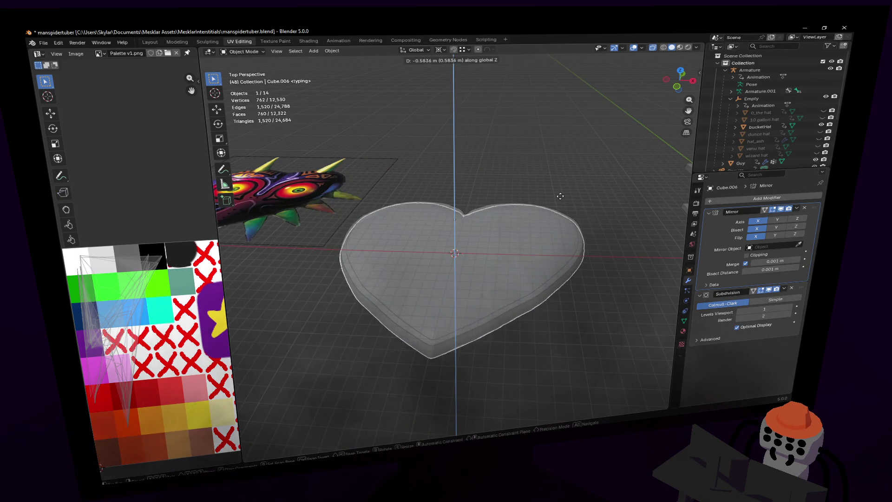
pyautogui.click(561, 206)
# Step: Stretch the heart mesh to 1.78× its height, then select the mask heart Cube.004
pyautogui.press('Tab')
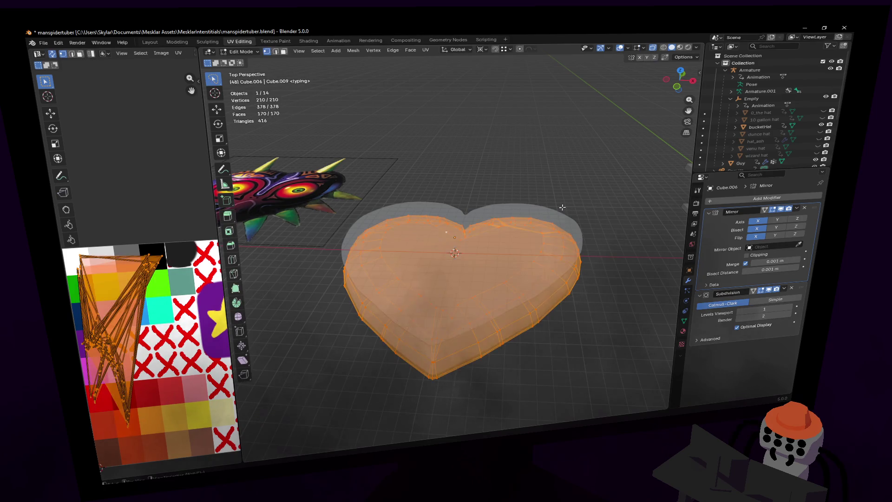
pyautogui.press('s')
pyautogui.press('z')
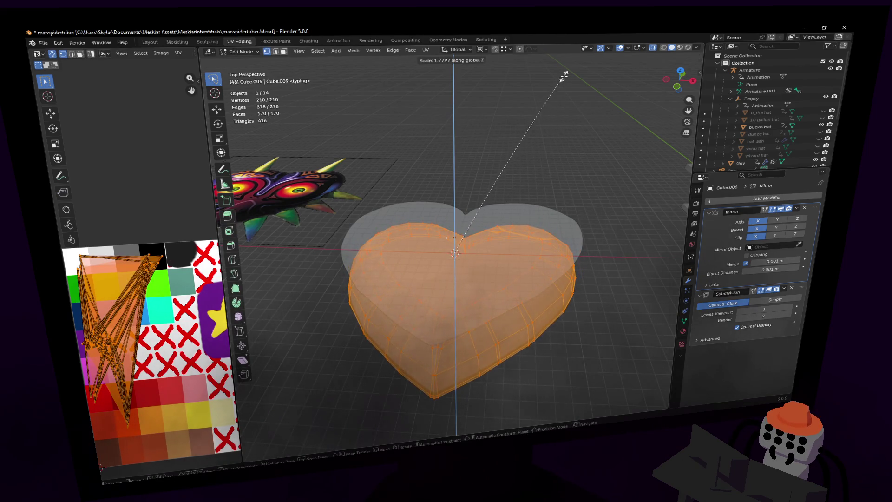
pyautogui.click(578, 101)
pyautogui.press('Tab')
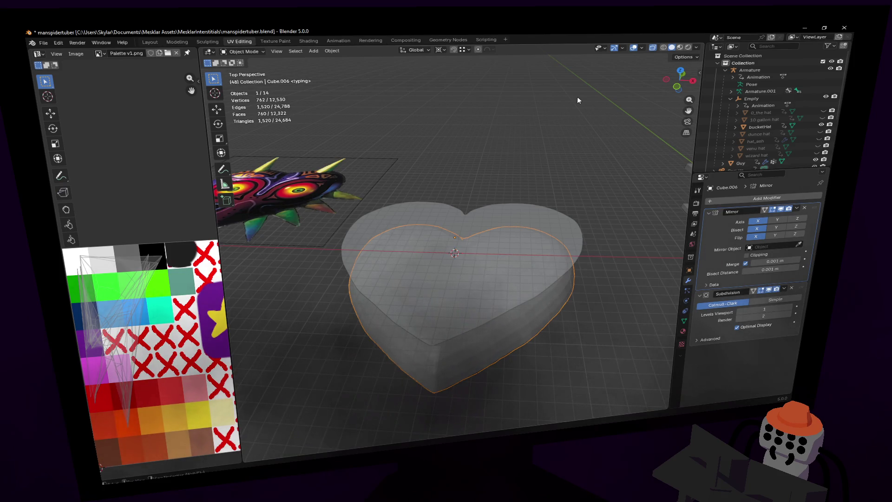
pyautogui.click(563, 216)
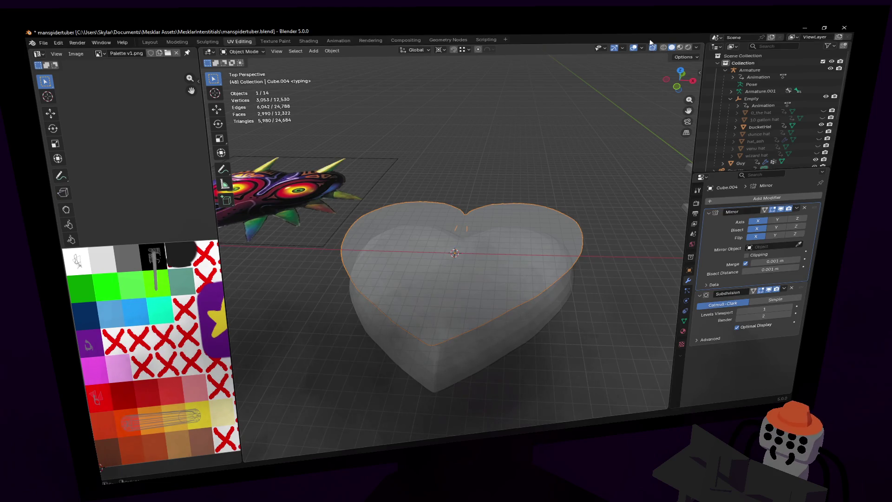
# Step: Switch to Material Preview and remove the material from the lower heart Cube.006
pyautogui.click(680, 47)
pyautogui.moveTo(534, 232); pyautogui.dragTo(527, 219, button='middle')
pyautogui.click(576, 252)
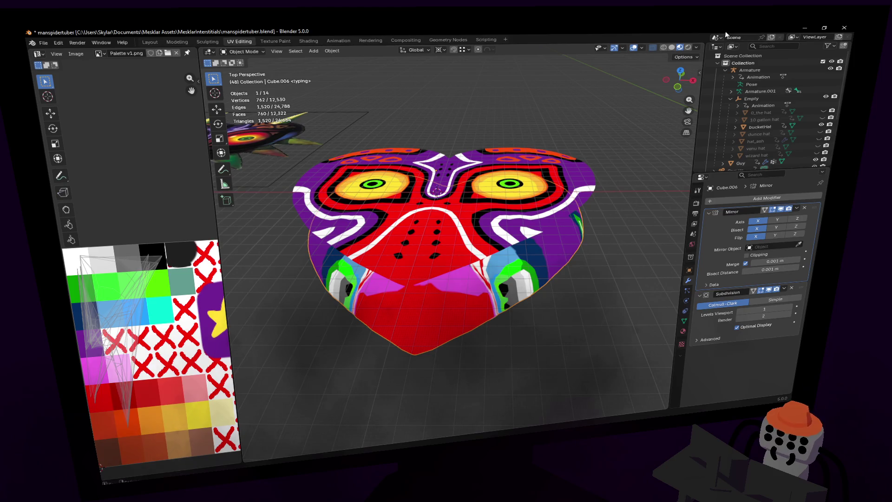
pyautogui.click(682, 330)
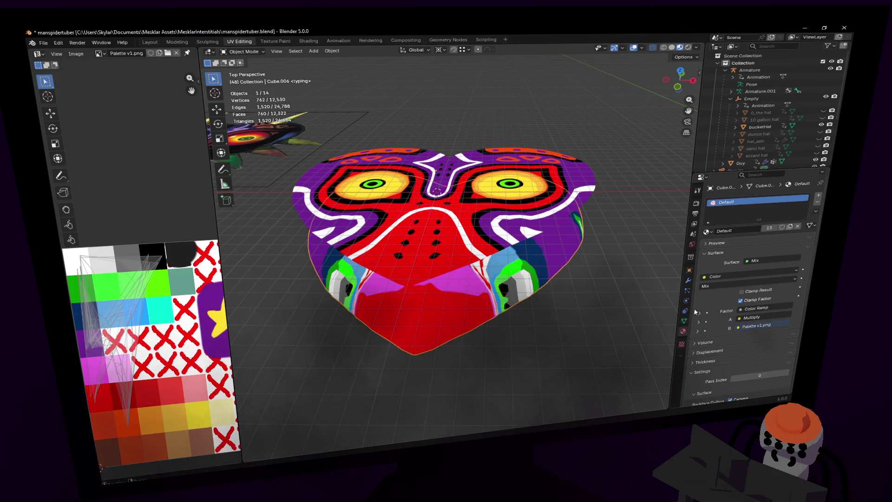
pyautogui.click(818, 203)
# Step: Select the mask heart Cube.004 and inspect its modifier stack, undoing an accidental selection change
pyautogui.moveTo(558, 237); pyautogui.dragTo(523, 185, button='middle')
pyautogui.click(549, 233)
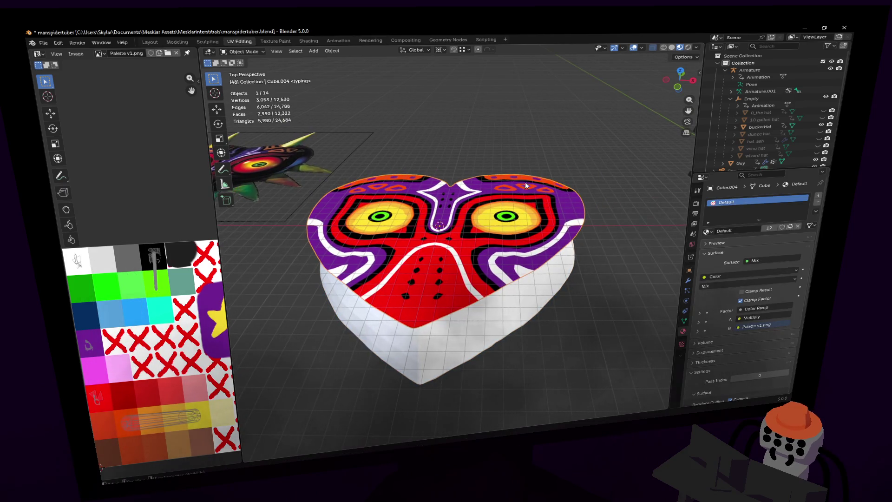
pyautogui.hotkey('shift', '`')
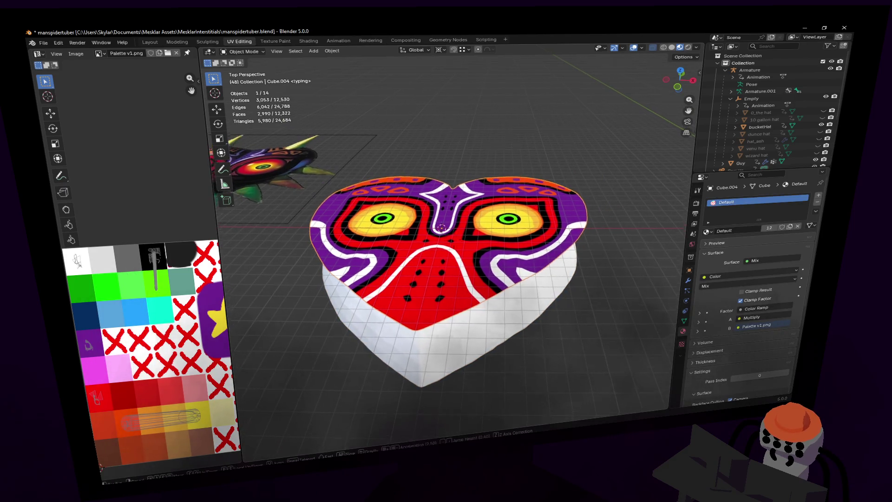
pyautogui.click(568, 290)
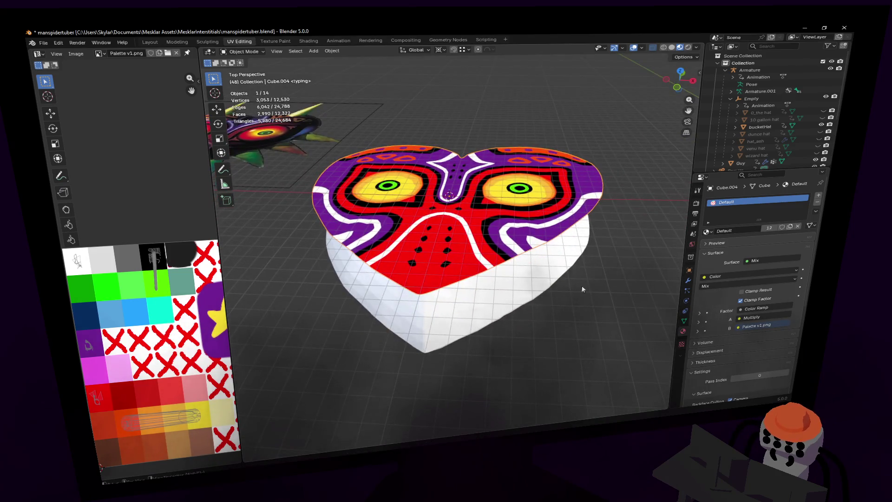
pyautogui.click(690, 280)
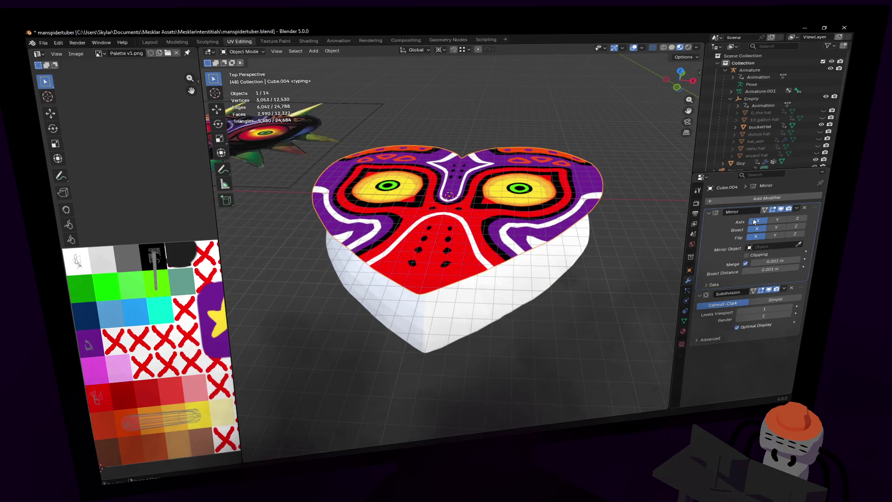
pyautogui.click(556, 267)
pyautogui.click(804, 208)
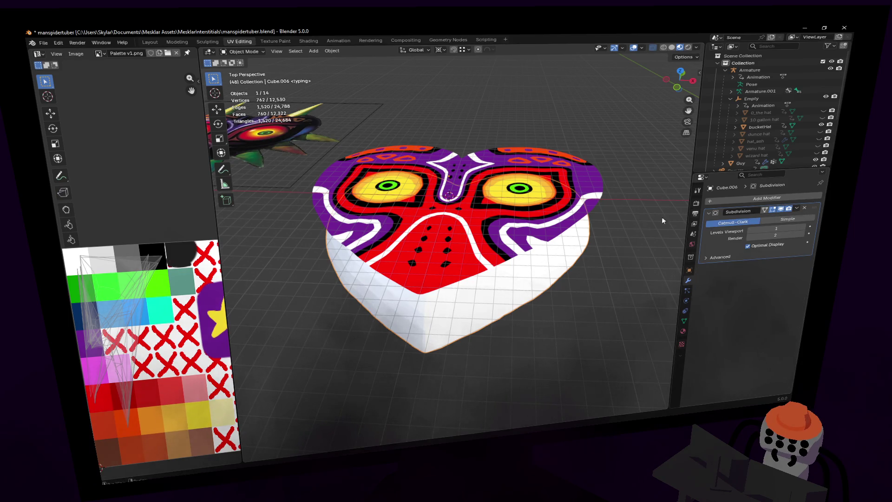
pyautogui.hotkey('ctrl', 'z')
pyautogui.hotkey('ctrl', 'z')
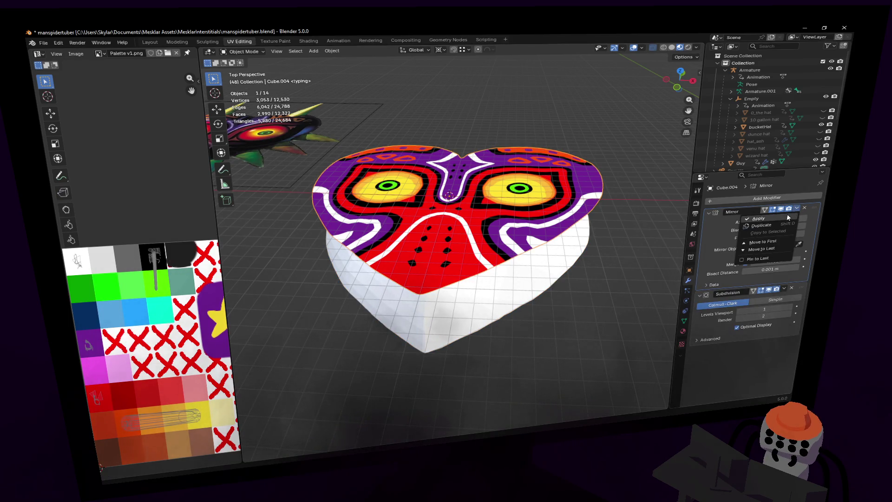
# Step: Replace the mask heart's Mirror modifier with a Shrinkwrap modifier
pyautogui.click(804, 207)
pyautogui.click(770, 197)
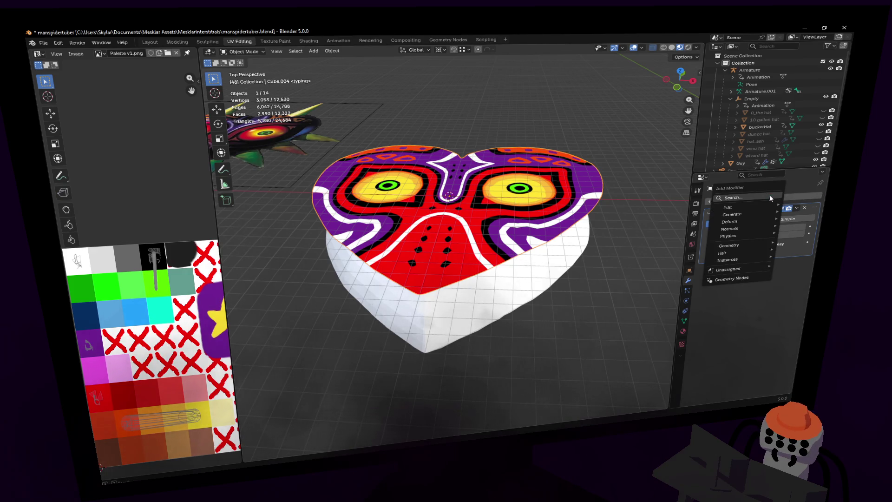
pyautogui.write('shr')
pyautogui.press('Return')
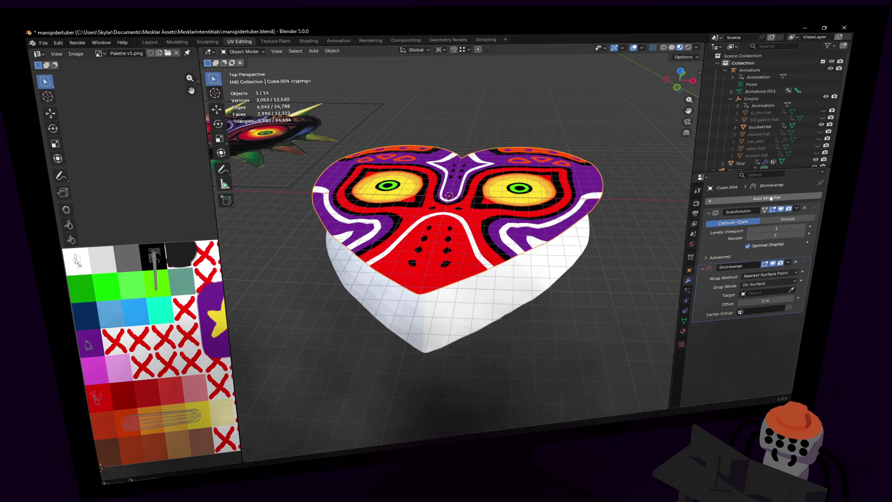
# Step: Set the Shrinkwrap target to Cube.006 by picking it in the viewport with the eyedropper
pyautogui.click(786, 289)
pyautogui.click(799, 282)
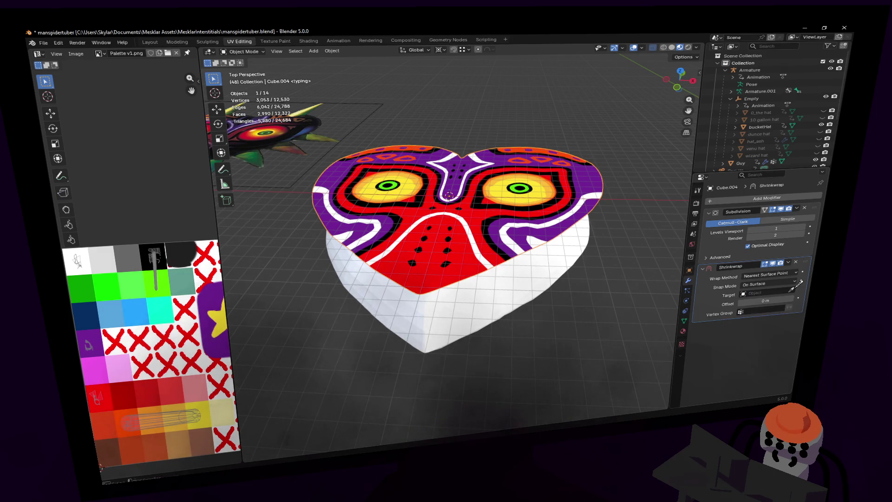
pyautogui.click(530, 278)
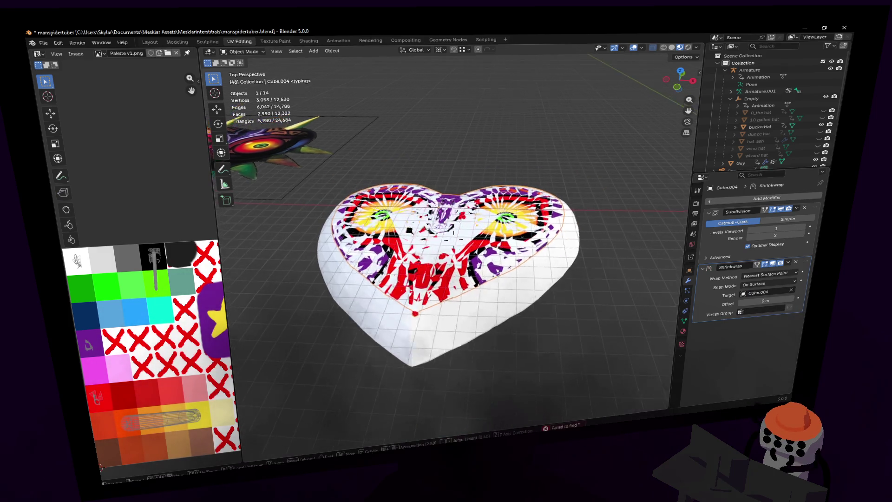
pyautogui.click(774, 284)
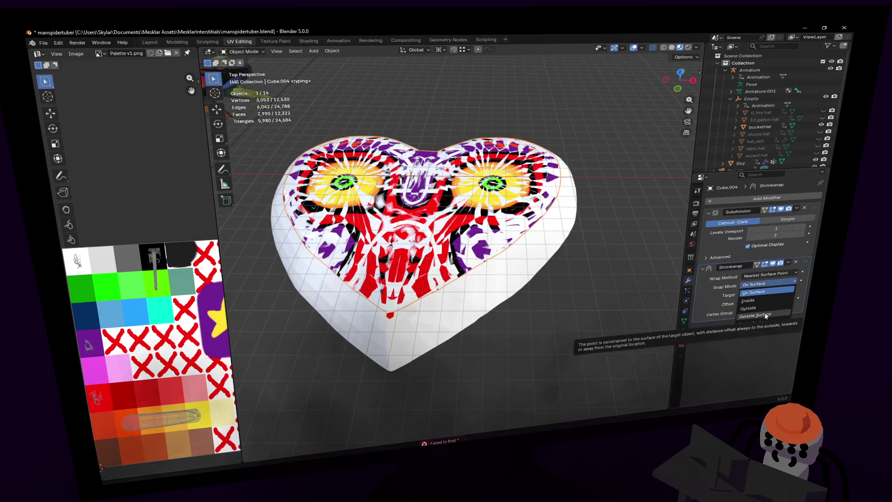
pyautogui.hotkey('ctrl', 'z')
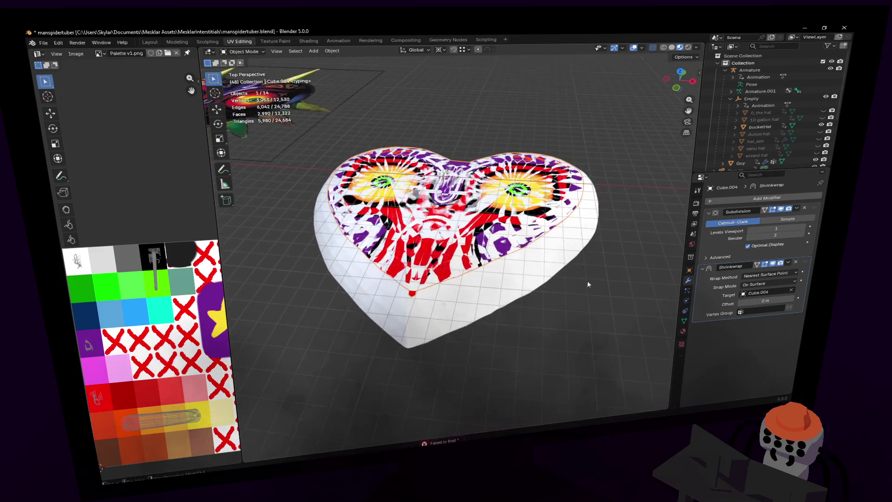
# Step: Raise Cube.006 about 0.349 m along Z and inspect the wrapped hearts
pyautogui.press('g')
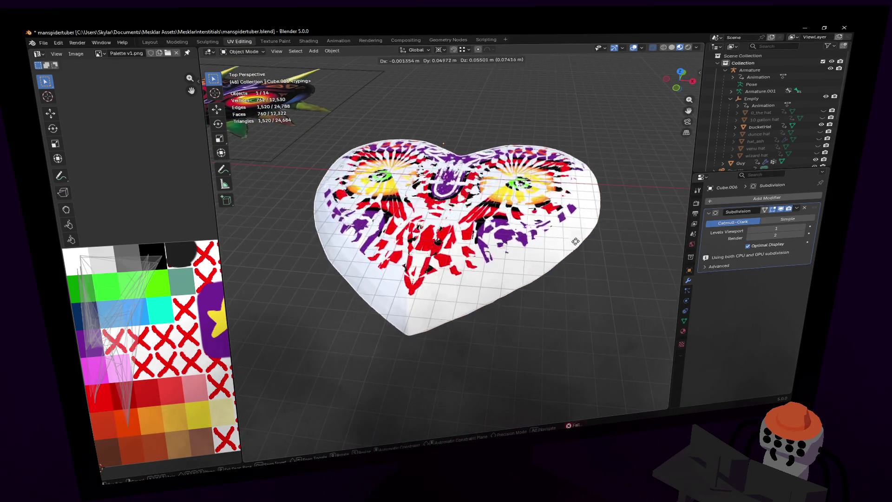
pyautogui.press('z')
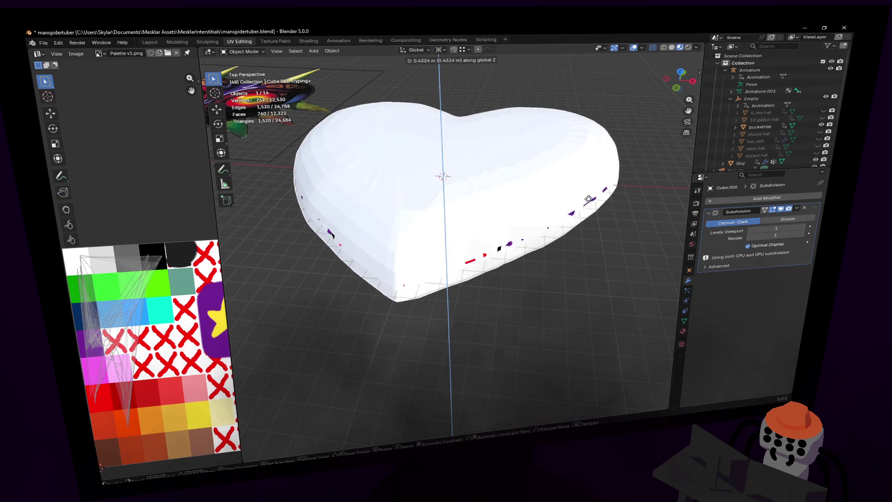
pyautogui.click(584, 209)
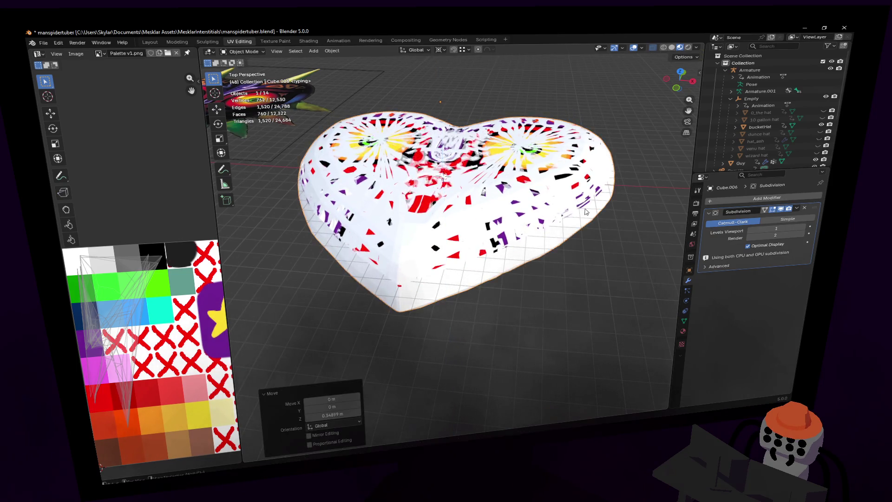
pyautogui.hotkey('shift', '`')
pyautogui.press('Escape')
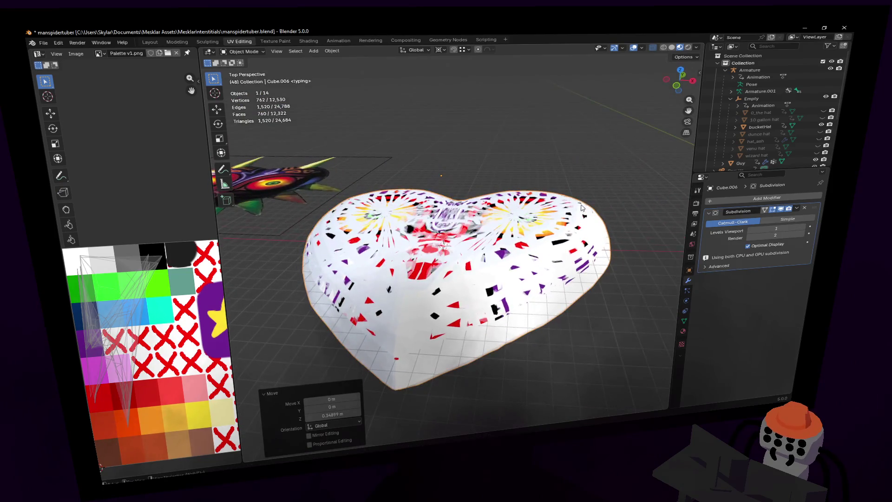
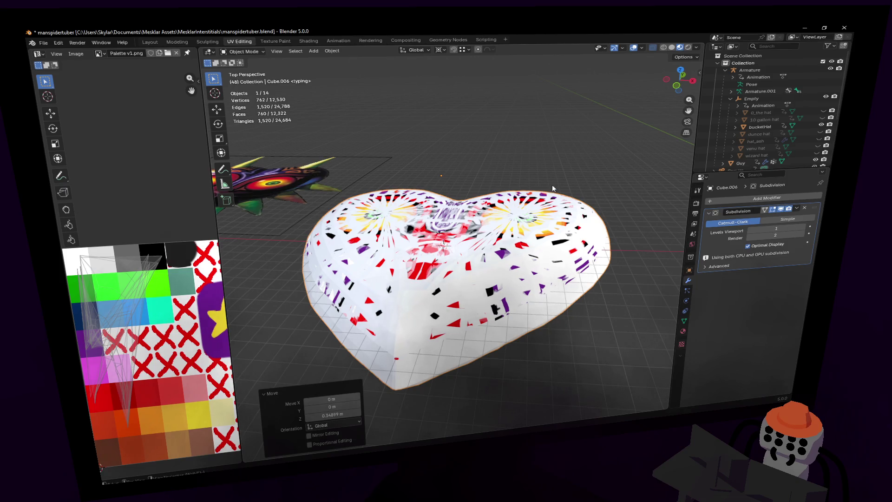
# Step: Enlarge the Outliner and hide the white heart Cube.006 to reveal the mask heart beneath
pyautogui.moveTo(592, 172); pyautogui.dragTo(604, 204, button='middle')
pyautogui.scroll(3, 618, 235)
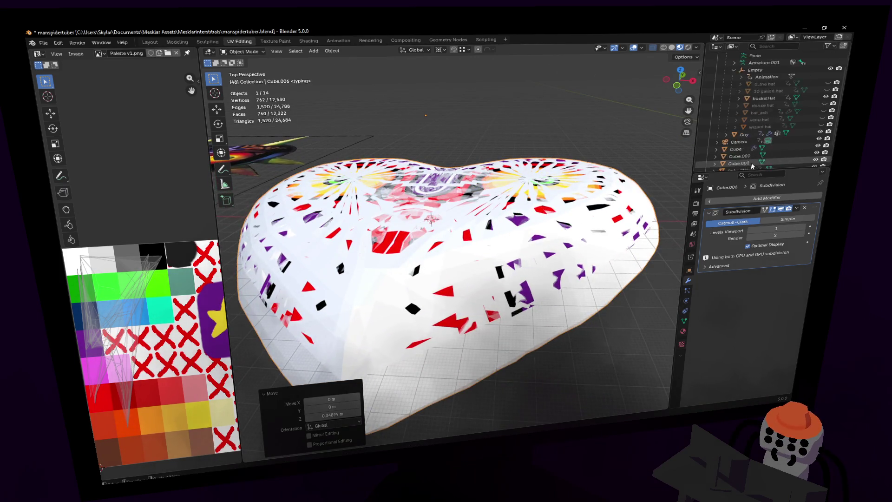
pyautogui.moveTo(790, 171); pyautogui.dragTo(789, 254)
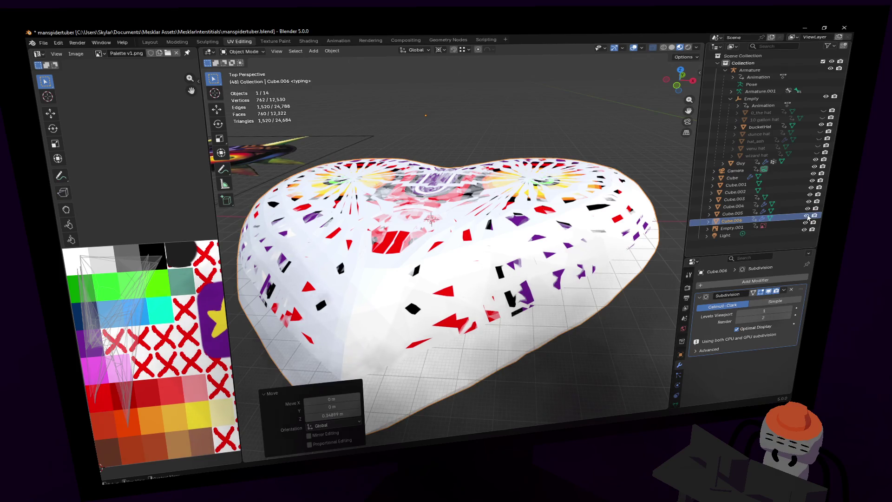
pyautogui.click(807, 216)
# Step: Walk-navigate around the Majora mask heart to inspect it from above and the front
pyautogui.hotkey('shift', '`')
pyautogui.press('e')
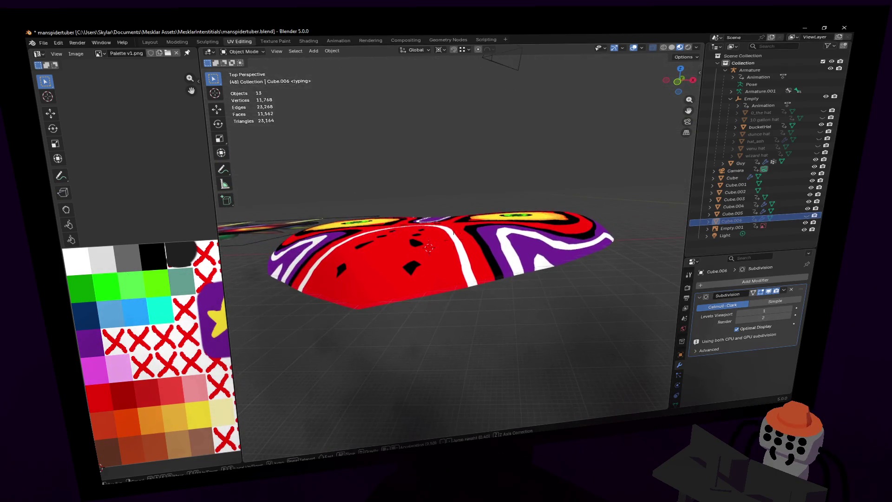
pyautogui.press('w')
pyautogui.press('s')
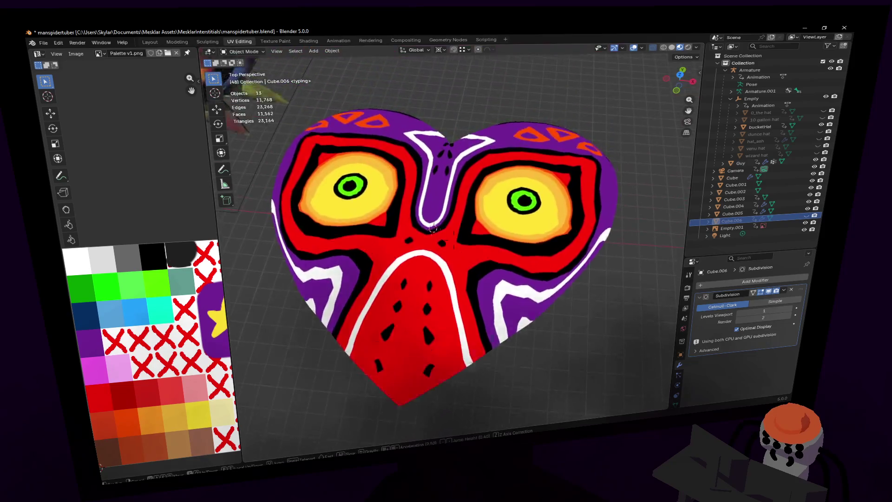
pyautogui.press('w')
pyautogui.press('s')
pyautogui.press('Return')
# Step: Toggle Cube.006 off and on to compare, then show it and enter its Edit Mode
pyautogui.click(806, 216)
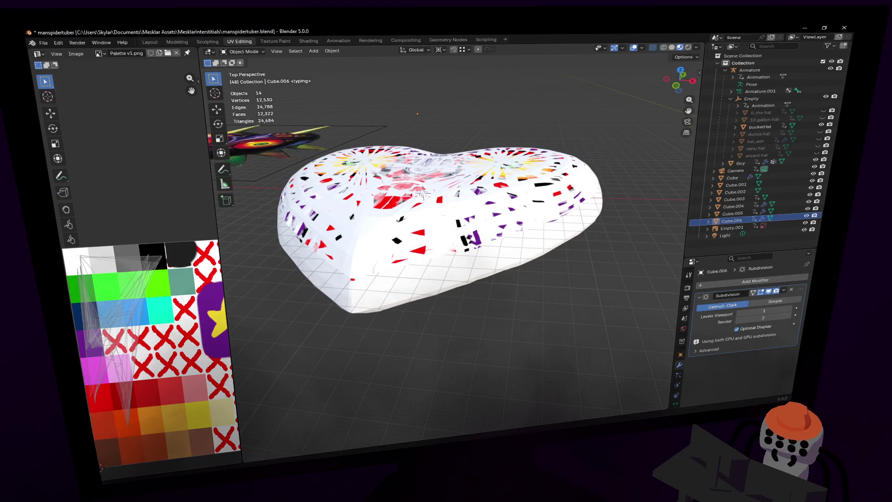
pyautogui.click(806, 216)
pyautogui.click(806, 216)
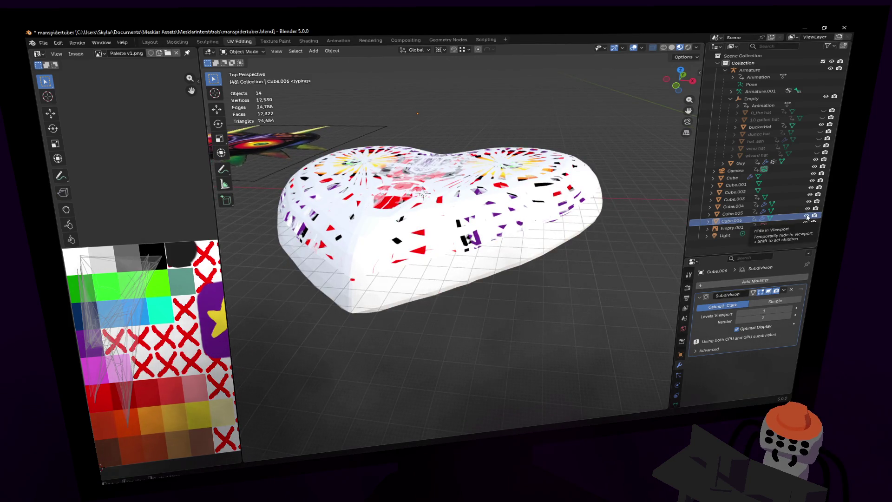
pyautogui.press('Tab')
pyautogui.moveTo(475, 197)
pyautogui.mouseDown(button='middle')
pyautogui.moveTo(471, 218)
pyautogui.moveTo(502, 200)
pyautogui.mouseUp(button='middle')
# Step: Inset the heart's large top face and extrude the inset straight along Z
pyautogui.scroll(3, 501, 200)
pyautogui.press('3')
pyautogui.click(500, 168)
pyautogui.moveTo(500, 169); pyautogui.dragTo(551, 135, button='middle')
pyautogui.press('i')
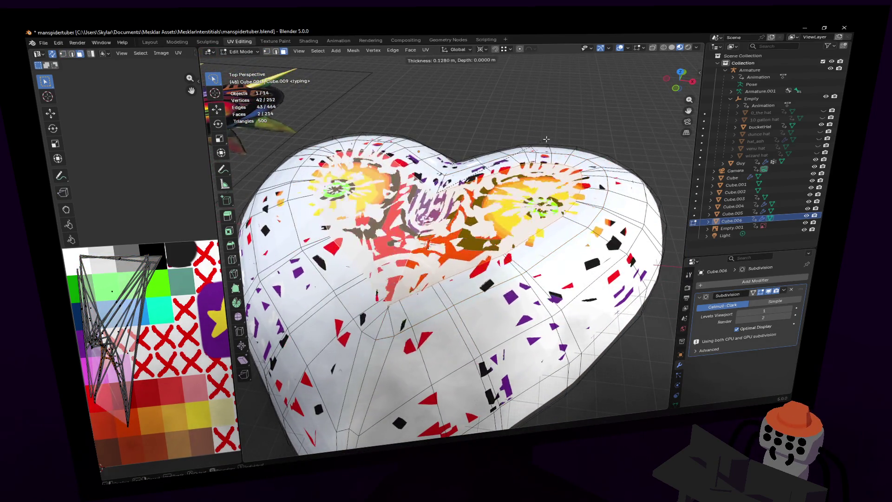
pyautogui.click(531, 148)
pyautogui.press('e')
pyautogui.press('z')
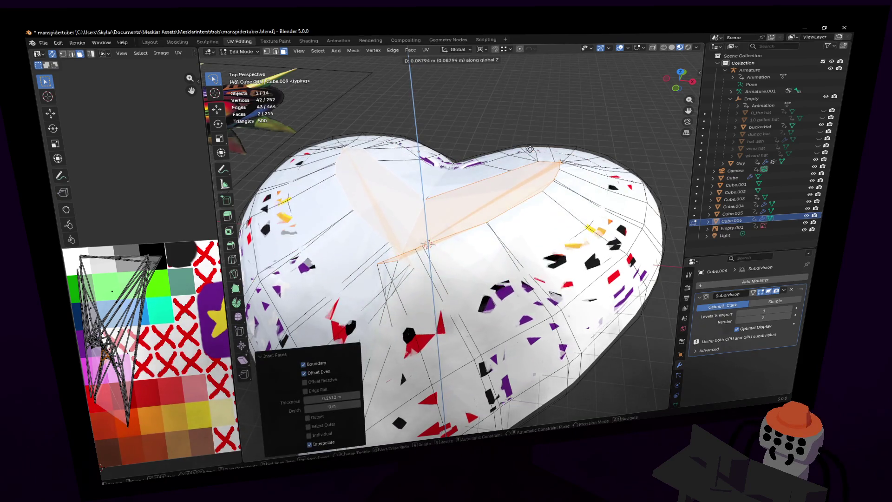
pyautogui.click(536, 142)
# Step: Scale the inset vertices near the bottom tip sideways along the X axis
pyautogui.moveTo(535, 142); pyautogui.dragTo(454, 235, button='middle')
pyautogui.click(489, 211)
pyautogui.click(446, 229)
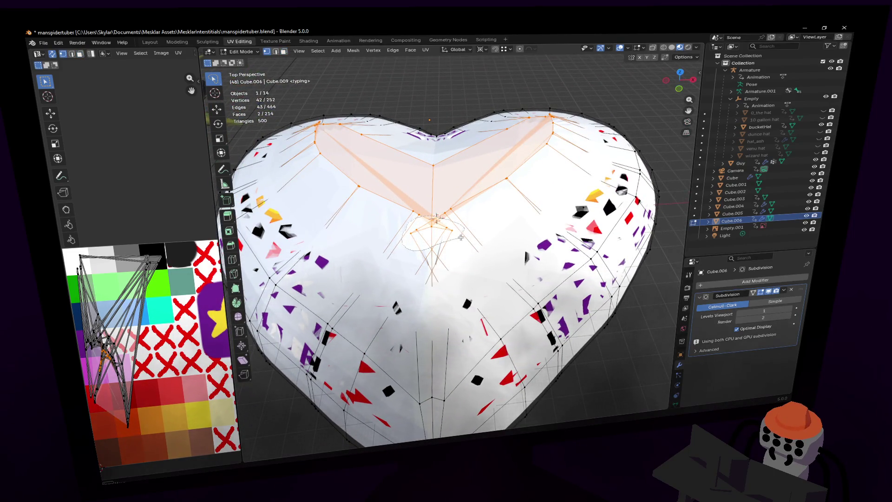
pyautogui.click(458, 238)
pyautogui.press('s')
pyautogui.press('x')
pyautogui.click(475, 216)
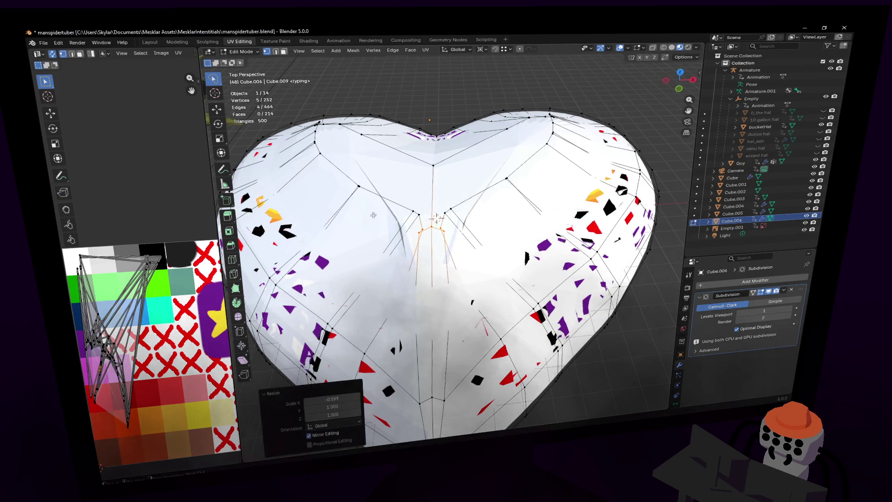
# Step: Widen the upper inset vertices along X by 2.182, then switch to Top Orthographic view
pyautogui.click(400, 213)
pyautogui.keyDown('shift'); pyautogui.click(464, 208); pyautogui.keyUp('shift')
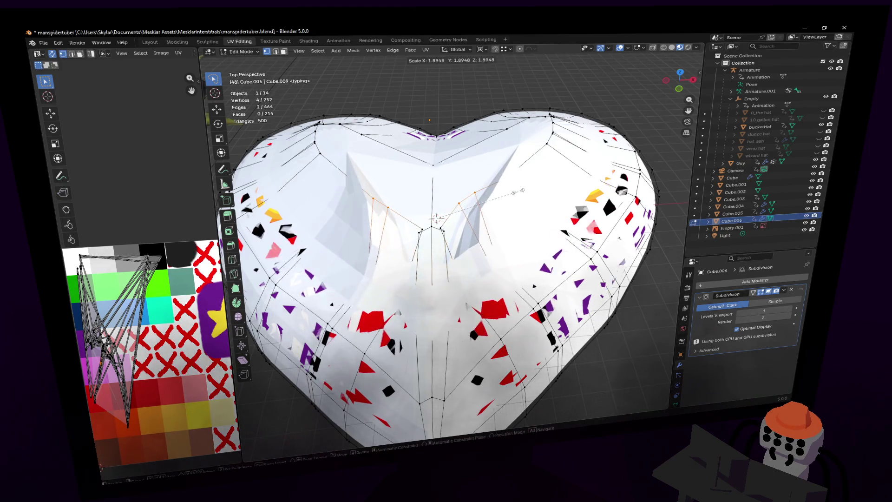
pyautogui.press('s')
pyautogui.press('x')
pyautogui.click(436, 217)
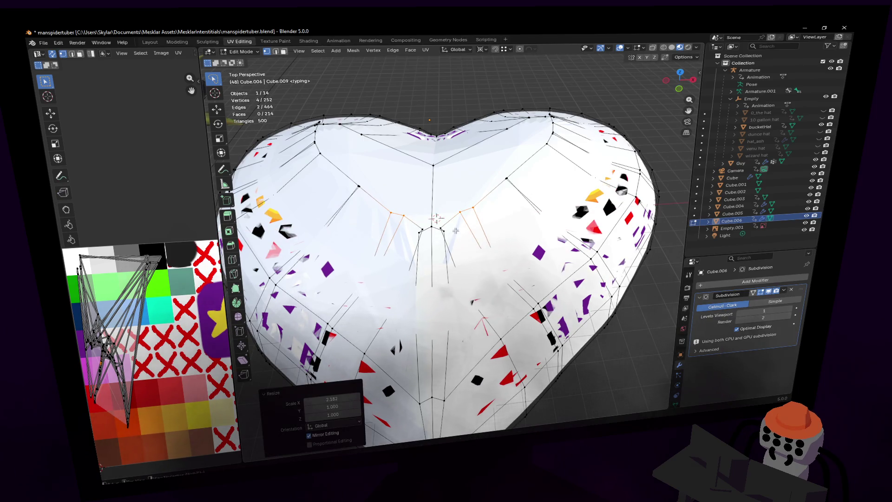
pyautogui.click(423, 231)
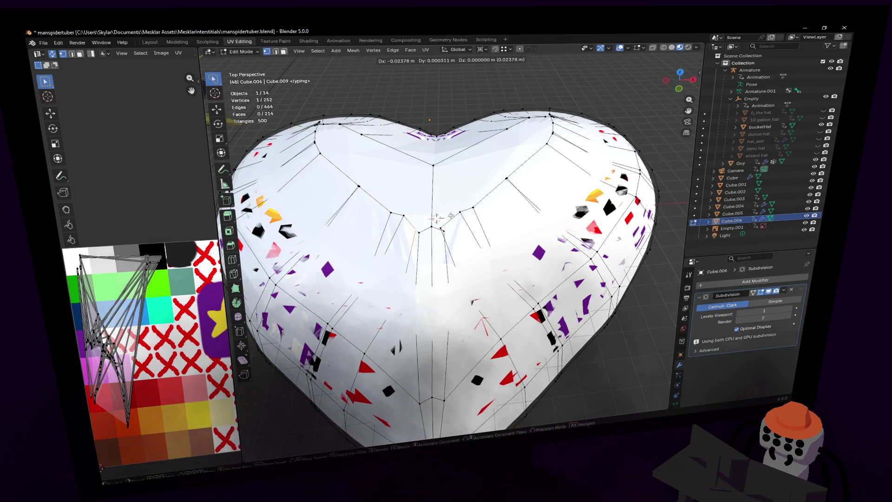
pyautogui.click(680, 77)
pyautogui.scroll(6, 495, 214)
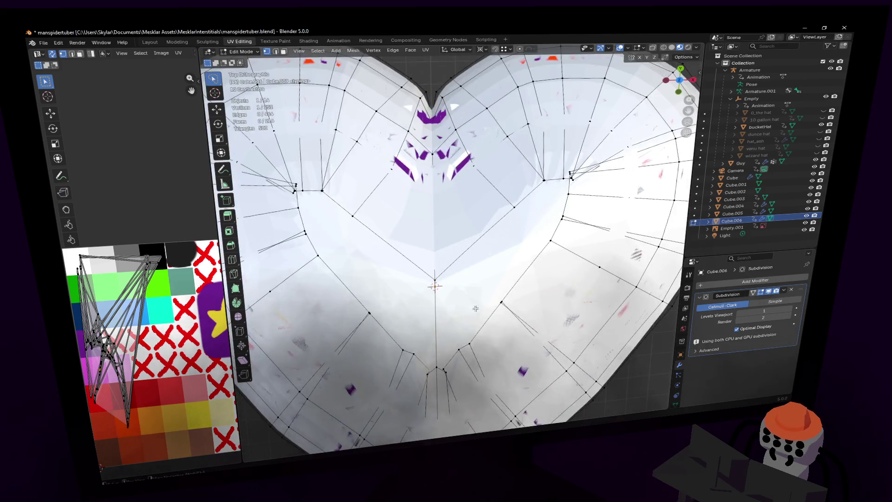
# Step: In vertex select, move one inner-ring vertex and add a second vertex to the selection
pyautogui.press('2')
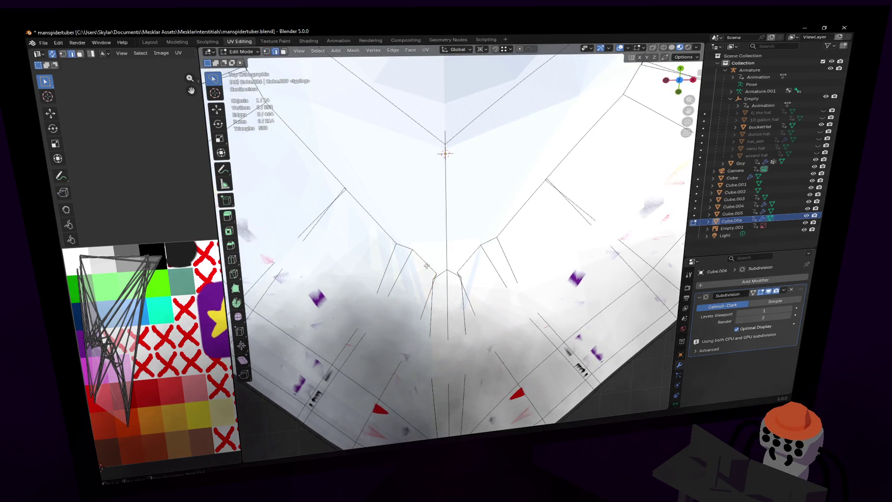
pyautogui.press('1')
pyautogui.click(396, 242)
pyautogui.press('g')
pyautogui.click(418, 216)
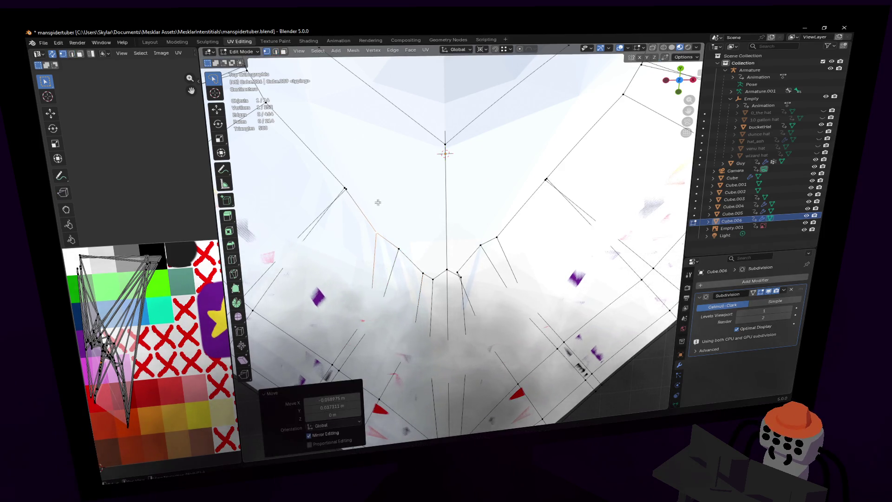
pyautogui.keyDown('shift'); pyautogui.click(345, 188); pyautogui.keyUp('shift')
pyautogui.keyDown('shift'); pyautogui.moveTo(444, 154); pyautogui.dragTo(507, 204, button='middle'); pyautogui.keyUp('shift')
pyautogui.press('s')
pyautogui.press('x')
pyautogui.press('Escape')
pyautogui.keyDown('shift'); pyautogui.moveTo(504, 163); pyautogui.dragTo(542, 156, button='middle'); pyautogui.keyUp('shift')
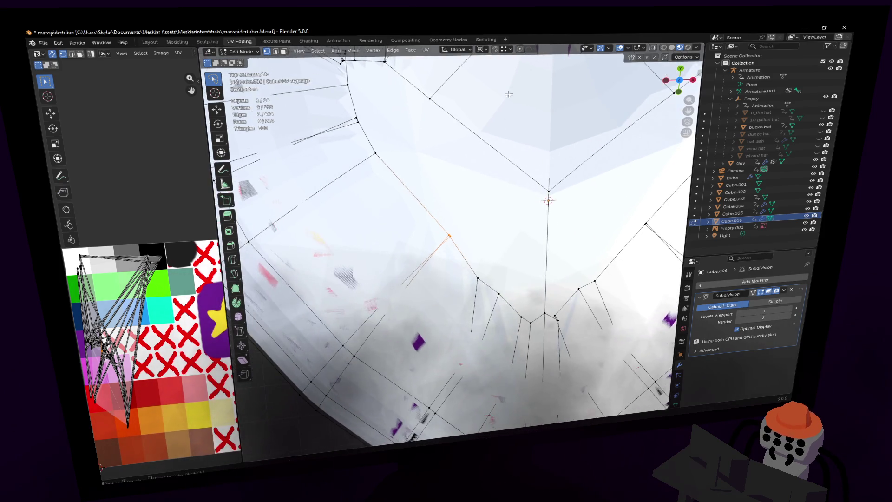
# Step: Set the pivot point to Median Point and scale the selected vertices by -1.886
pyautogui.click(483, 50)
pyautogui.click(514, 90)
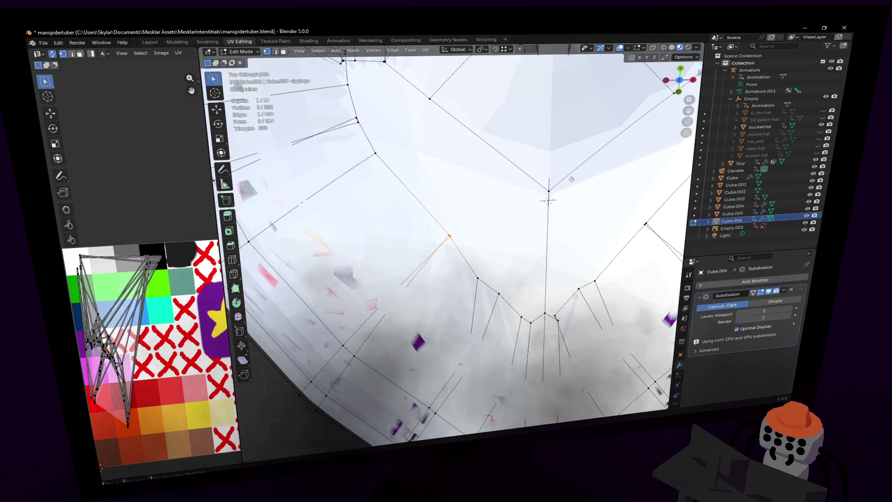
pyautogui.press('s')
pyautogui.click(324, 446)
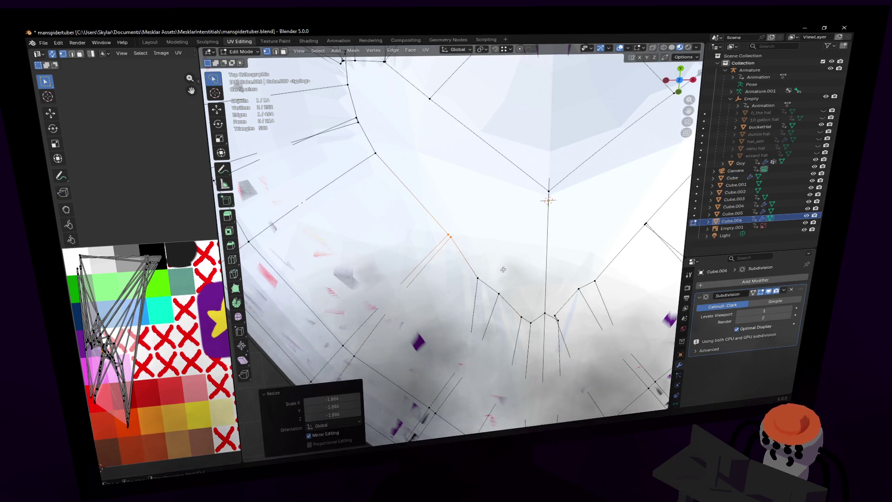
# Step: Reposition an inner-ring vertex near the bottom point with several grab moves
pyautogui.click(448, 237)
pyautogui.press('g')
pyautogui.click(462, 235)
pyautogui.press('g')
pyautogui.click(466, 266)
pyautogui.keyDown('shift'); pyautogui.moveTo(465, 266); pyautogui.dragTo(402, 252, button='middle'); pyautogui.keyUp('shift')
pyautogui.press('g')
pyautogui.click(462, 298)
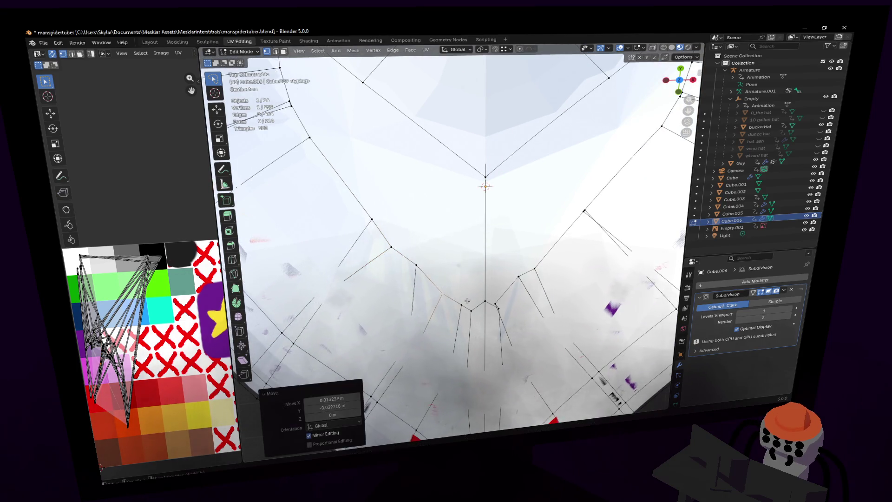
# Step: Keep nudging the bottom-point ring vertices into the smaller heart outline
pyautogui.keyDown('shift'); pyautogui.moveTo(509, 311); pyautogui.dragTo(498, 321, button='middle'); pyautogui.keyUp('shift')
pyautogui.press('g')
pyautogui.click(466, 320)
pyautogui.press('g')
pyautogui.press('g')
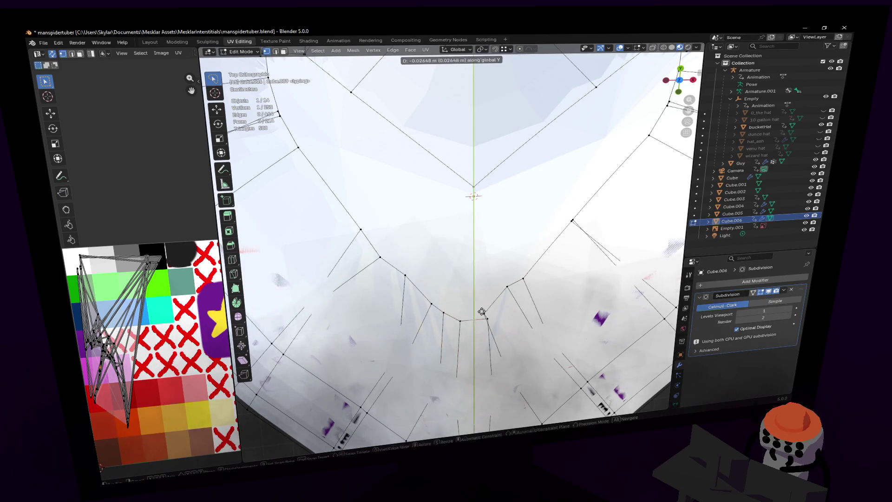
pyautogui.click(480, 314)
pyautogui.moveTo(426, 247)
pyautogui.keyDown('shift'); pyautogui.mouseDown(button='middle')
pyautogui.moveTo(467, 274)
pyautogui.moveTo(460, 241)
pyautogui.mouseUp(button='middle'); pyautogui.keyUp('shift')
pyautogui.press('g')
pyautogui.click(466, 273)
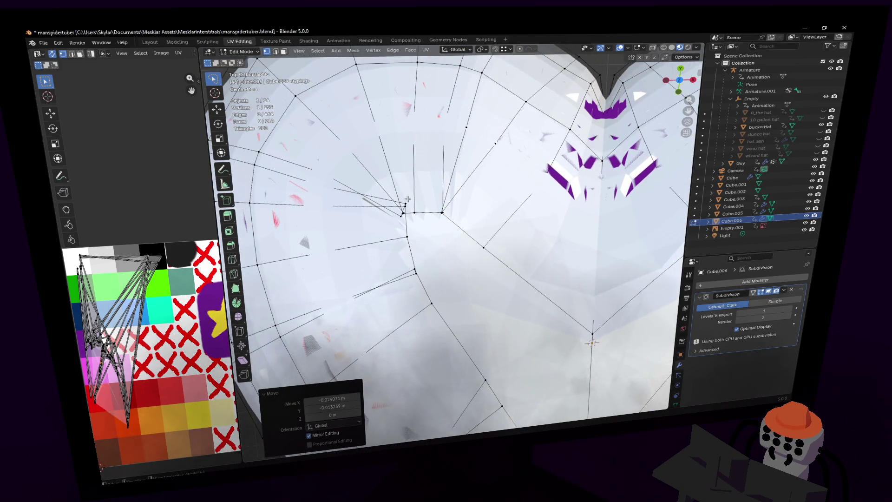
# Step: Box-select the five left vertices and shrink them toward their centre to 0.848
pyautogui.moveTo(410, 221); pyautogui.dragTo(395, 199)
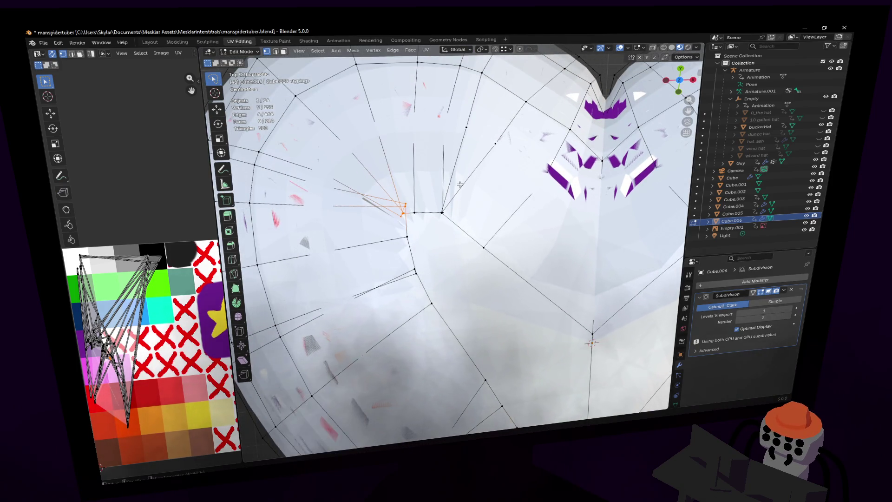
pyautogui.press('s')
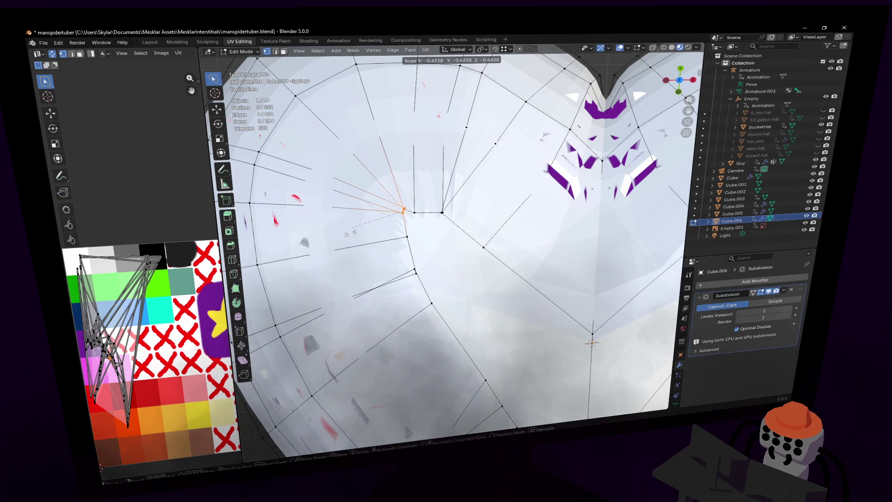
pyautogui.click(294, 273)
# Step: Nudge a cluster vertex and drag several inner-ring vertices into line along the left lobe
pyautogui.scroll(4, 512, 253)
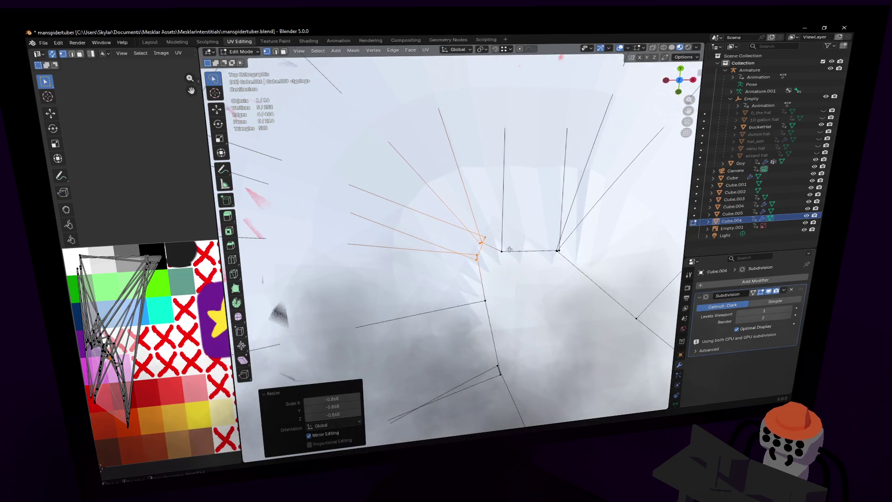
pyautogui.click(485, 239)
pyautogui.press('g')
pyautogui.click(478, 254)
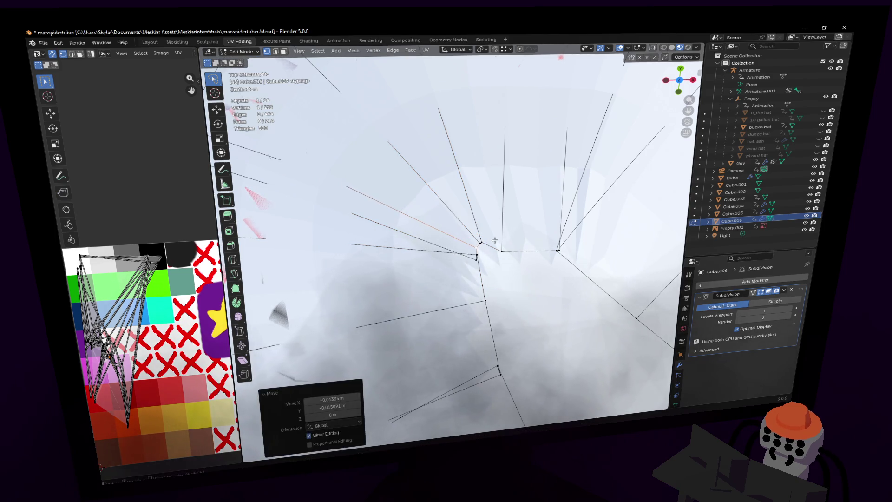
pyautogui.click(491, 251)
pyautogui.moveTo(482, 255); pyautogui.dragTo(485, 264)
pyautogui.keyDown('shift'); pyautogui.moveTo(485, 263); pyautogui.dragTo(453, 277, button='middle'); pyautogui.keyUp('shift')
pyautogui.moveTo(459, 250); pyautogui.dragTo(460, 228)
pyautogui.moveTo(469, 263); pyautogui.dragTo(480, 231)
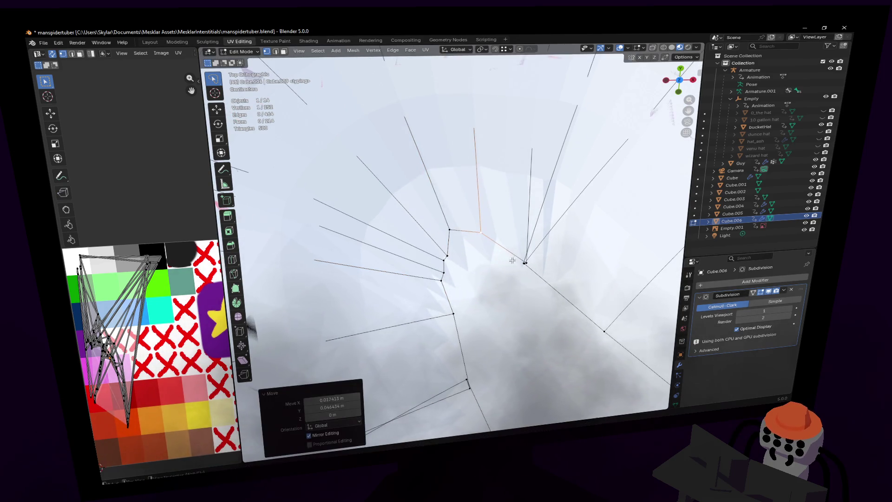
pyautogui.moveTo(527, 259)
pyautogui.mouseDown()
pyautogui.moveTo(525, 236)
pyautogui.moveTo(507, 227)
pyautogui.moveTo(534, 259)
pyautogui.moveTo(550, 259)
pyautogui.moveTo(539, 240)
pyautogui.mouseUp()
pyautogui.moveTo(448, 256)
pyautogui.mouseDown()
pyautogui.moveTo(442, 244)
pyautogui.moveTo(443, 280)
pyautogui.mouseUp()
# Step: Adjust the next vertices down the left chain of the inner ring
pyautogui.click(454, 259)
pyautogui.click(450, 273)
pyautogui.click(447, 278)
pyautogui.moveTo(465, 274)
pyautogui.keyDown('shift'); pyautogui.mouseDown(button='middle')
pyautogui.moveTo(448, 253)
pyautogui.moveTo(440, 193)
pyautogui.mouseUp(button='middle'); pyautogui.keyUp('shift')
pyautogui.scroll(2, 441, 193)
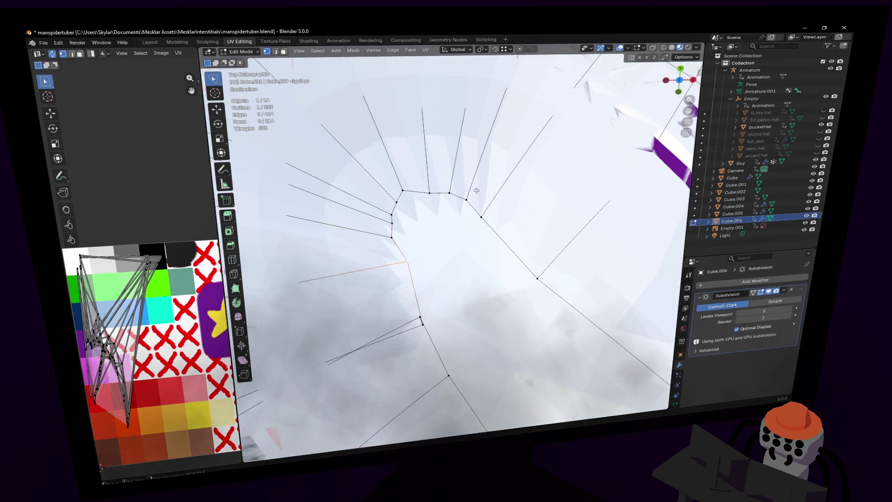
pyautogui.press('g')
pyautogui.click(462, 193)
# Step: Move another ring vertex up-left, by 0.084924 m X and -0.079724 m Y
pyautogui.scroll(-2, 462, 192)
pyautogui.moveTo(580, 278)
pyautogui.keyDown('shift'); pyautogui.mouseDown(button='middle')
pyautogui.moveTo(525, 200)
pyautogui.moveTo(484, 186)
pyautogui.mouseUp(button='middle'); pyautogui.keyUp('shift')
pyautogui.scroll(-3, 524, 357)
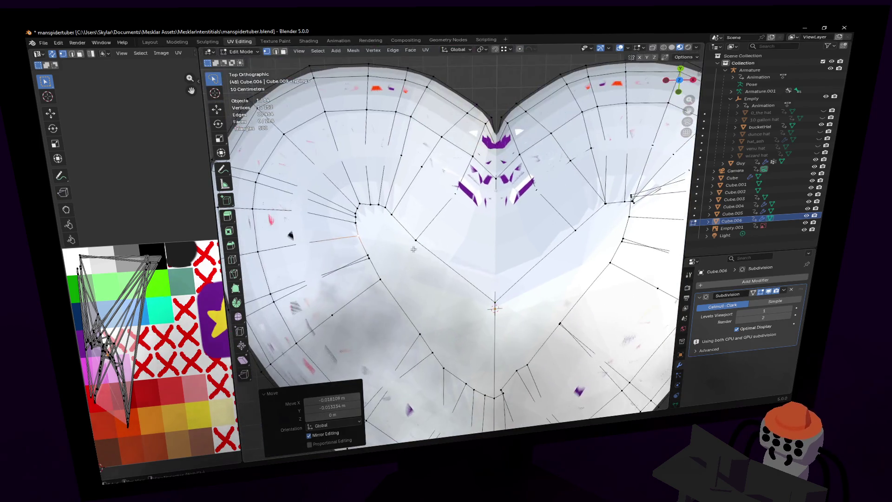
pyautogui.press('g')
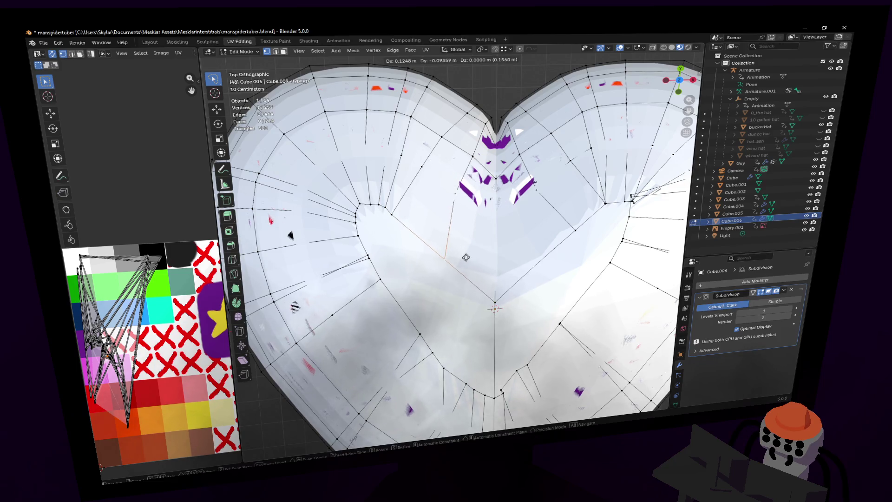
pyautogui.click(432, 232)
pyautogui.press('g')
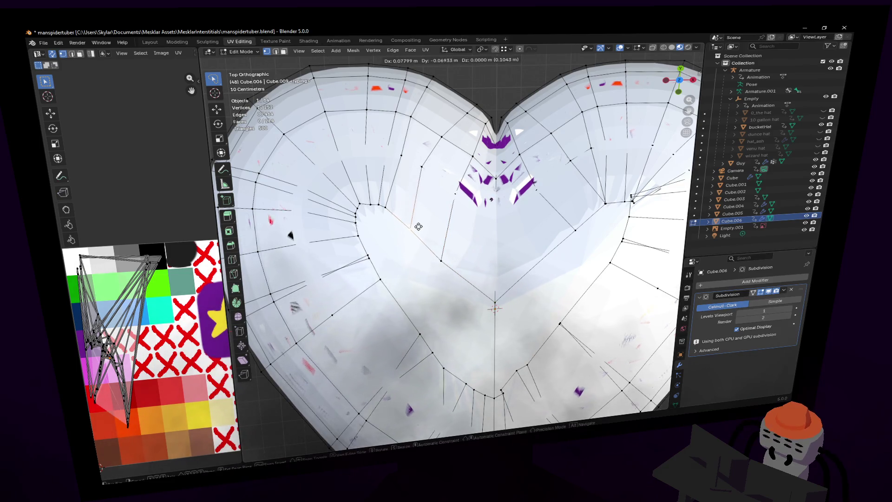
pyautogui.click(420, 229)
pyautogui.scroll(2, 456, 295)
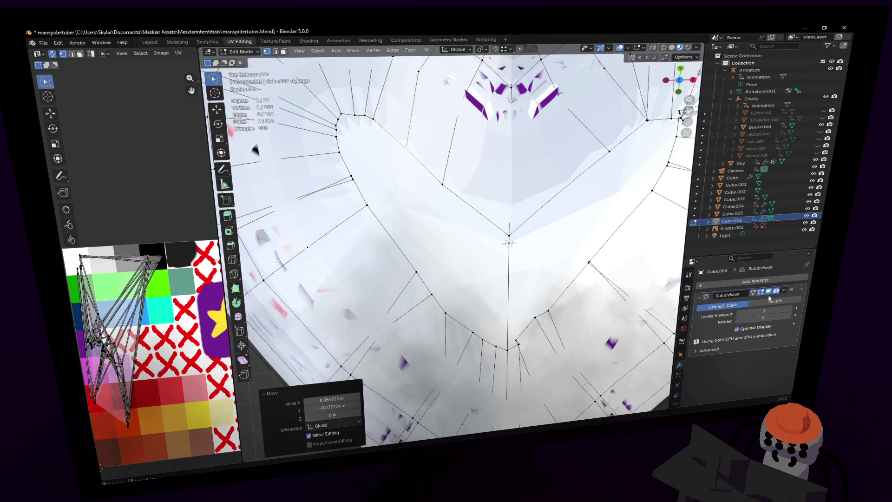
# Step: Add a Mirror modifier with Bisect X and Flip X enabled
pyautogui.click(775, 280)
pyautogui.write('mirror')
pyautogui.press('Return')
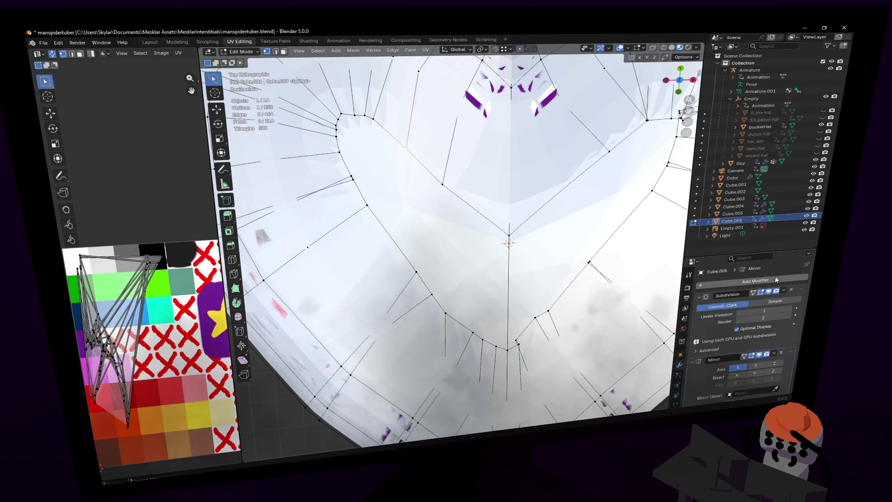
pyautogui.moveTo(556, 189); pyautogui.dragTo(668, 283, button='middle')
pyautogui.scroll(-2, 724, 370)
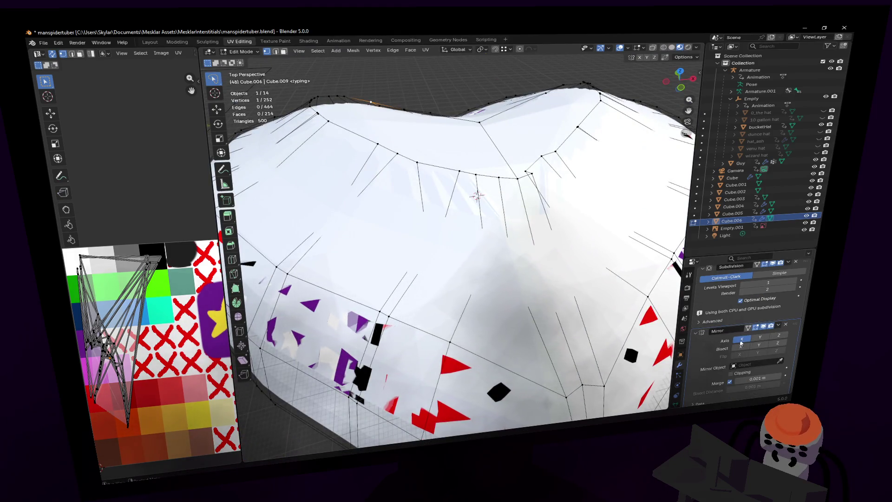
pyautogui.click(741, 349)
pyautogui.click(740, 351)
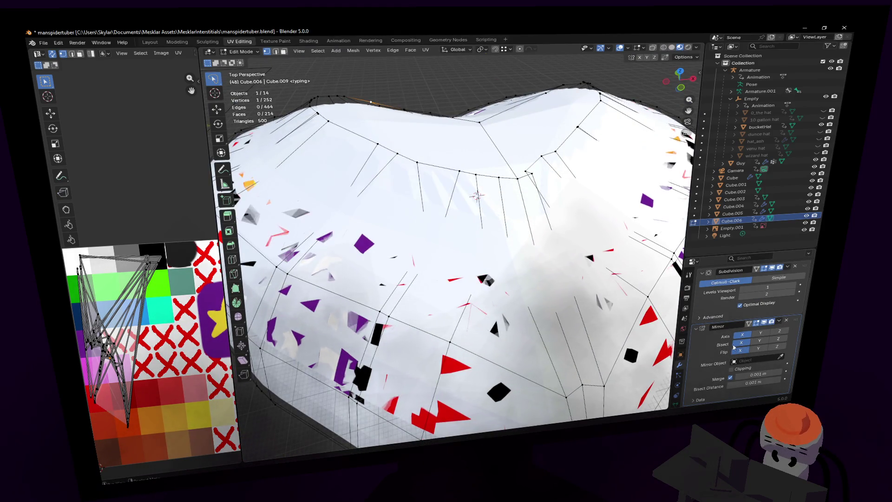
# Step: Fly the view closer to the heart and deselect all vertices
pyautogui.hotkey('shift', '`')
pyautogui.press('w')
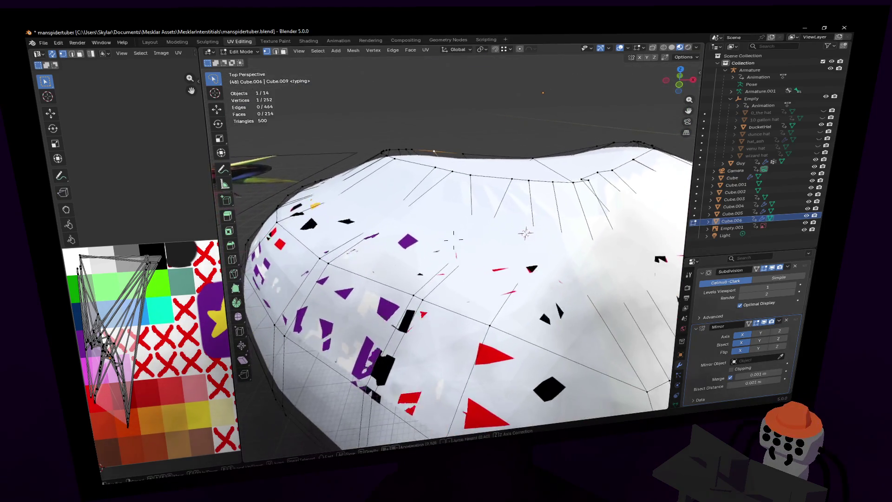
pyautogui.press('Return')
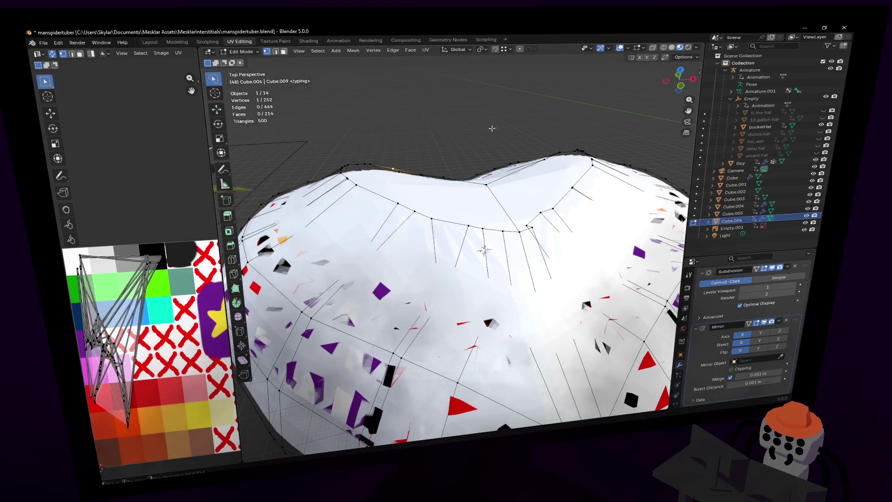
pyautogui.hotkey('alt', 'a')
pyautogui.hotkey('shift', '`')
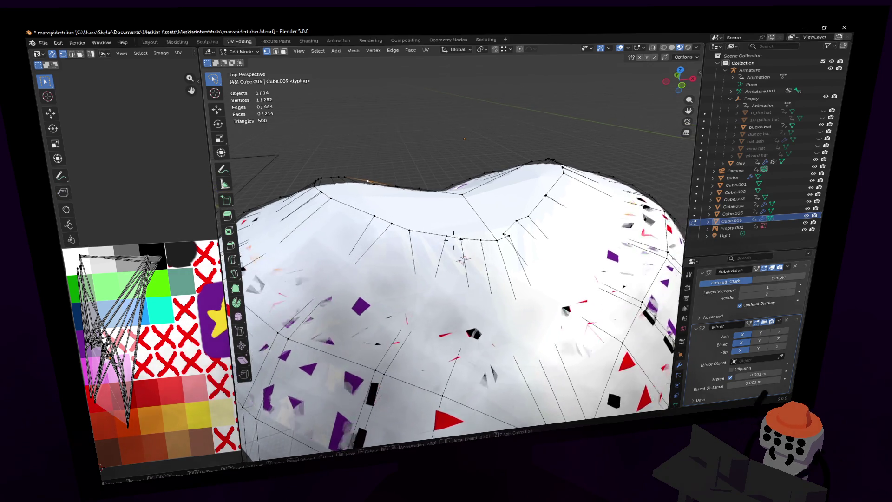
pyautogui.press('w')
pyautogui.press('Return')
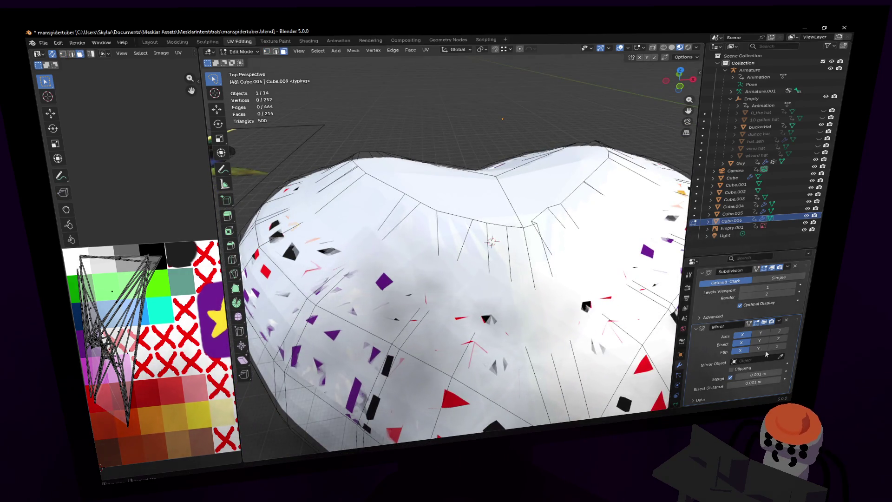
# Step: Select the heart's top face, then switch to edge select and pick the top edge loop
pyautogui.click(434, 183)
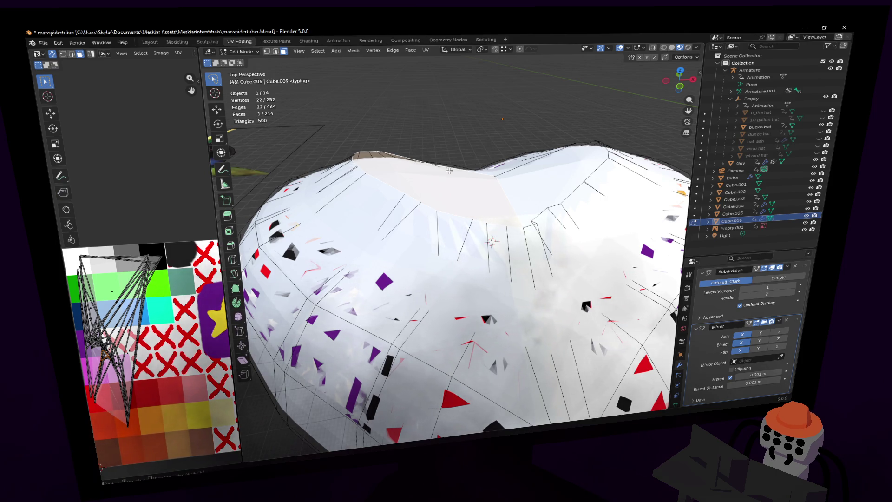
pyautogui.moveTo(449, 171); pyautogui.dragTo(377, 227, button='middle')
pyautogui.press('2')
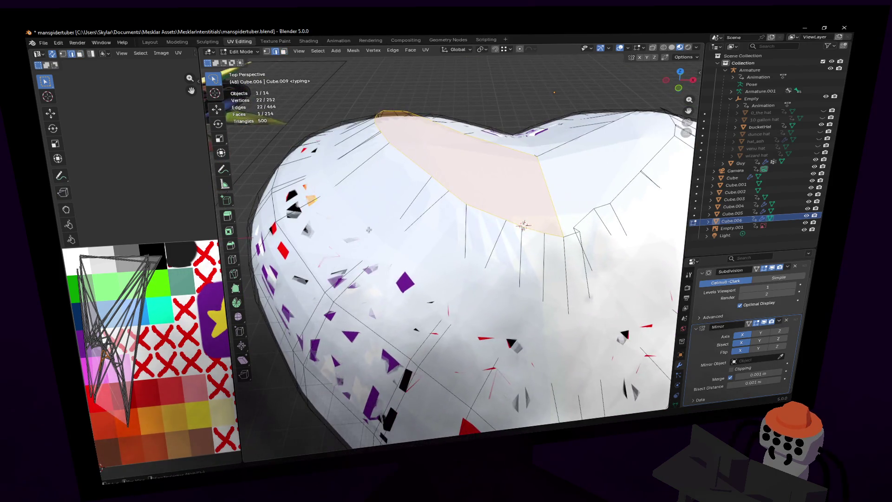
pyautogui.click(350, 210)
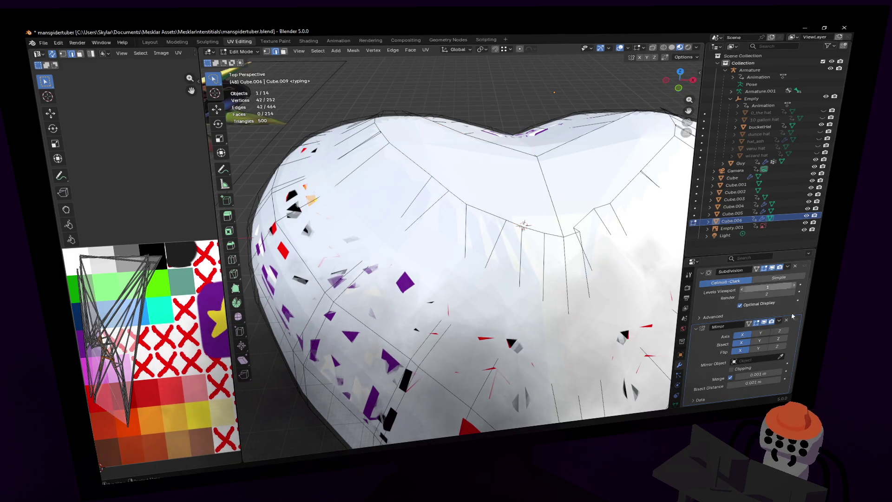
pyautogui.moveTo(483, 246); pyautogui.dragTo(472, 207, button='middle')
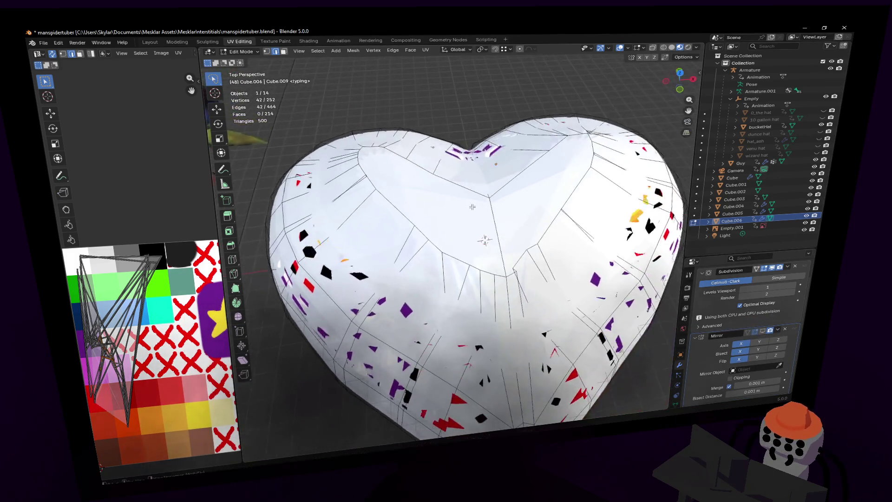
# Step: Move the top edge loop along Z, settling it at -0.038587 m
pyautogui.press('g')
pyautogui.press('z')
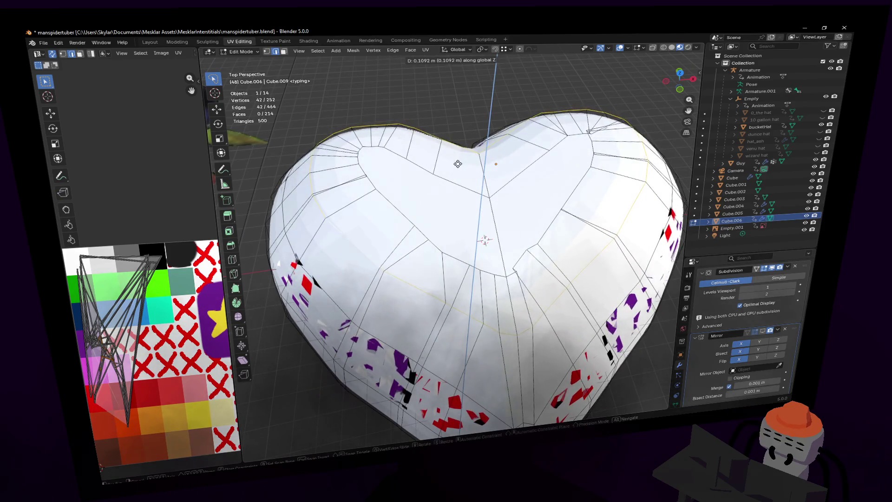
pyautogui.click(454, 166)
pyautogui.hotkey('shift', '`')
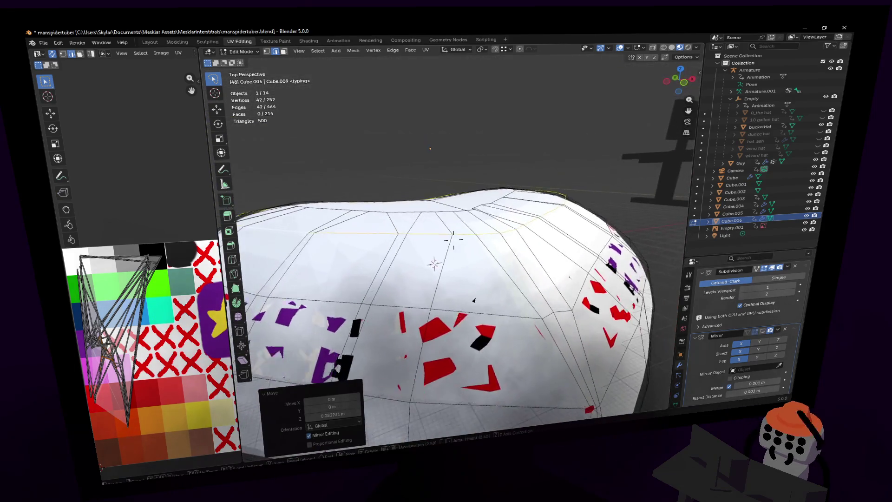
pyautogui.click(454, 237)
pyautogui.press('s')
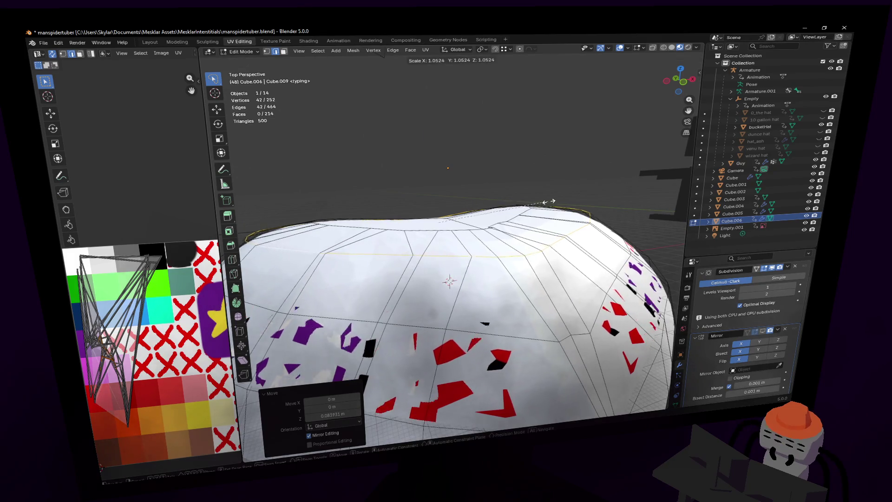
pyautogui.press('g')
pyautogui.press('z')
pyautogui.click(552, 204)
# Step: Reframe the heart's top, select a single top edge, and switch to Top Orthographic view
pyautogui.hotkey('shift', '`')
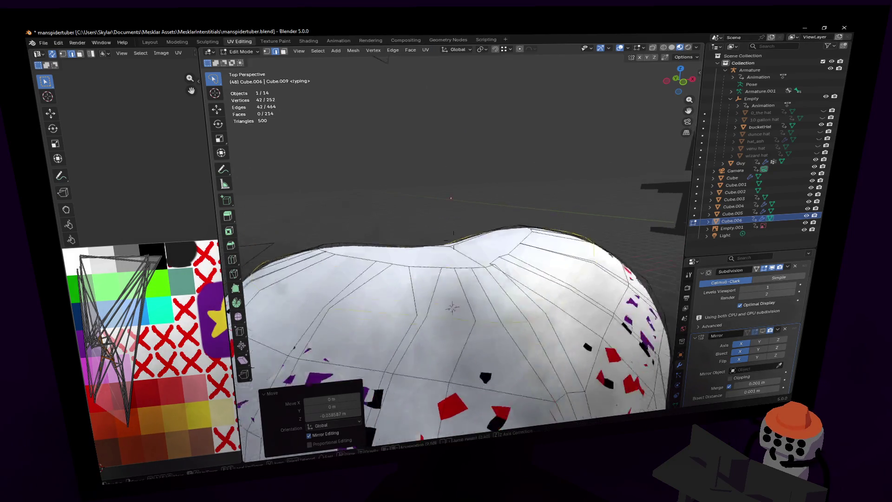
pyautogui.press('s')
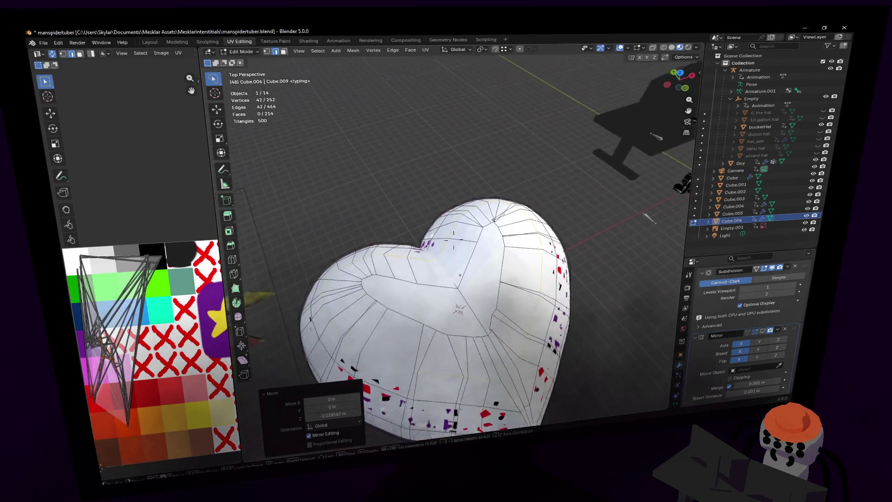
pyautogui.press('w')
pyautogui.click(528, 201)
pyautogui.click(546, 203)
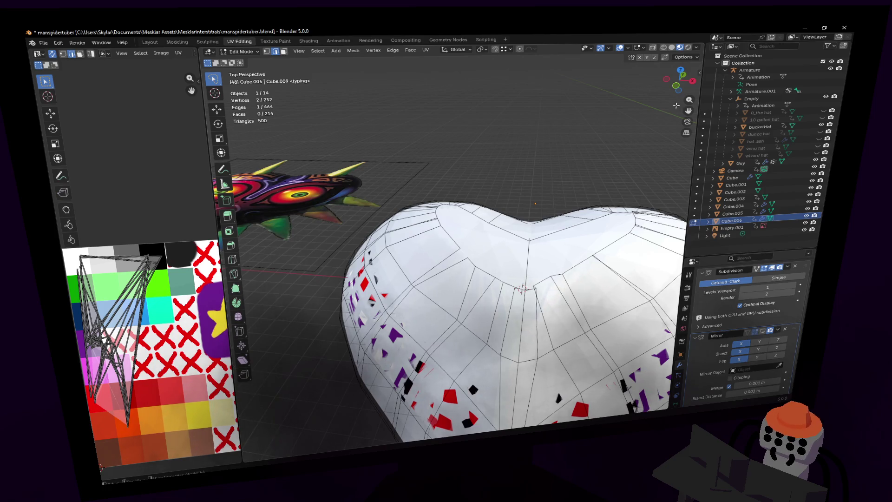
pyautogui.click(678, 71)
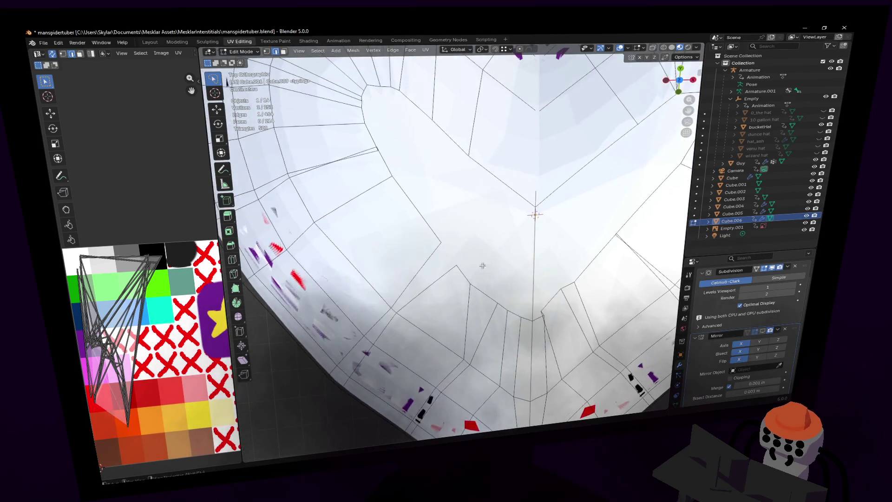
# Step: In vertex select mode, move an inner-ring vertex near the notch down-left
pyautogui.press('1')
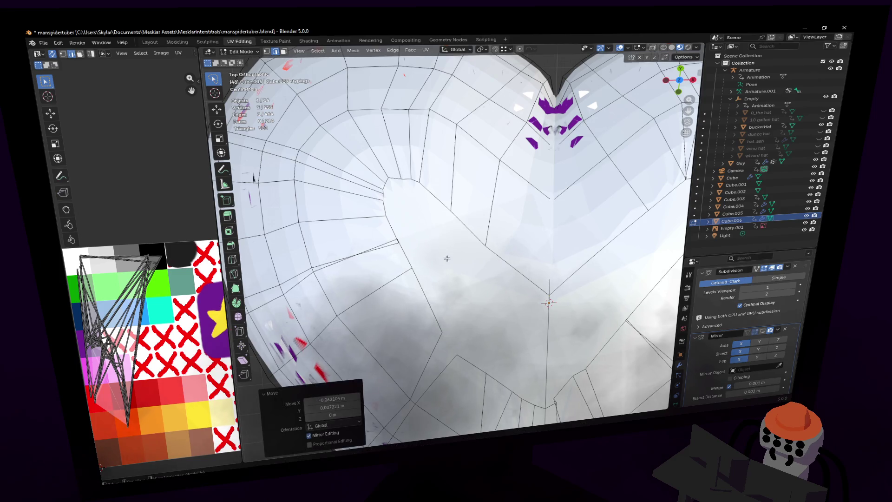
pyautogui.keyDown('ctrl'); pyautogui.hscroll(-2, 462, 259); pyautogui.keyUp('ctrl')
pyautogui.press('s')
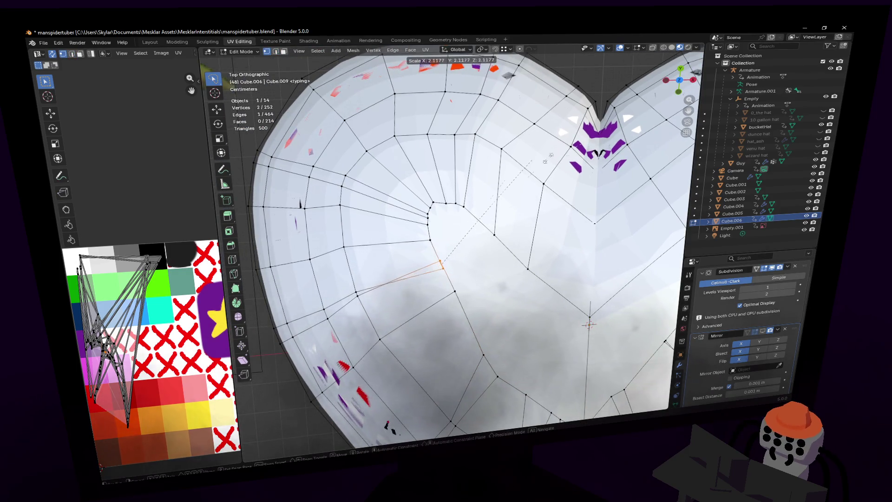
pyautogui.press('g')
pyautogui.click(354, 304)
pyautogui.press('s')
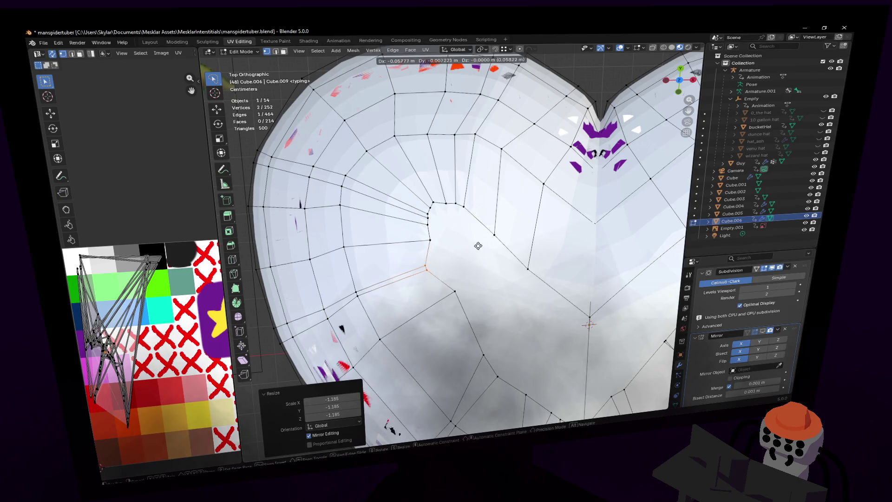
pyautogui.press('Escape')
pyautogui.click(456, 290)
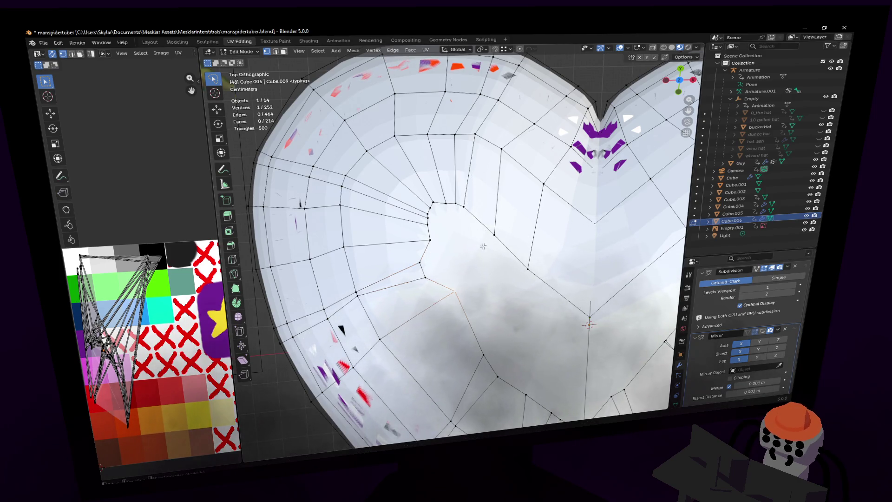
pyautogui.press('g')
pyautogui.click(477, 261)
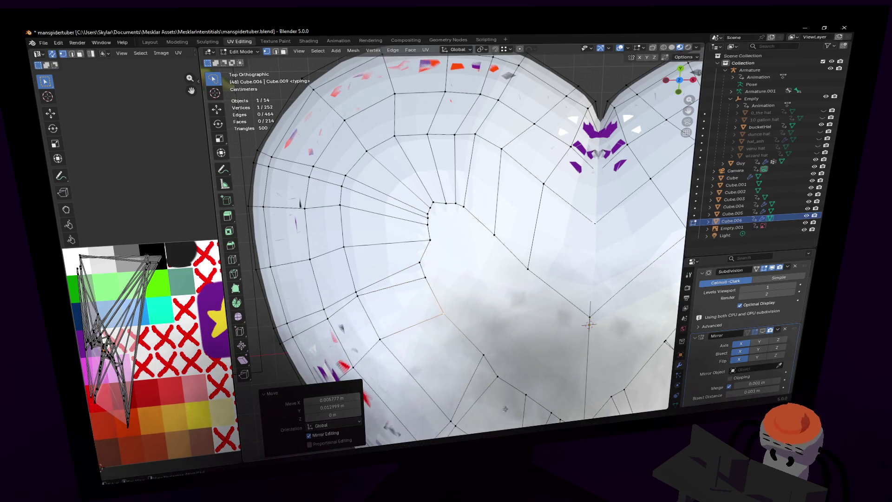
pyautogui.keyDown('shift'); pyautogui.scroll(-4, 477, 261); pyautogui.keyUp('shift')
pyautogui.press('g')
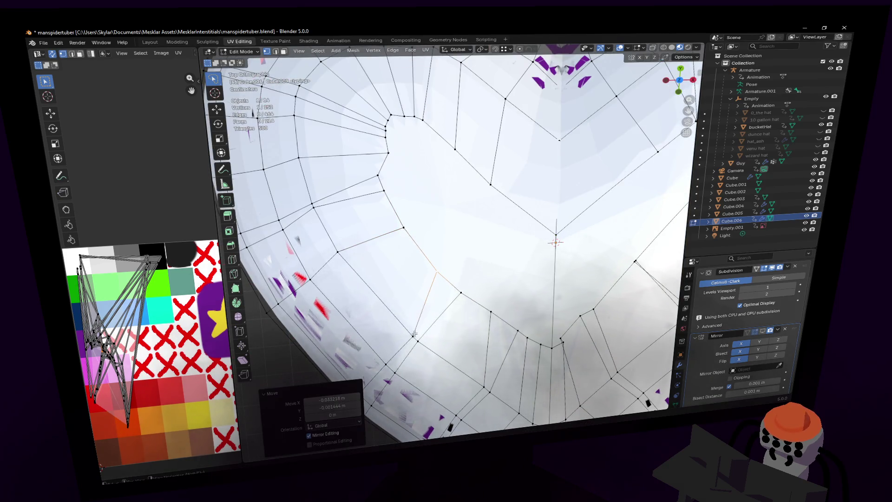
pyautogui.click(418, 316)
# Step: Move another inner-ring vertex, then shift two selected vertices left together
pyautogui.press('2')
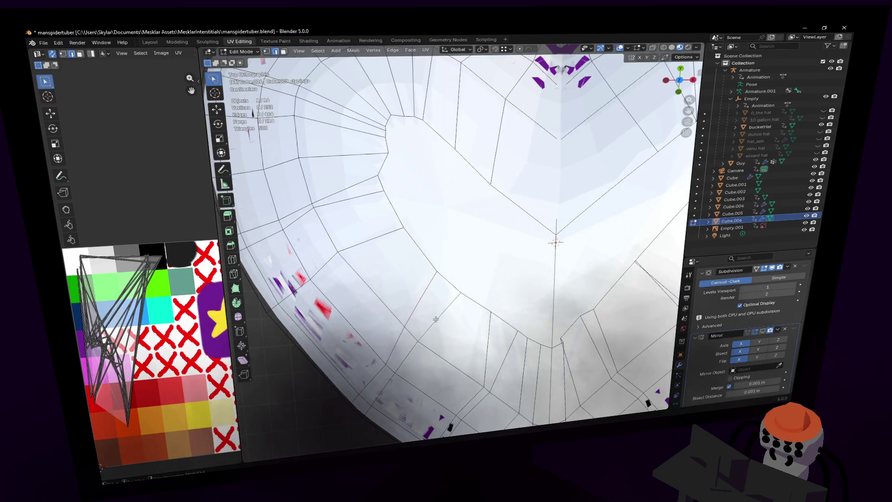
pyautogui.press('1')
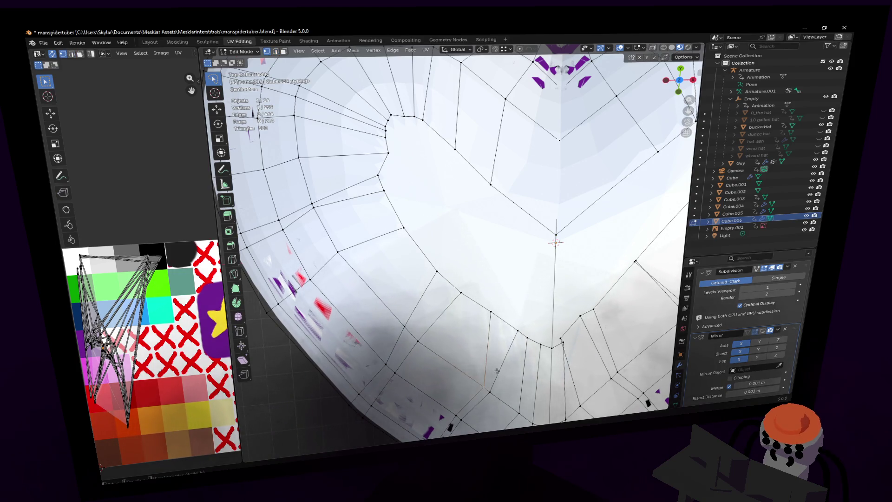
pyautogui.press('g')
pyautogui.click(477, 383)
pyautogui.keyDown('shift'); pyautogui.moveTo(473, 378); pyautogui.dragTo(439, 314, button='middle'); pyautogui.keyUp('shift')
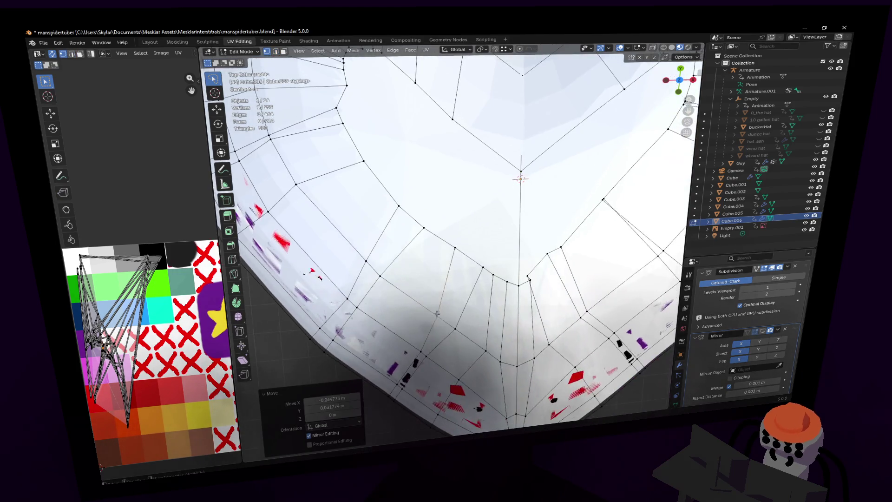
pyautogui.scroll(-4, 420, 321)
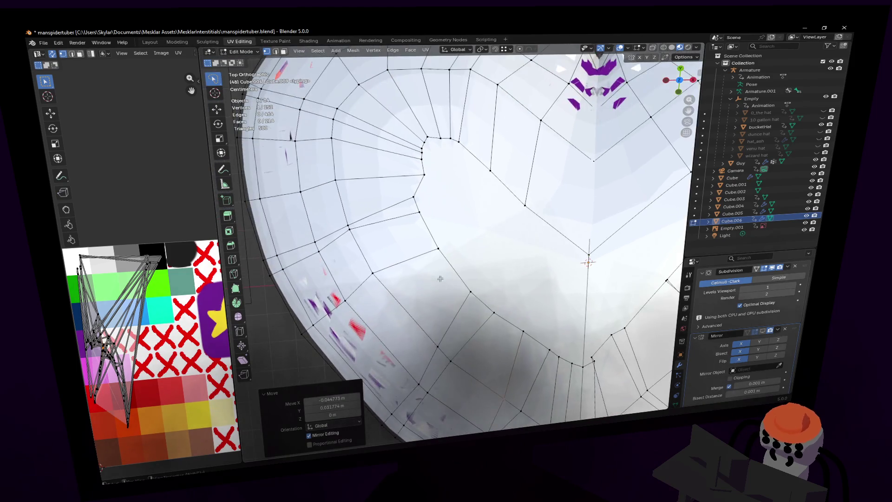
pyautogui.scroll(2, 464, 290)
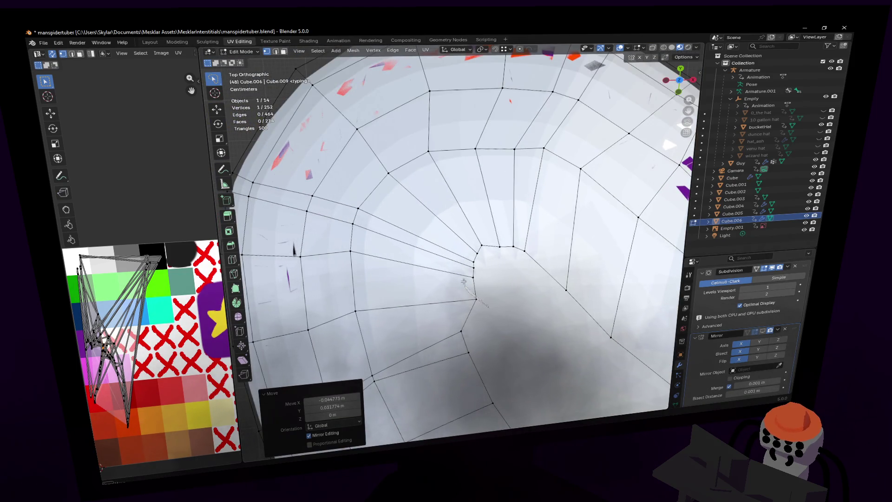
pyautogui.keyDown('shift'); pyautogui.click(465, 282); pyautogui.keyUp('shift')
pyautogui.press('g')
pyautogui.click(482, 265)
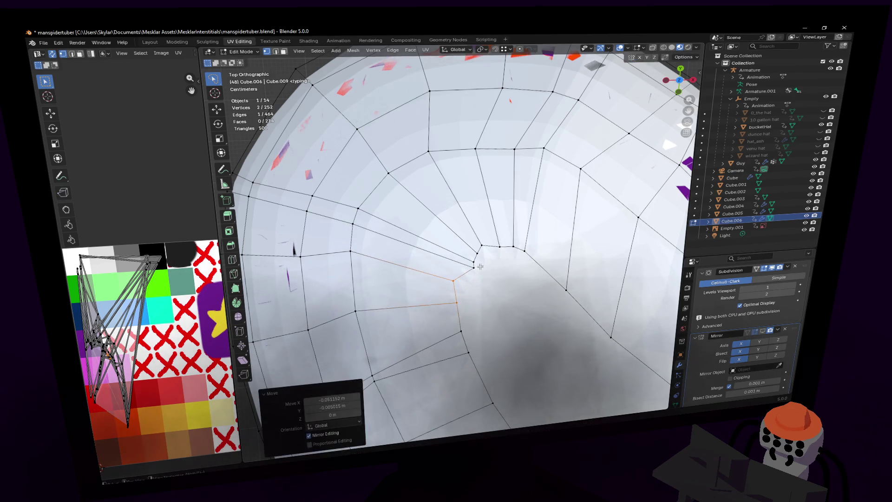
pyautogui.press('g')
# Step: Reposition a single inner-ring vertex and the vertex at the heart's inner notch
pyautogui.click(458, 306)
pyautogui.click(356, 310)
pyautogui.press('g')
pyautogui.click(367, 308)
pyautogui.keyDown('shift'); pyautogui.moveTo(417, 281); pyautogui.dragTo(426, 313, button='middle'); pyautogui.keyUp('shift')
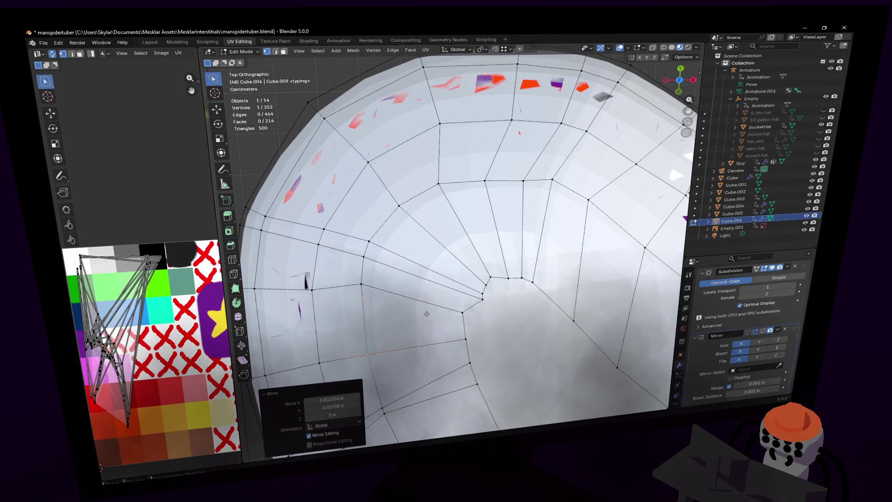
pyautogui.keyDown('shift'); pyautogui.moveTo(543, 253); pyautogui.dragTo(534, 238, button='middle'); pyautogui.keyUp('shift')
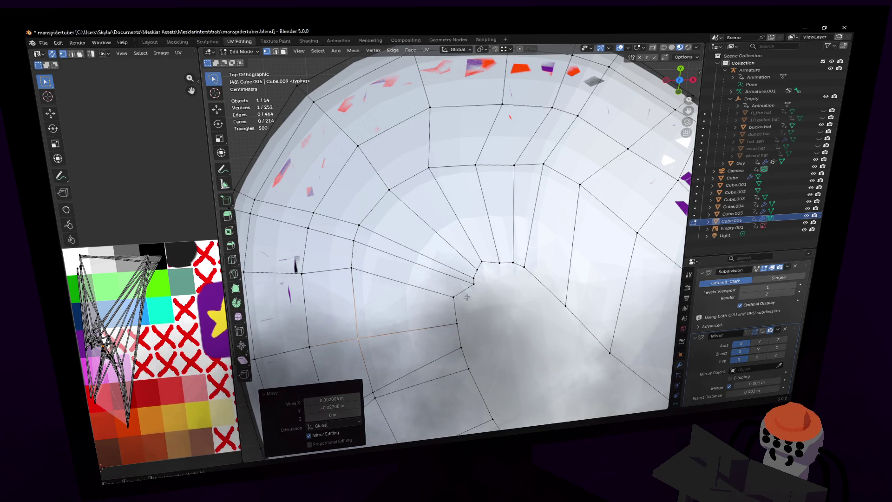
pyautogui.click(473, 284)
pyautogui.press('g')
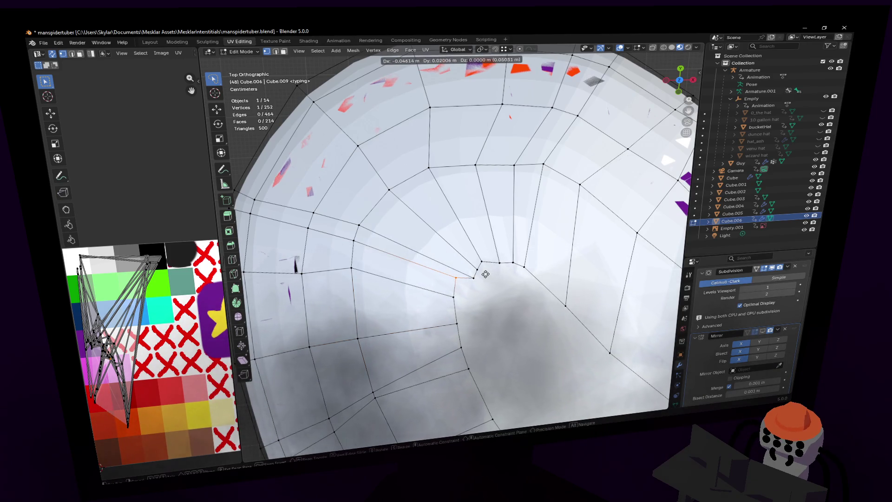
pyautogui.click(476, 278)
# Step: Nudge the notch vertex up-left, then further along the curve
pyautogui.click(480, 274)
pyautogui.press('g')
pyautogui.click(479, 255)
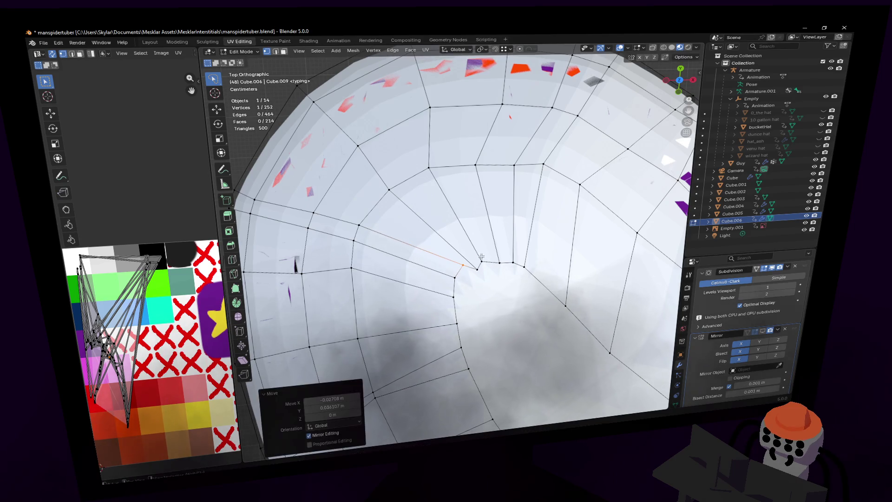
pyautogui.press('g')
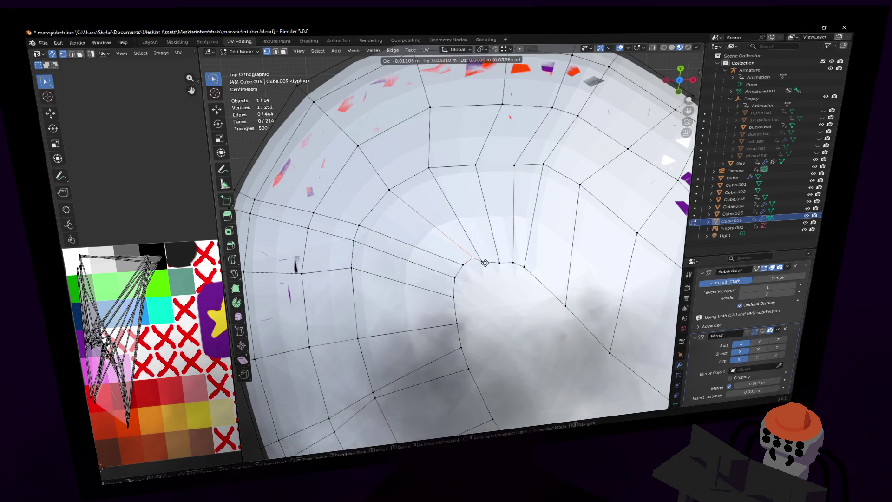
pyautogui.click(482, 263)
pyautogui.press('g')
pyautogui.click(499, 243)
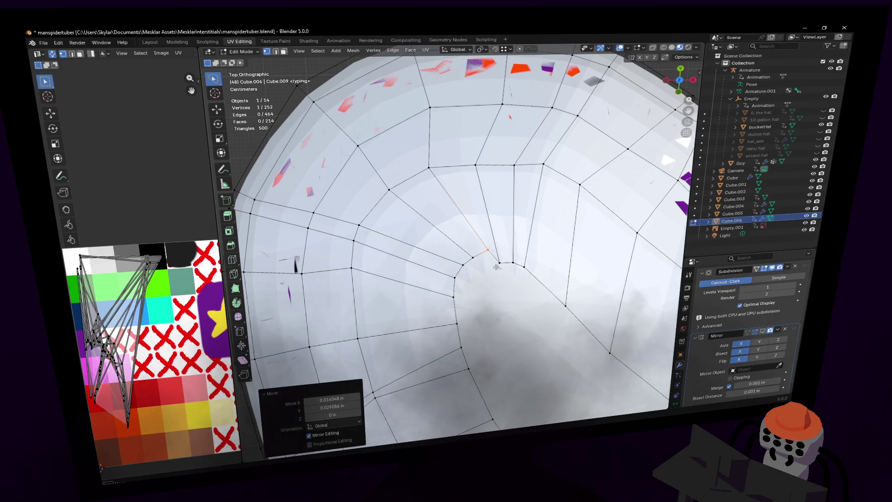
# Step: Fine-tune the notch vertex into its final spot (0.017051 m X, 0.023068 m Y)
pyautogui.press('g')
pyautogui.click(517, 262)
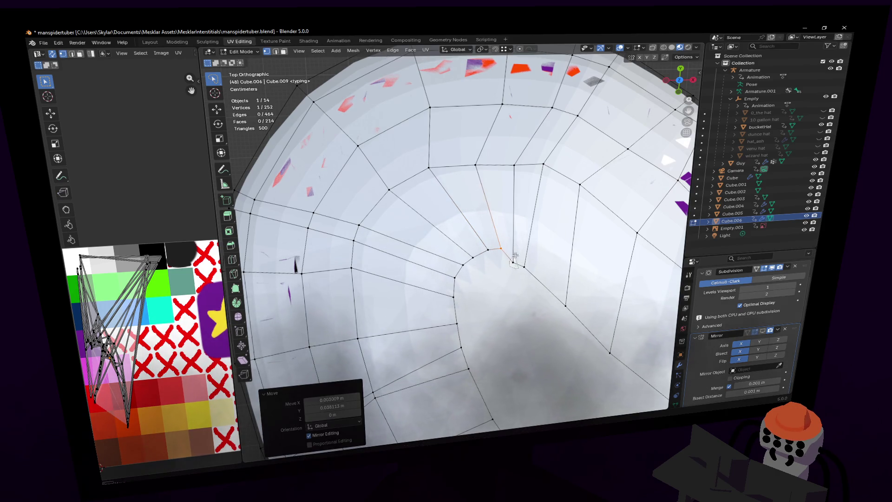
pyautogui.press('g')
pyautogui.click(535, 263)
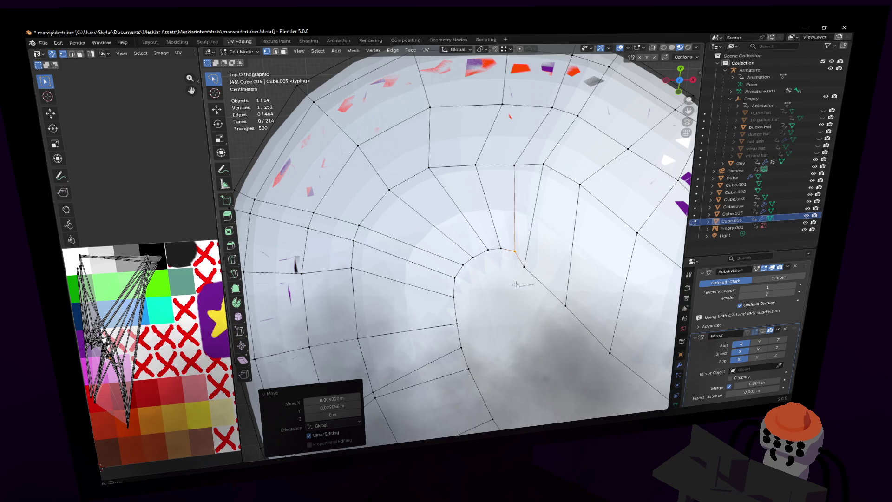
pyautogui.press('g')
pyautogui.click(535, 263)
pyautogui.scroll(-3, 535, 265)
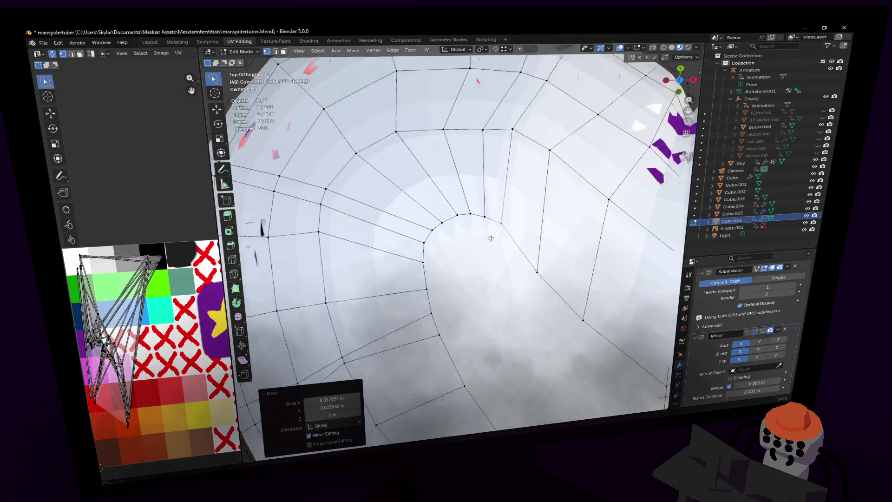
pyautogui.scroll(3, 539, 251)
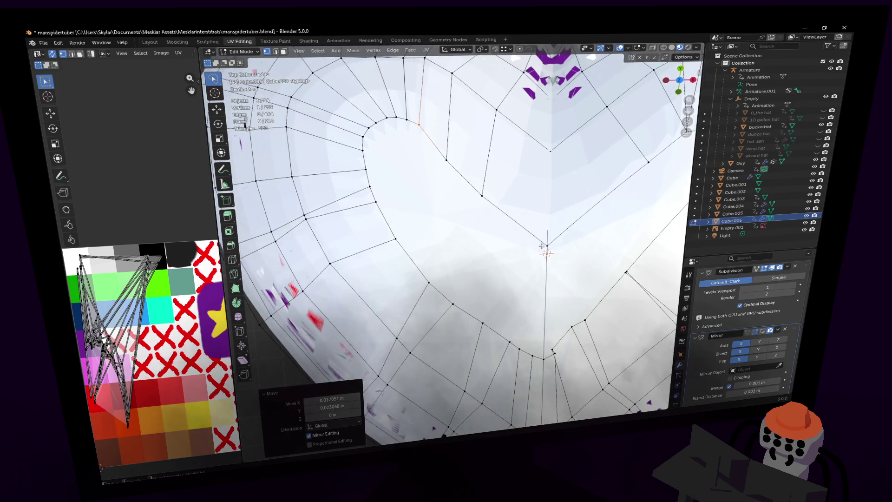
pyautogui.hotkey('ctrl', 'r')
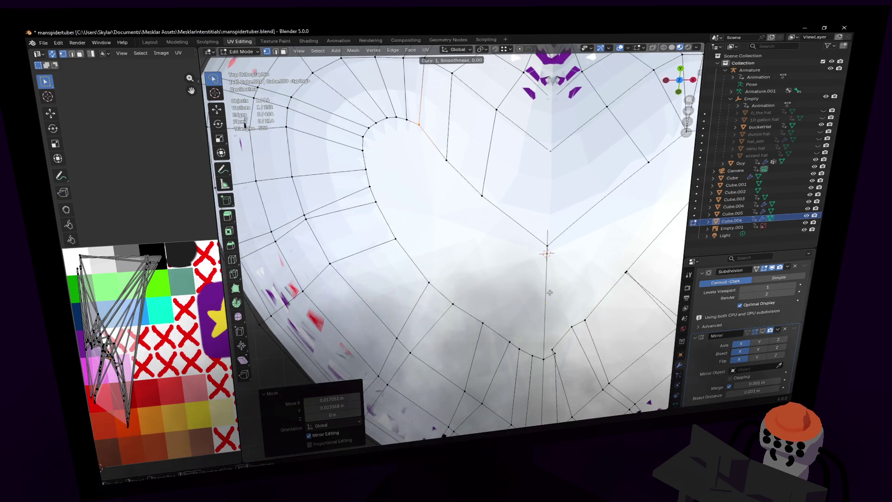
# Step: Add a loop cut across the heart, undo it, and back the view away
pyautogui.moveTo(550, 293); pyautogui.dragTo(551, 291)
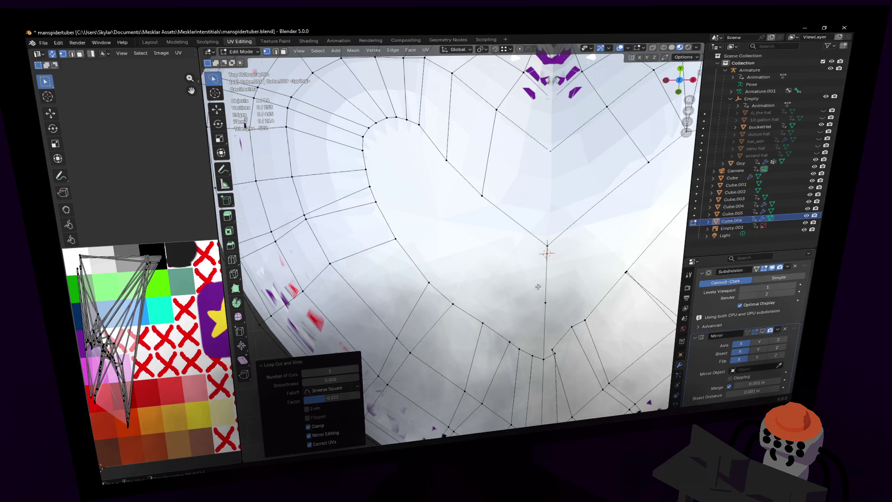
pyautogui.hotkey('ctrl', 'z')
pyautogui.hotkey('shift', '`')
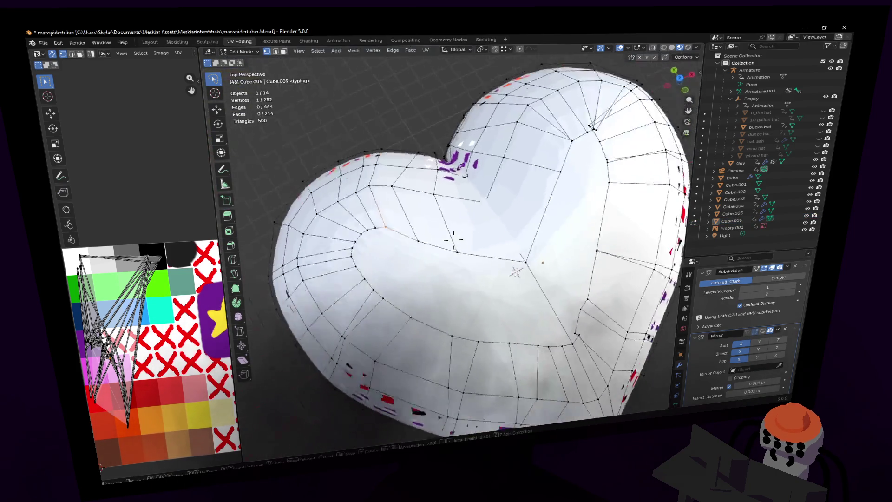
pyautogui.press('s')
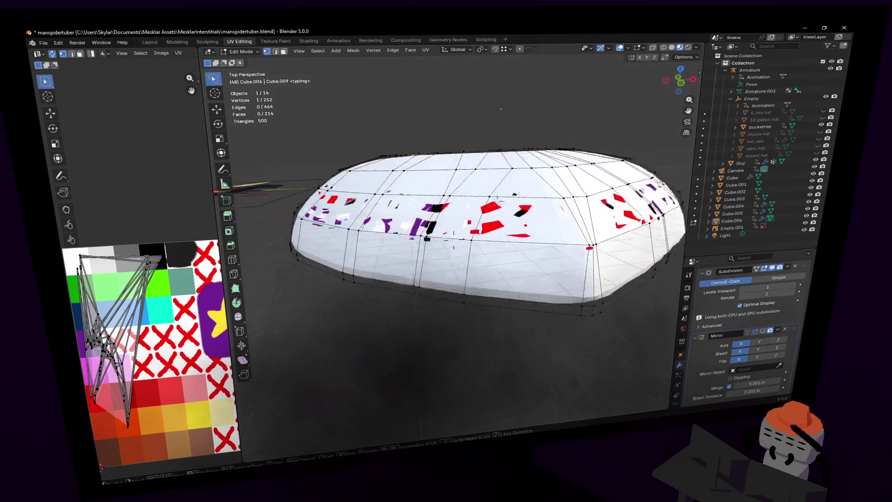
pyautogui.click(516, 315)
# Step: Switch to Object Mode, select the heart, and fly the view in and out
pyautogui.press('Tab')
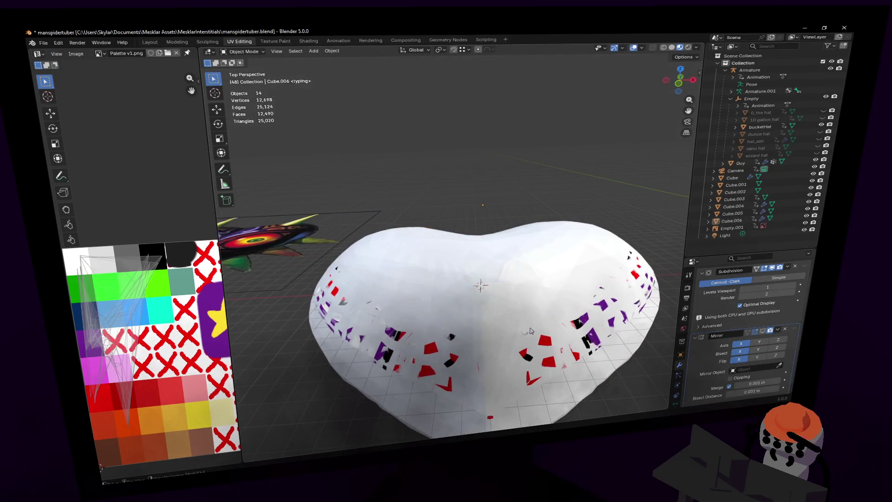
pyautogui.click(536, 266)
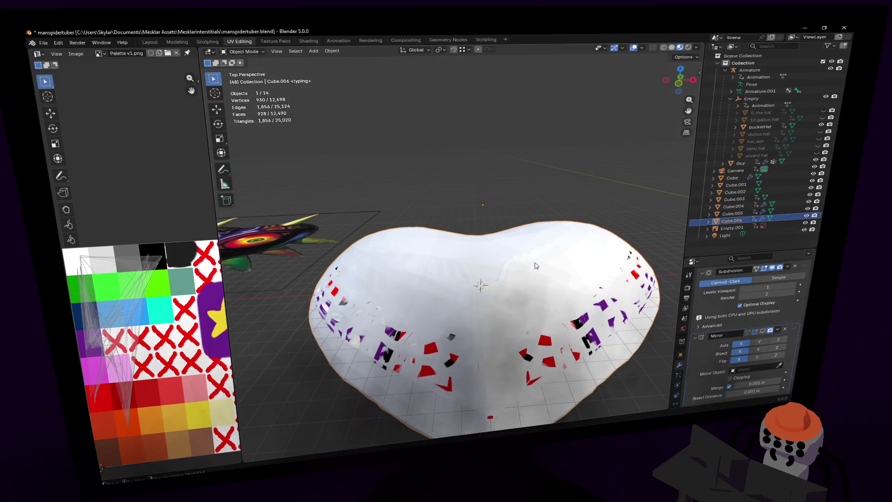
pyautogui.hotkey('shift', '`')
pyautogui.press('w')
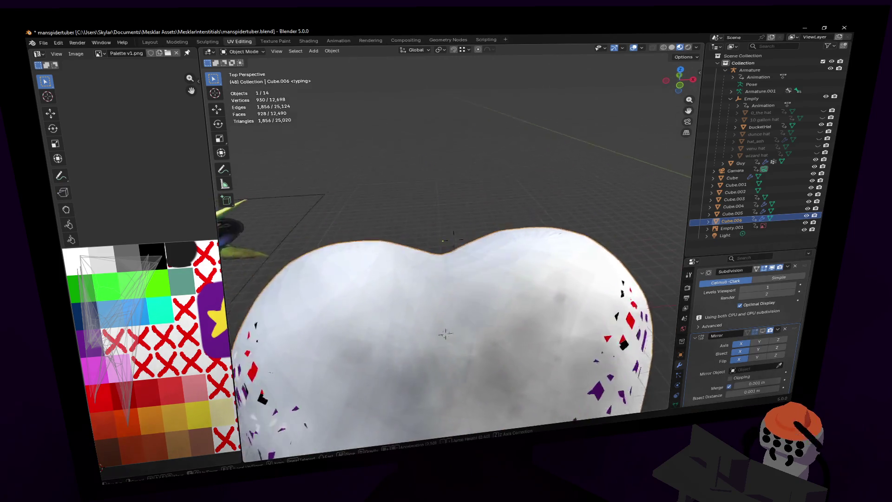
pyautogui.press('s')
pyautogui.click(453, 239)
# Step: Compare the heart in Edit and Object Mode, then move Mirror above Subdivision
pyautogui.press('Tab')
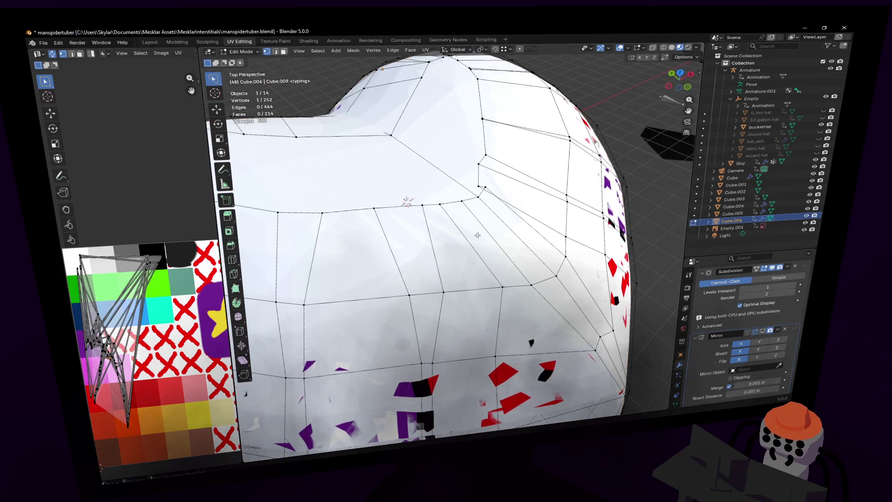
pyautogui.press('Tab')
pyautogui.hotkey('shift', '`')
pyautogui.press('s')
pyautogui.click(453, 239)
pyautogui.press('Tab')
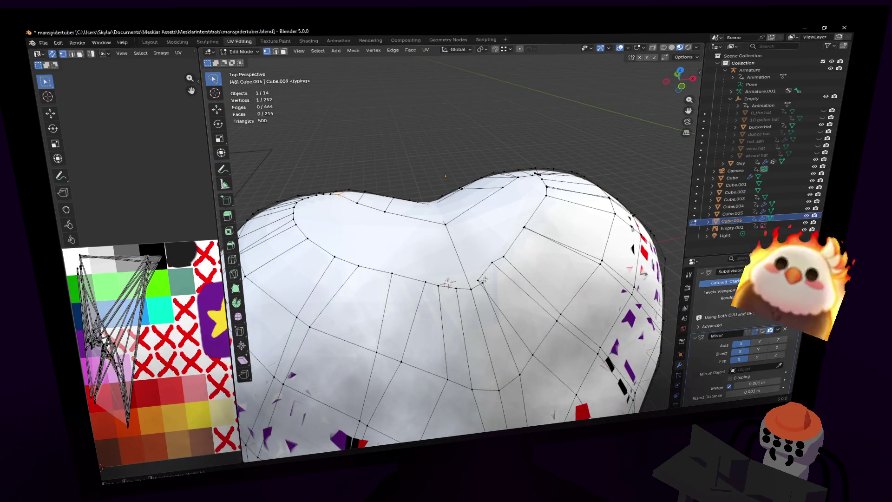
pyautogui.press('Tab')
pyautogui.scroll(-3, 511, 269)
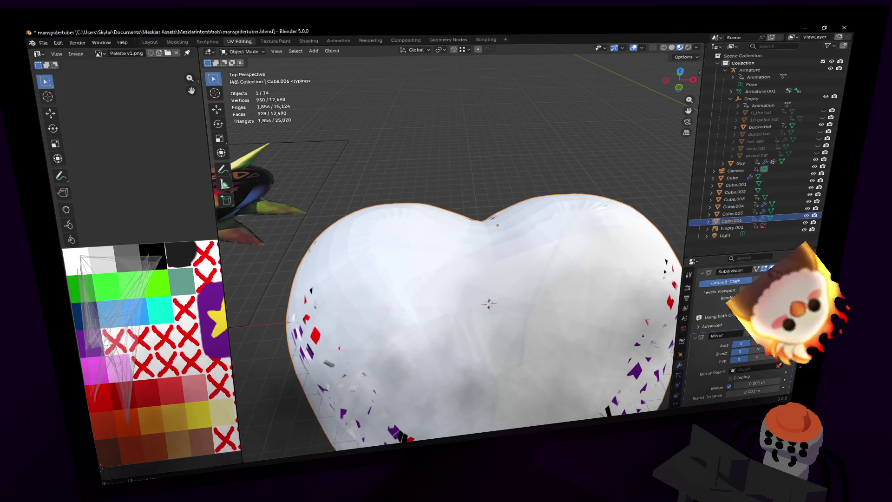
pyautogui.moveTo(800, 330); pyautogui.dragTo(797, 279)
# Step: Toggle the Mirror modifier's display off and on to compare the heart
pyautogui.scroll(2, 509, 282)
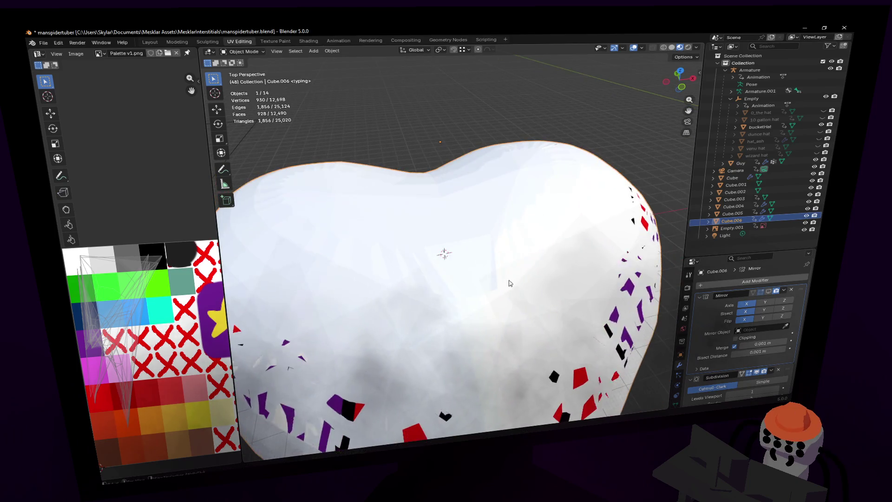
pyautogui.click(769, 292)
pyautogui.click(769, 292)
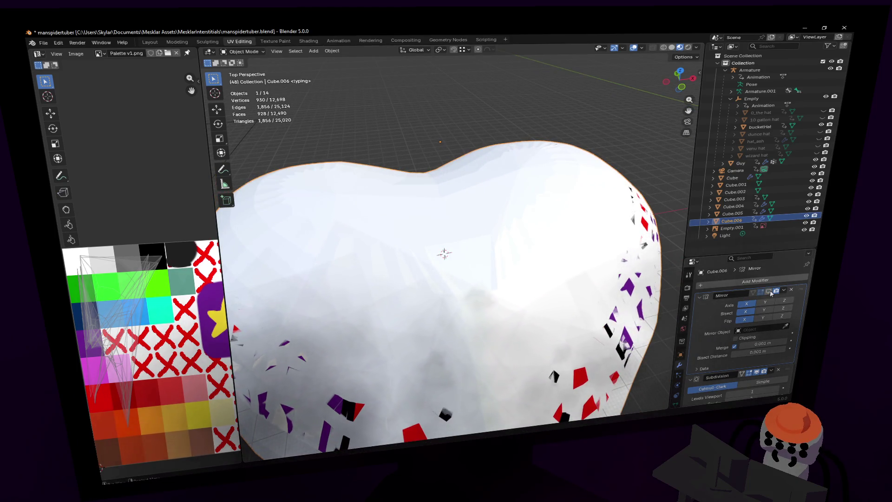
pyautogui.click(769, 292)
pyautogui.hotkey('shift', '`')
pyautogui.press('s')
# Step: Apply the Mirror modifier, then the Subdivision modifier
pyautogui.click(783, 290)
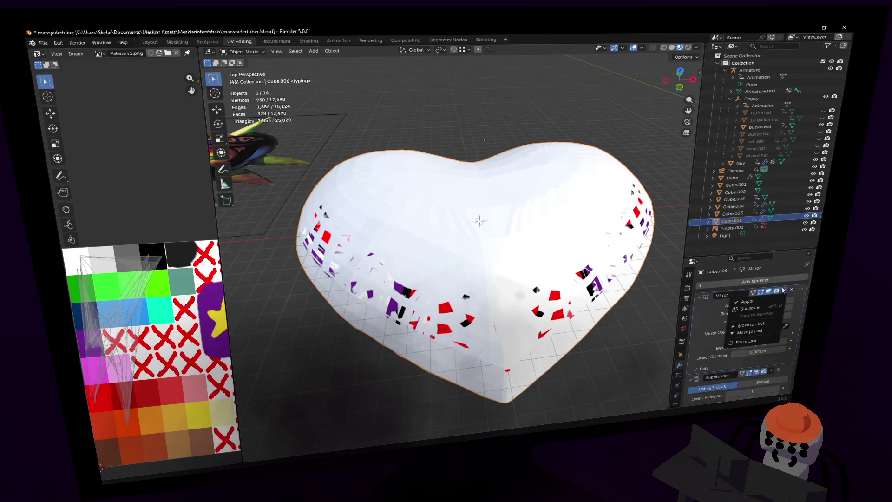
pyautogui.click(771, 301)
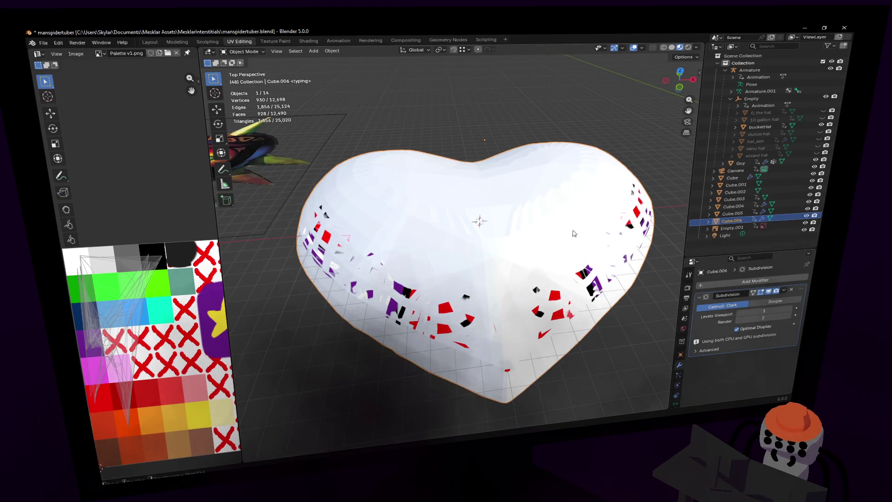
pyautogui.click(783, 290)
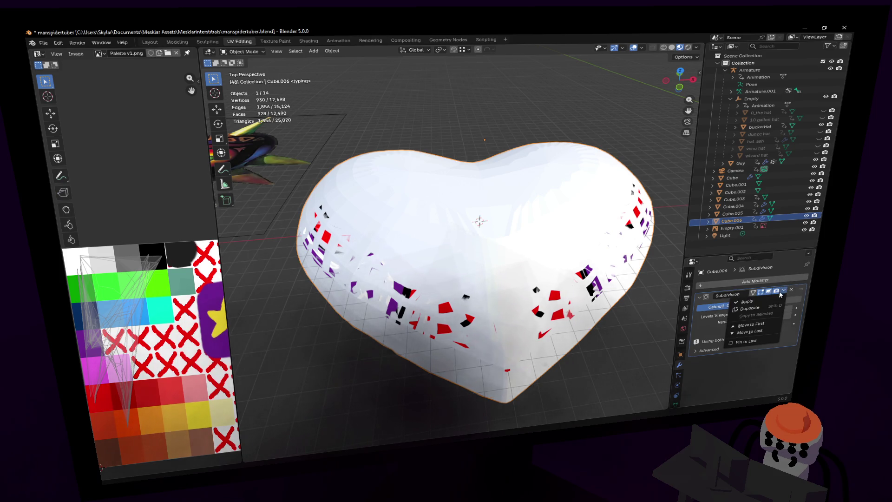
pyautogui.click(767, 300)
# Step: Inspect the dense mesh, hide the white heart, and select the mask Cube.004
pyautogui.press('Tab')
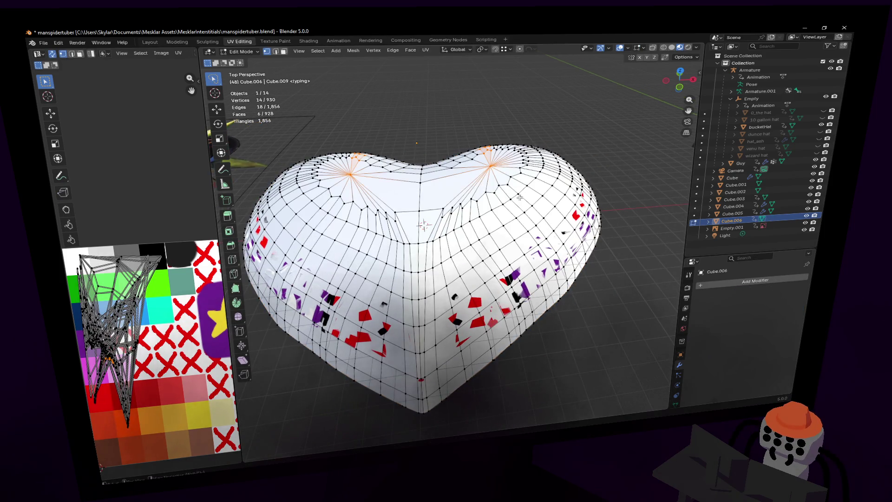
pyautogui.press('Tab')
pyautogui.hotkey('shift', '`')
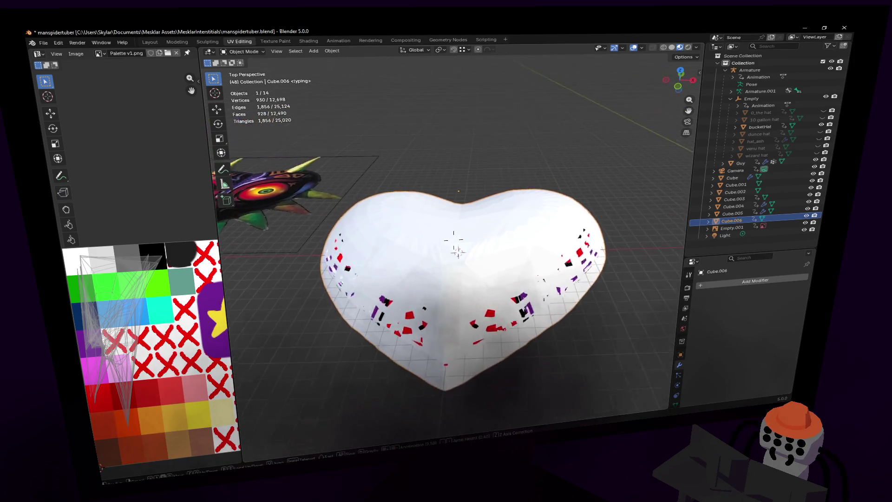
pyautogui.click(561, 204)
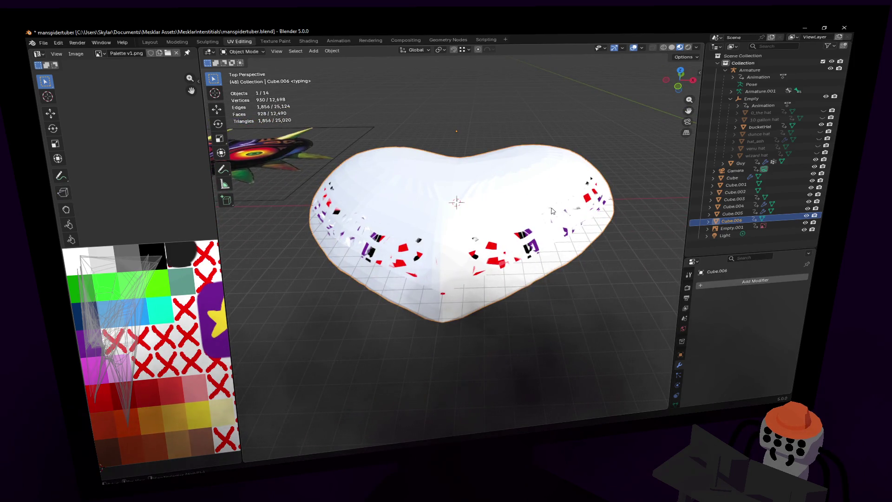
pyautogui.moveTo(535, 325)
pyautogui.mouseDown(button='middle')
pyautogui.moveTo(534, 223)
pyautogui.moveTo(535, 297)
pyautogui.mouseUp(button='middle')
pyautogui.press('Tab')
pyautogui.press('Tab')
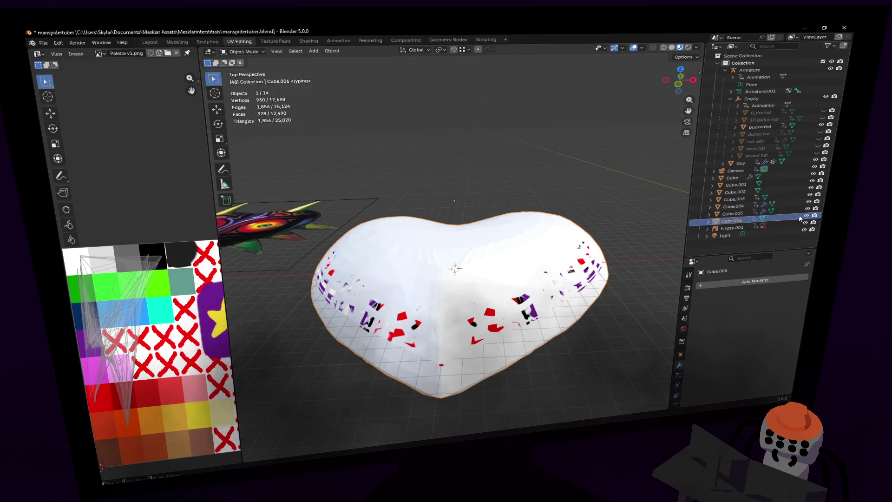
pyautogui.press('h')
pyautogui.click(576, 251)
# Step: Rename Cube.004 to 'meask', then correct it to 'mask'
pyautogui.hotkey('shift', '`')
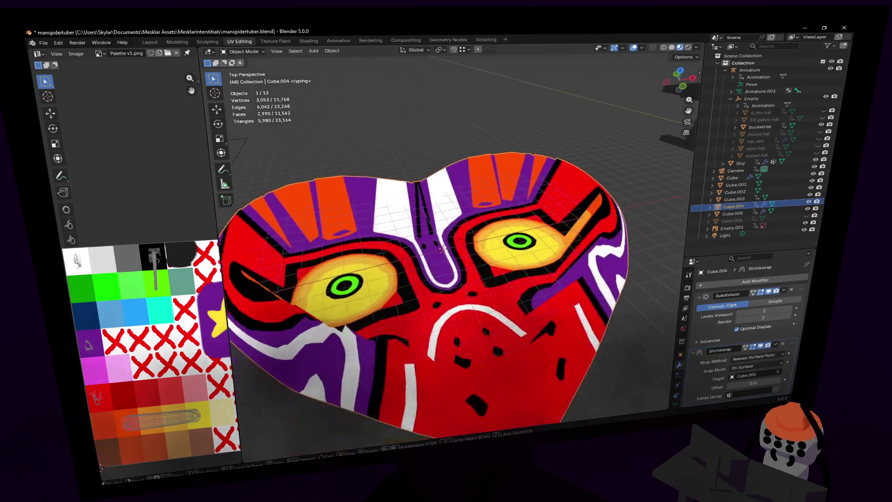
pyautogui.press('q')
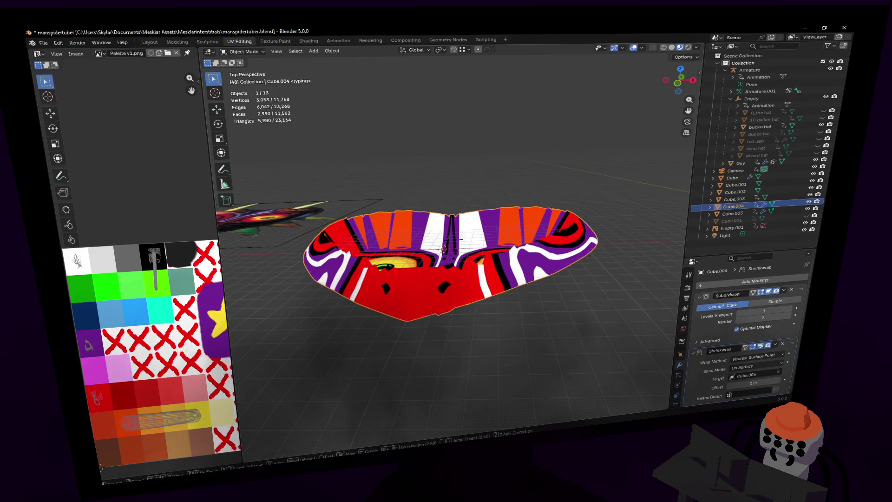
pyautogui.click(460, 239)
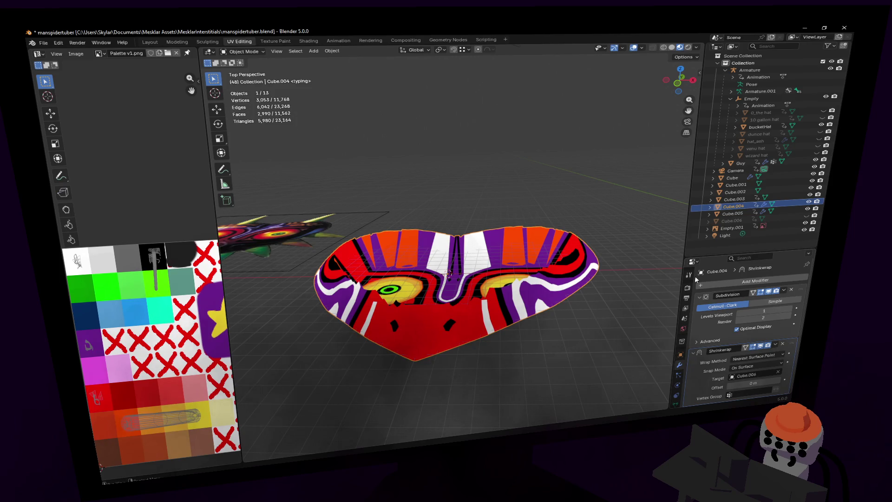
pyautogui.doubleClick(733, 206)
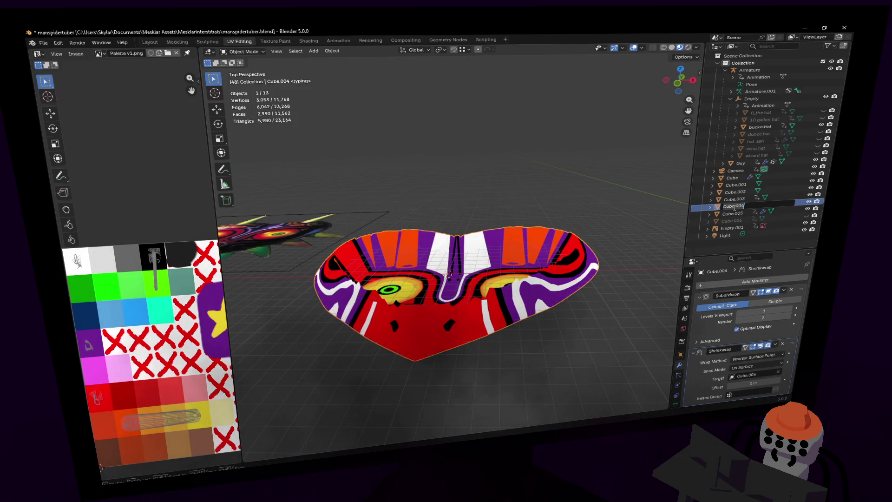
pyautogui.write('mask')
pyautogui.press('Return')
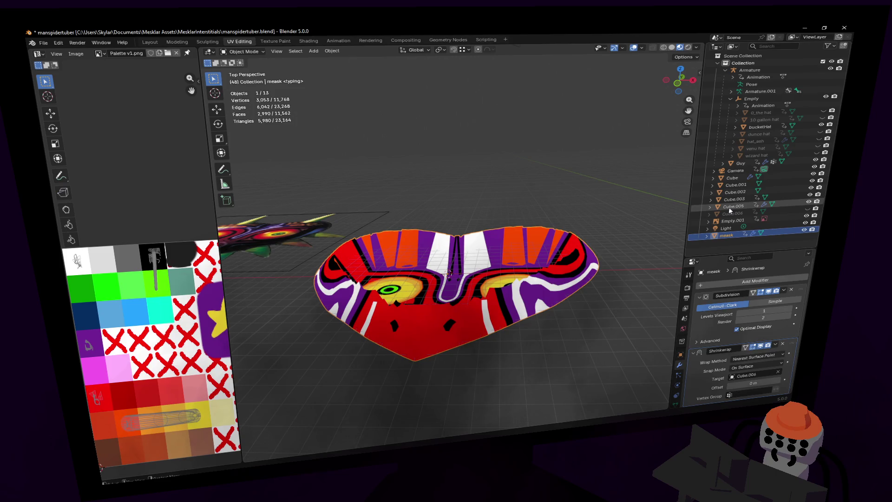
pyautogui.doubleClick(728, 235)
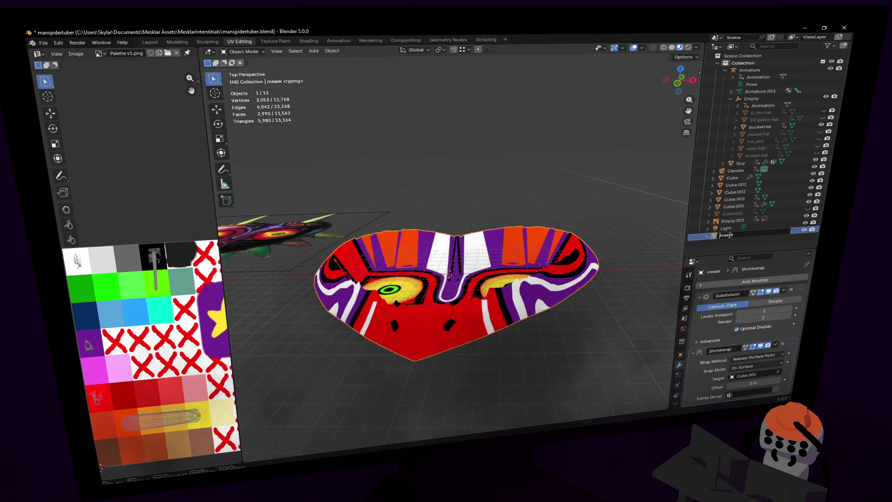
pyautogui.press('Return')
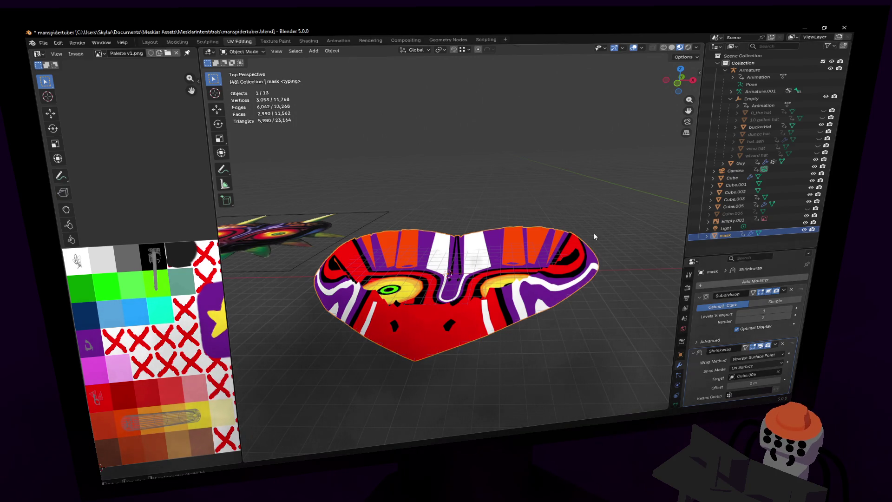
# Step: Enter Edit Mode on the mask, deselect all vertices, and return to Object Mode
pyautogui.press('Tab')
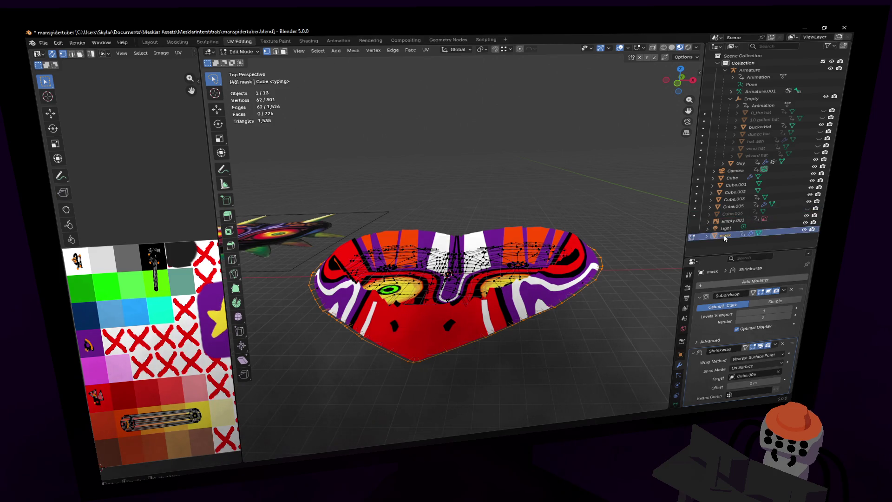
pyautogui.hotkey('alt', 'a')
pyautogui.click(241, 51)
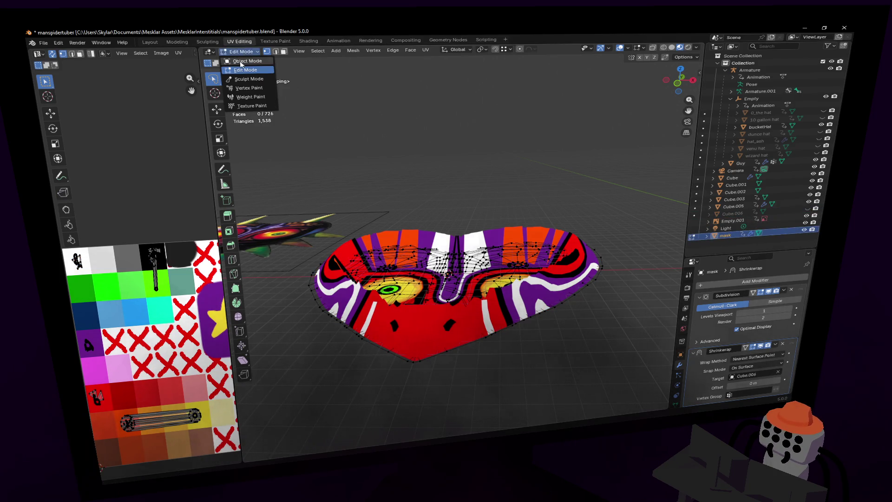
pyautogui.click(241, 60)
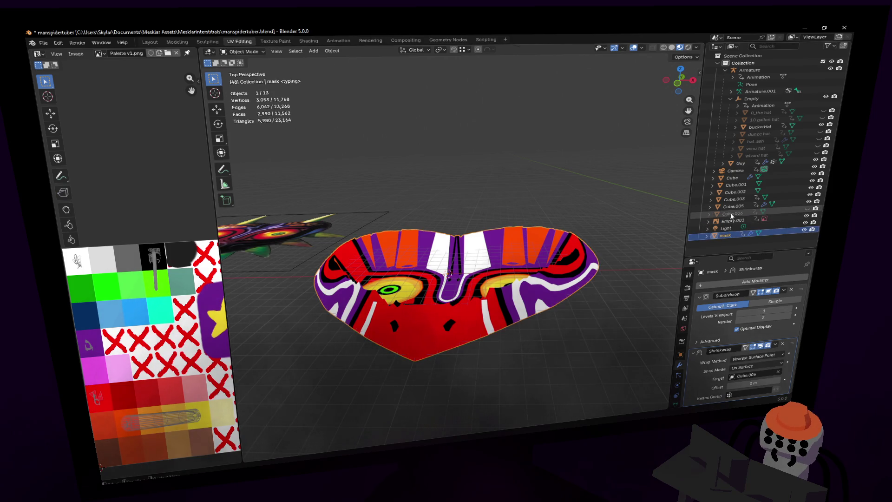
# Step: Unhide Cube.006 and select the white heart for a Z-axis move
pyautogui.click(733, 214)
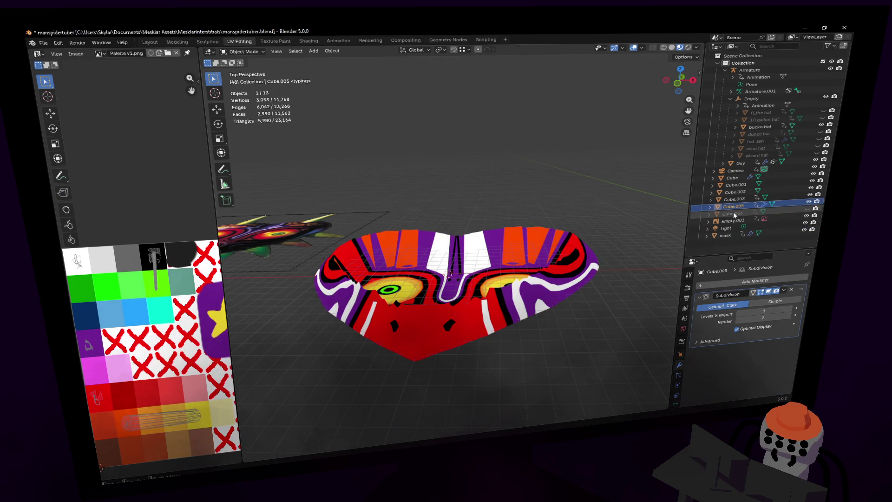
pyautogui.click(807, 209)
pyautogui.click(529, 234)
pyautogui.press('g')
pyautogui.press('z')
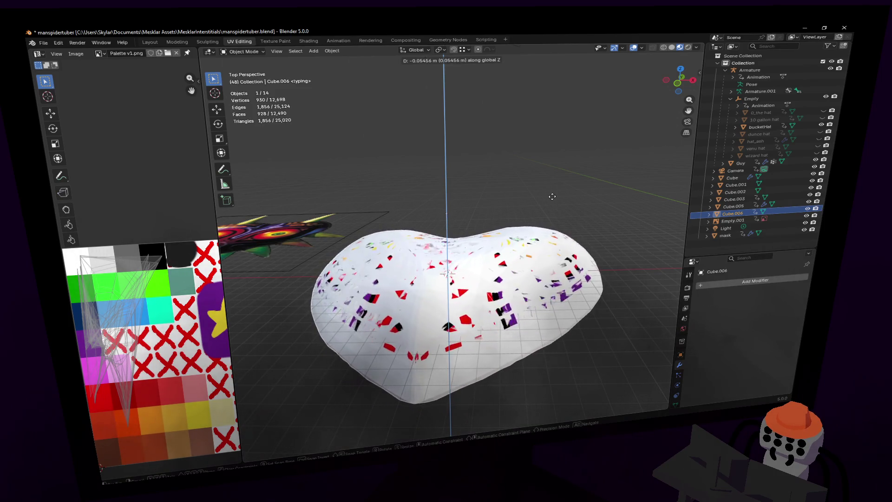
# Step: Lower the white heart about 0.05456 m along Z and hide it
pyautogui.click(604, 204)
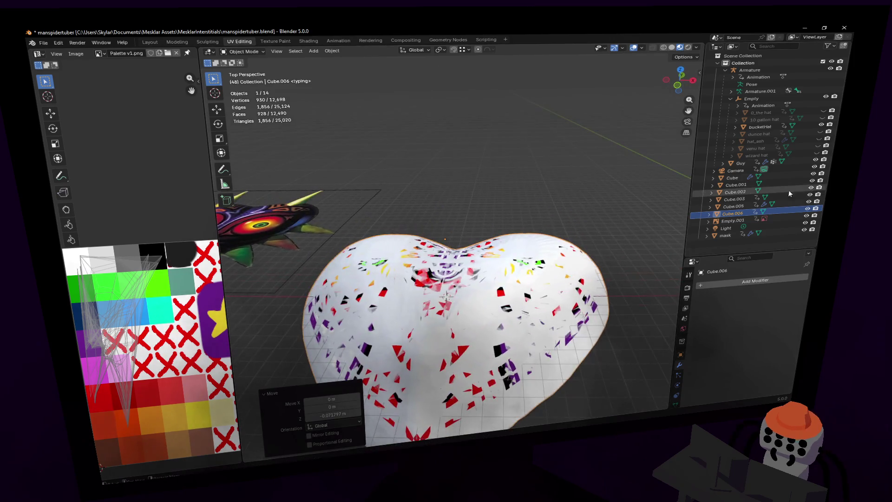
pyautogui.press('h')
pyautogui.hotkey('shift', '`')
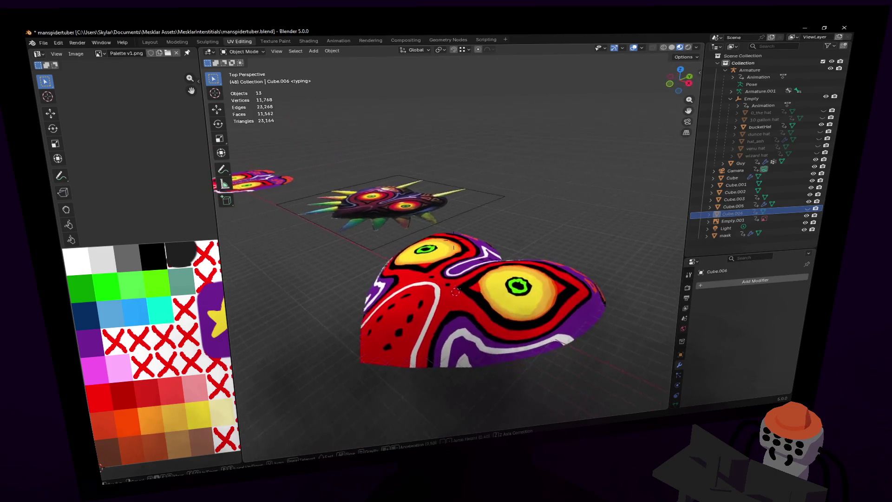
pyautogui.click(573, 216)
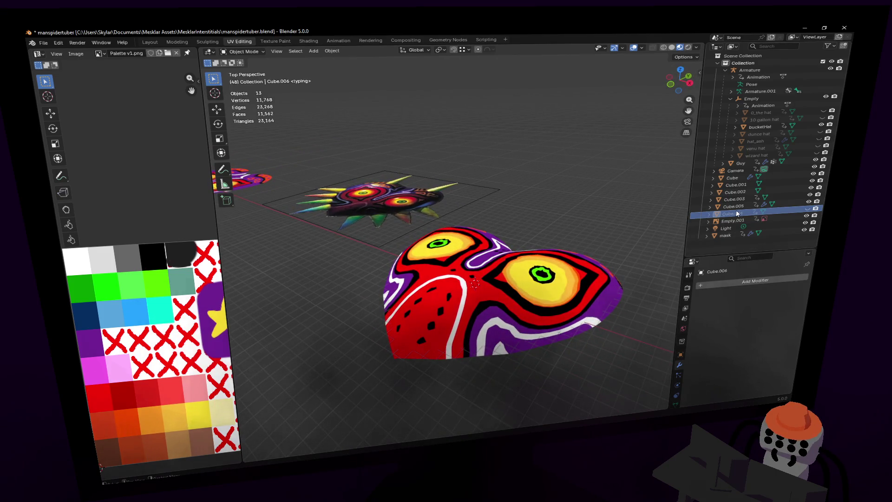
# Step: Scale all heart vertices about 1.47 times along Z, then hide the heart
pyautogui.press('Tab')
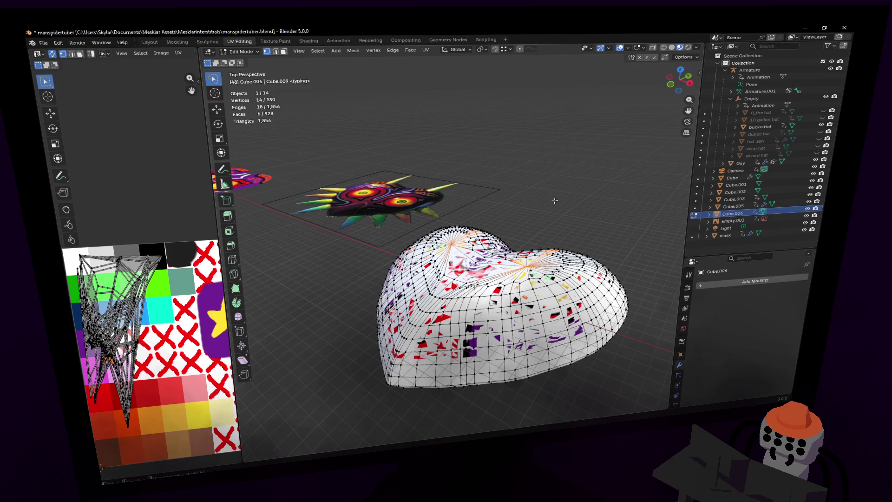
pyautogui.press('a')
pyautogui.press('s')
pyautogui.press('z')
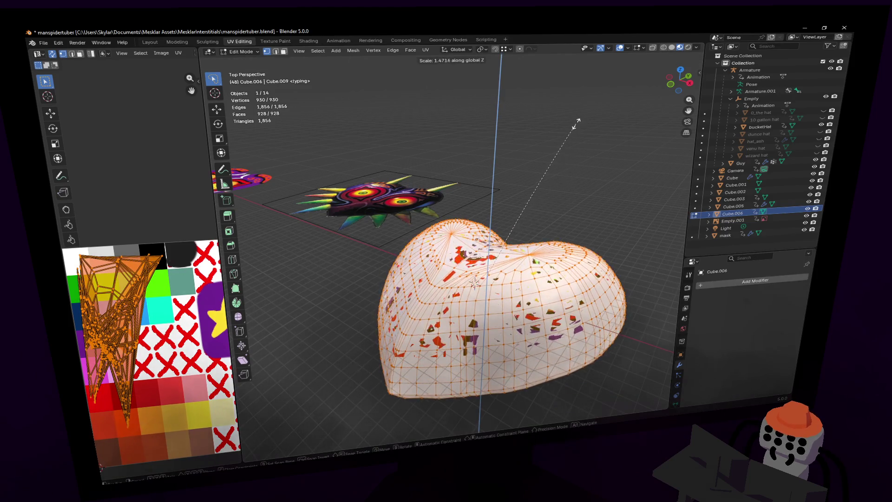
pyautogui.click(586, 150)
pyautogui.press('Tab')
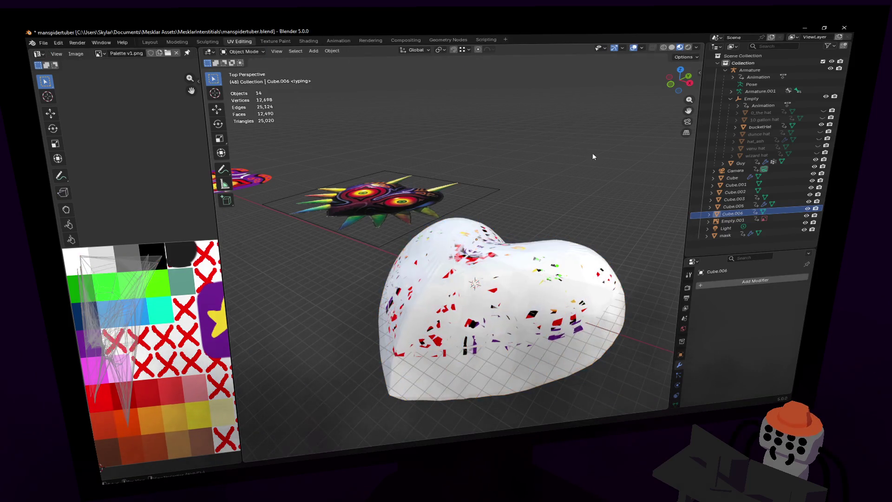
pyautogui.press('h')
# Step: Select the mask object and orbit to a low oblique view of both masks
pyautogui.hotkey('shift', '`')
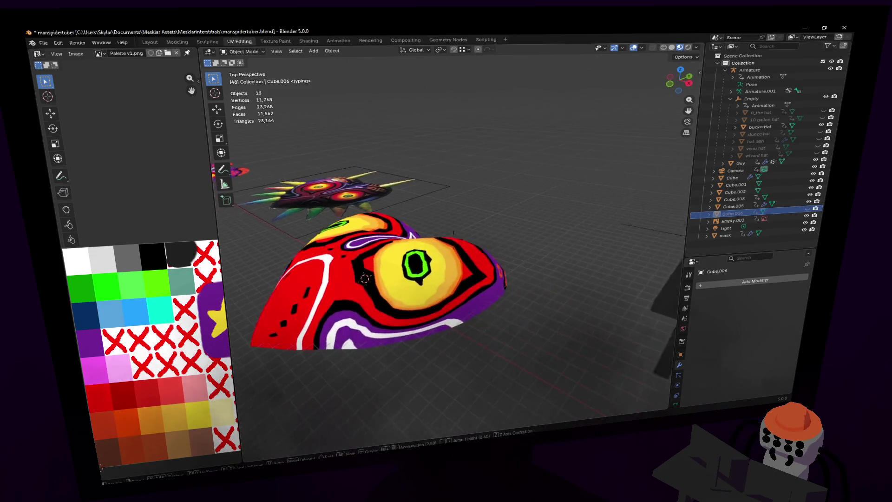
pyautogui.moveTo(454, 237)
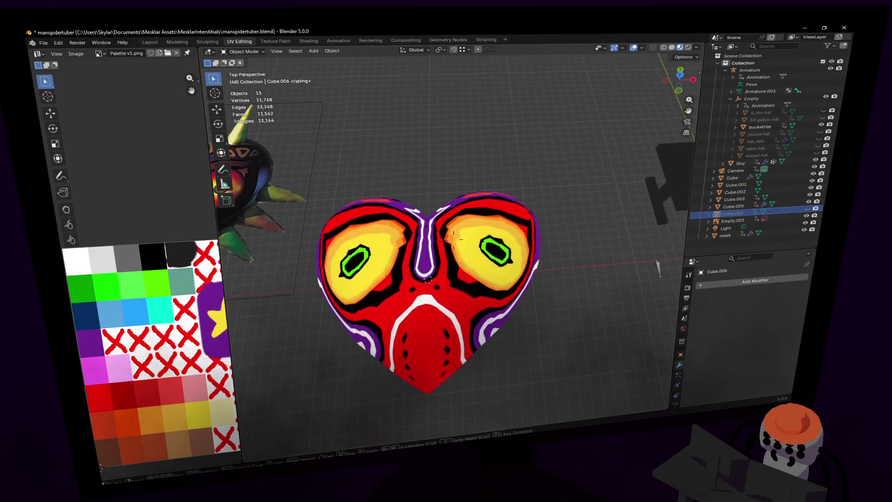
pyautogui.click(424, 274)
pyautogui.moveTo(527, 274); pyautogui.dragTo(569, 221, button='middle')
pyautogui.hotkey('shift', '`')
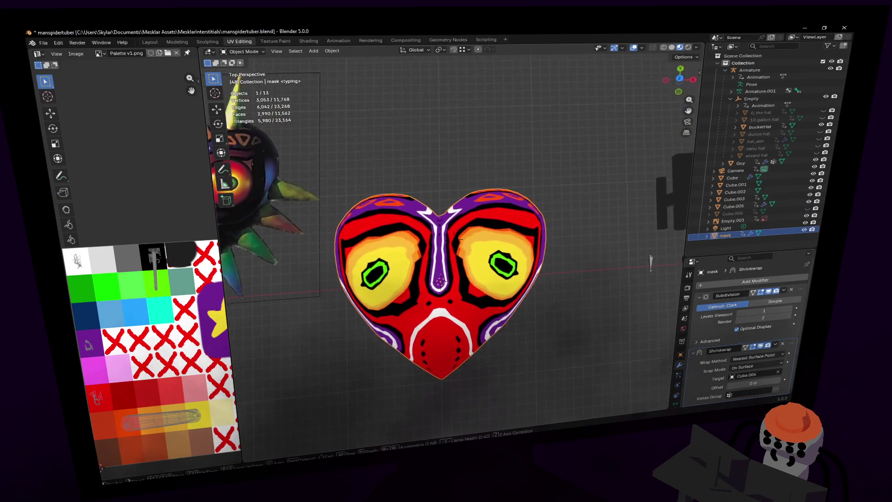
pyautogui.press('Return')
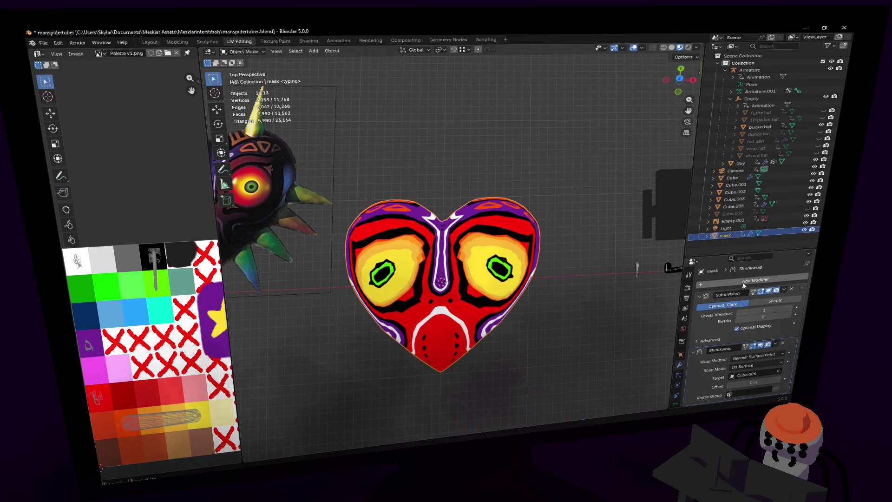
pyautogui.moveTo(520, 292)
pyautogui.mouseDown(button='middle')
pyautogui.moveTo(513, 262)
pyautogui.moveTo(524, 237)
pyautogui.moveTo(520, 275)
pyautogui.mouseUp(button='middle')
# Step: Raise the mask upward along Z and enlarge the modifier settings panel
pyautogui.press('g')
pyautogui.press('z')
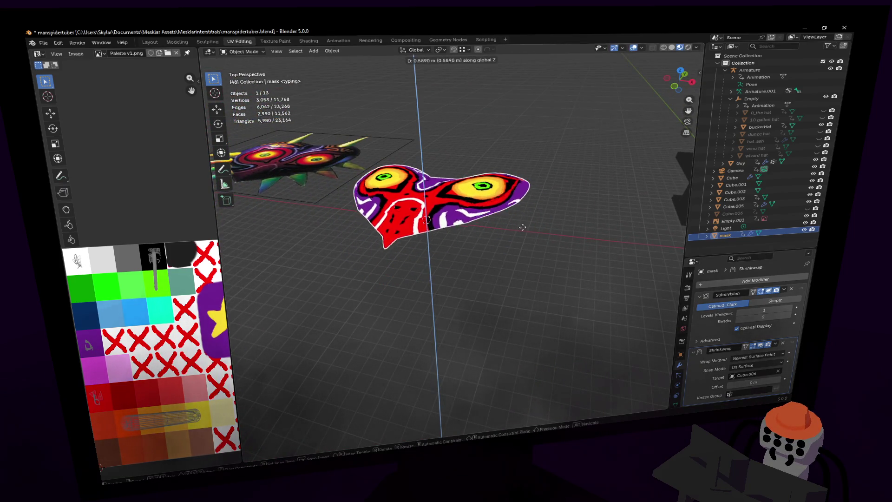
pyautogui.click(524, 259)
pyautogui.moveTo(524, 259); pyautogui.dragTo(508, 228, button='middle')
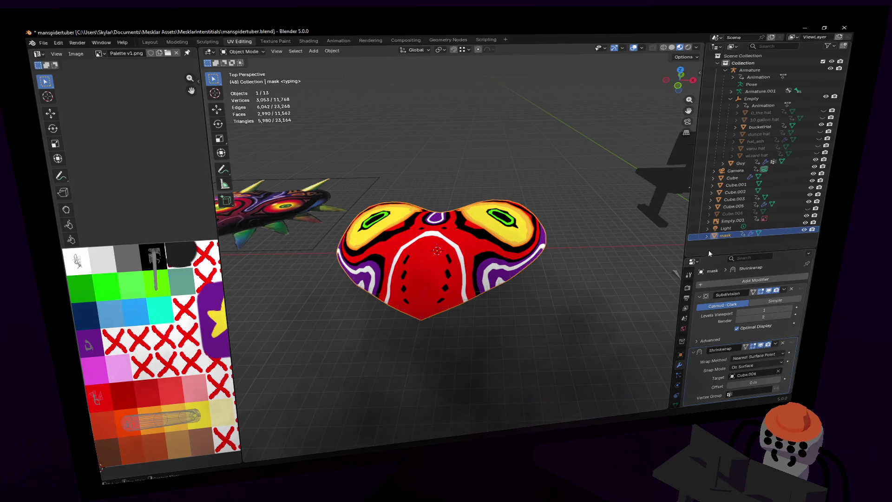
pyautogui.moveTo(714, 254); pyautogui.dragTo(720, 202)
# Step: Move Shrinkwrap above Subdivision and set it to Project with Outside Surface snap mode
pyautogui.moveTo(801, 282); pyautogui.dragTo(809, 233)
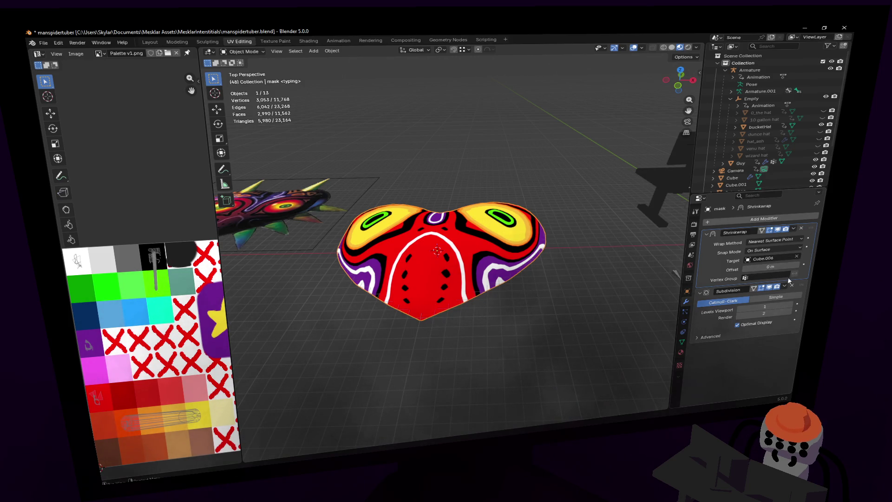
pyautogui.click(787, 250)
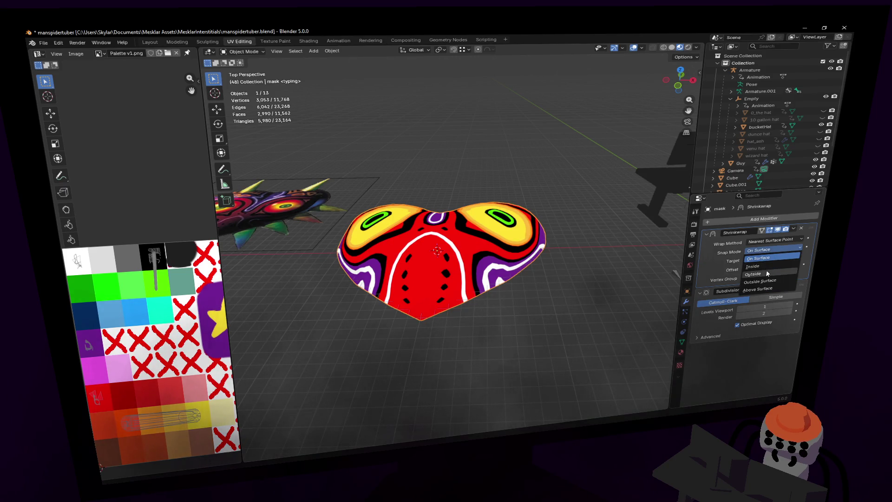
pyautogui.click(760, 273)
pyautogui.click(785, 252)
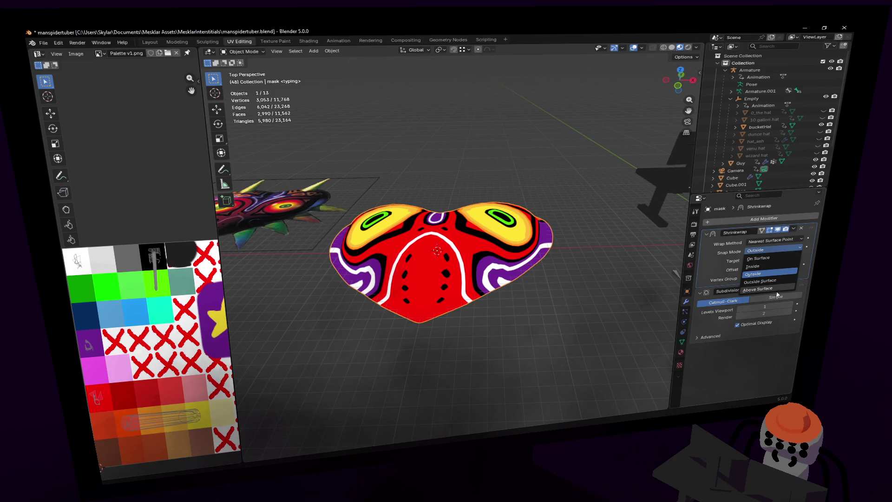
pyautogui.click(773, 289)
pyautogui.click(783, 251)
pyautogui.click(770, 283)
pyautogui.click(783, 249)
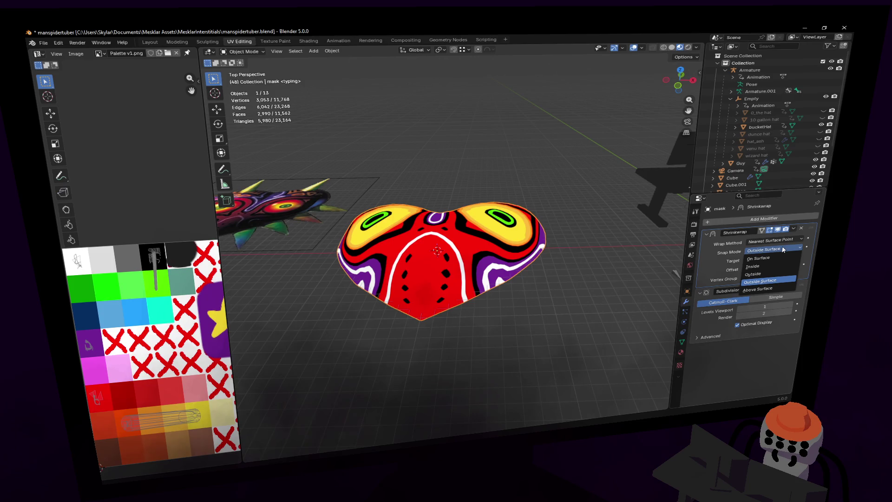
pyautogui.click(774, 241)
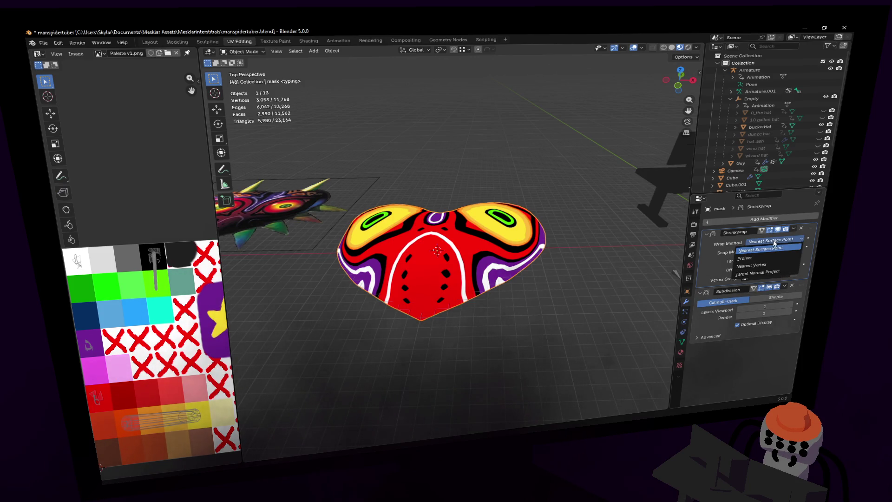
pyautogui.click(745, 258)
# Step: Set the Shrinkwrap projection Limit to 0 m and enable the Negative direction
pyautogui.moveTo(453, 234); pyautogui.dragTo(572, 227, button='middle')
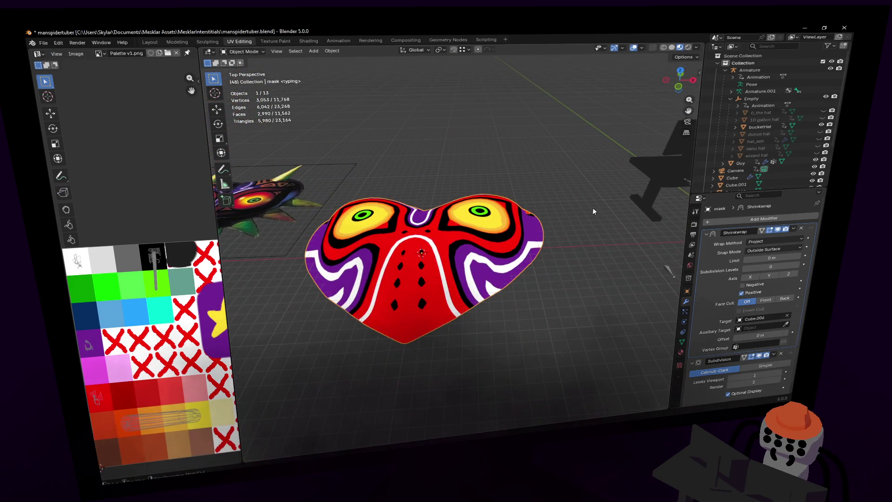
pyautogui.moveTo(767, 258); pyautogui.dragTo(787, 258)
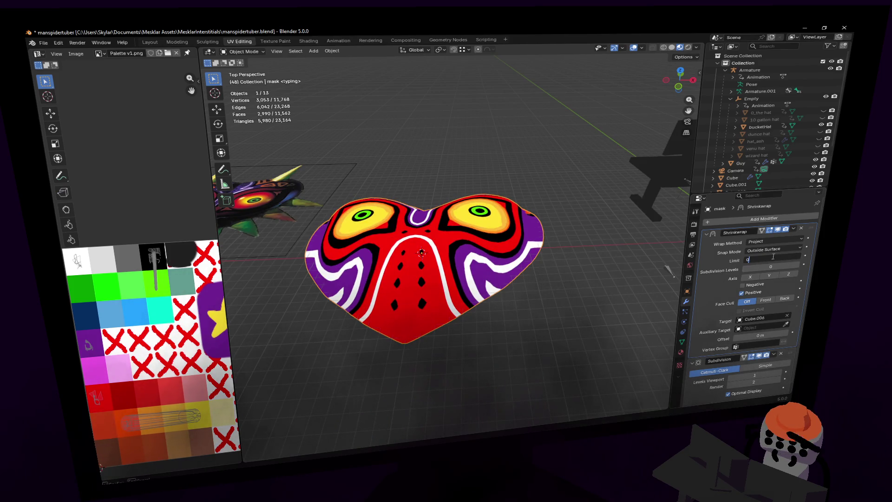
pyautogui.press('Return')
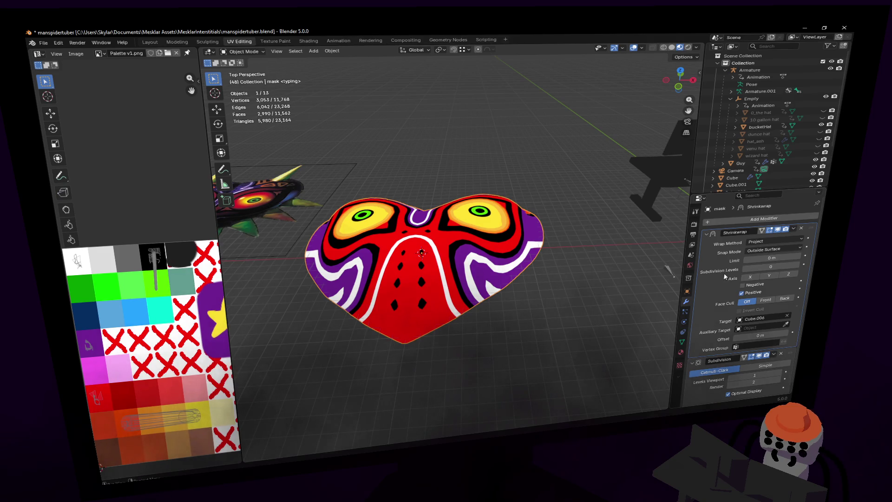
pyautogui.scroll(-1, 775, 313)
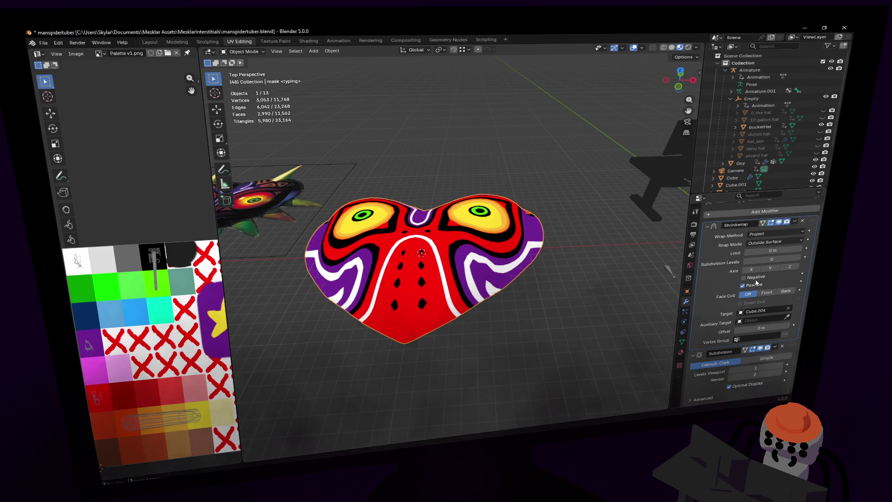
pyautogui.click(744, 278)
pyautogui.click(753, 286)
pyautogui.click(753, 287)
# Step: Reframe the view to show both masks and select Cube.006 in the Outliner
pyautogui.hotkey('shift', '`')
pyautogui.press('e')
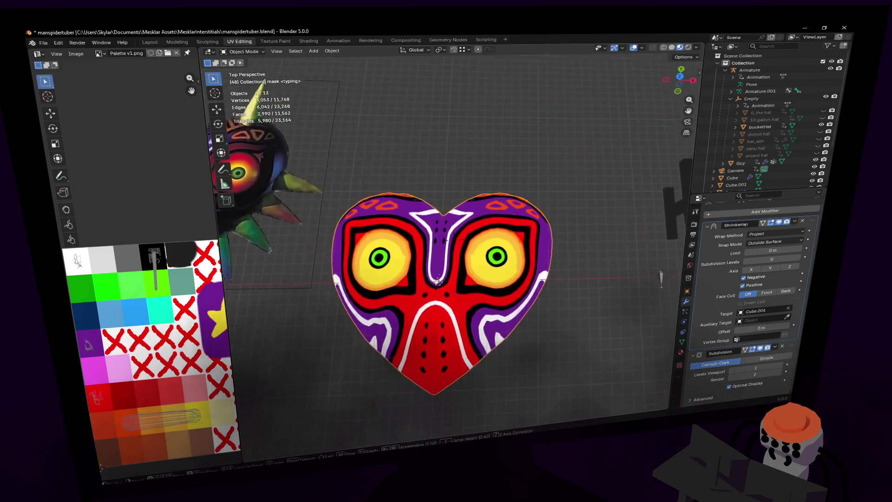
pyautogui.press('e')
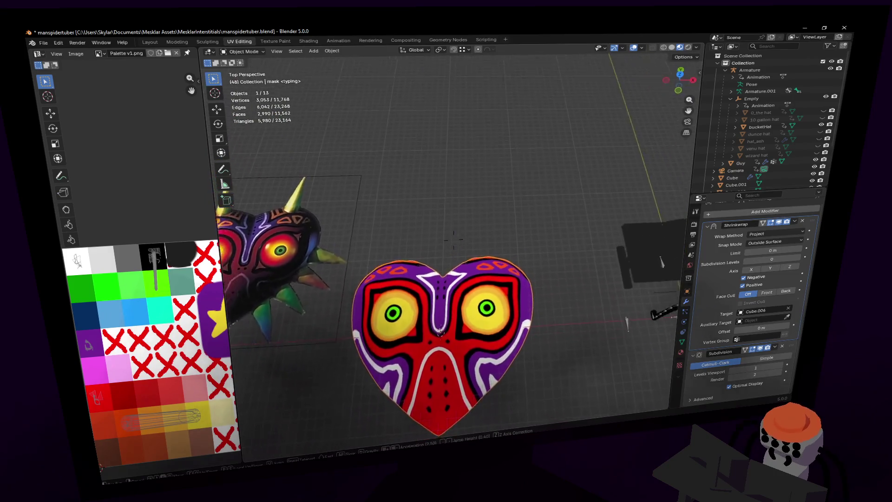
pyautogui.click(657, 263)
pyautogui.scroll(-4, 750, 185)
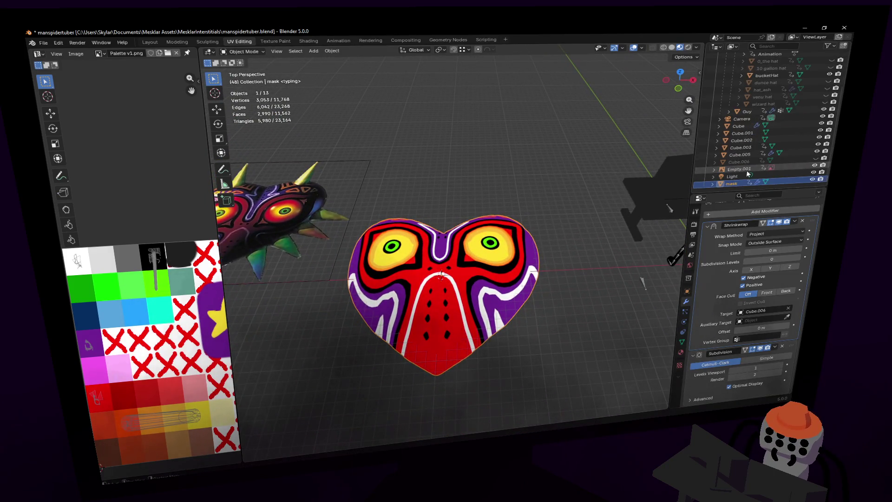
pyautogui.click(709, 162)
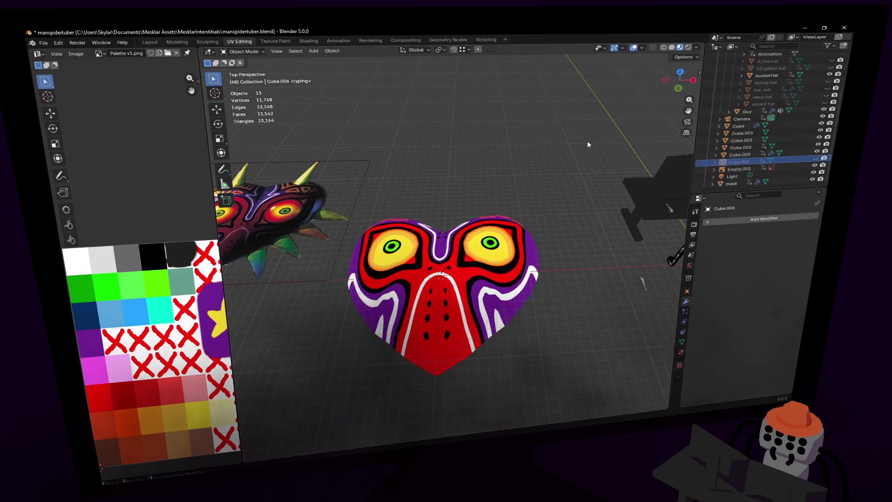
# Step: Select Cube.006, toggling the viewport overlays off and back on
pyautogui.press('a')
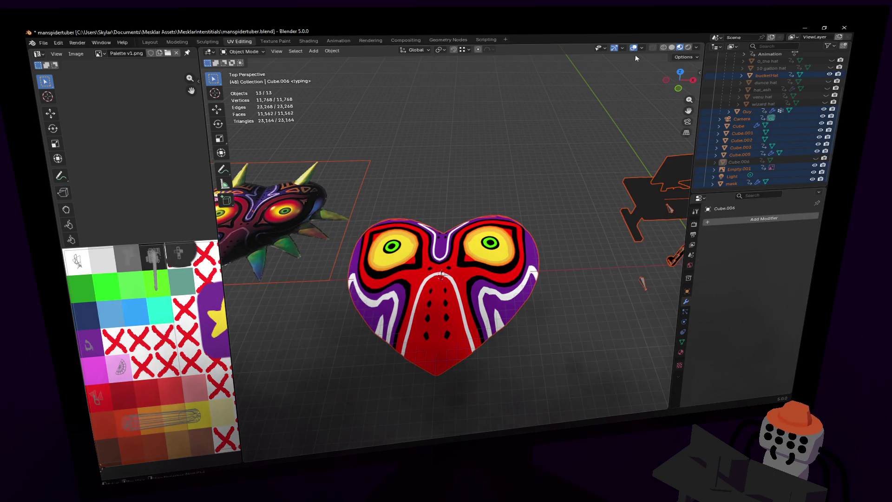
pyautogui.click(633, 48)
pyautogui.click(744, 165)
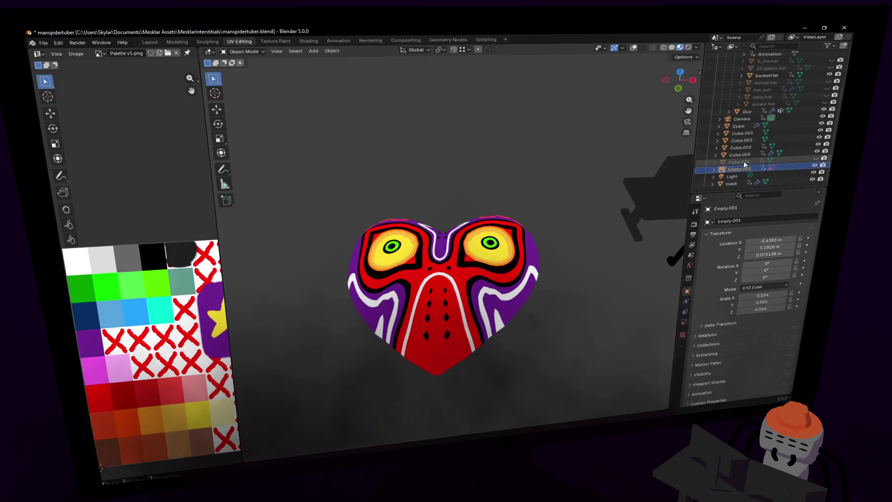
pyautogui.click(743, 162)
pyautogui.click(633, 48)
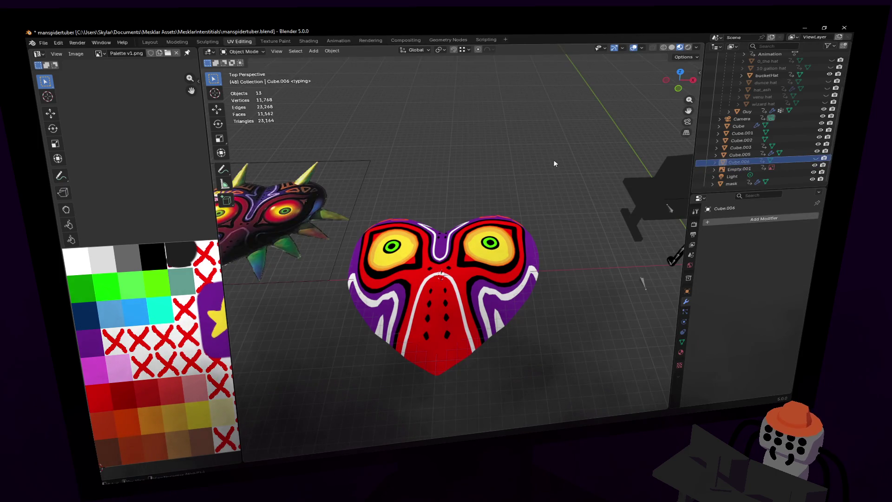
# Step: Flatten the whole Cube.006 shell vertically to 0.704 in Edit Mode
pyautogui.press('Tab')
pyautogui.press('a')
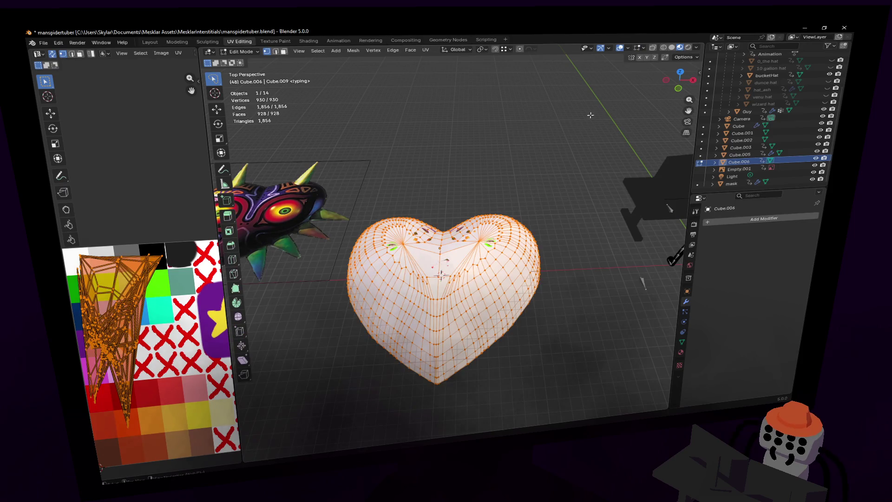
pyautogui.press('s')
pyautogui.press('z')
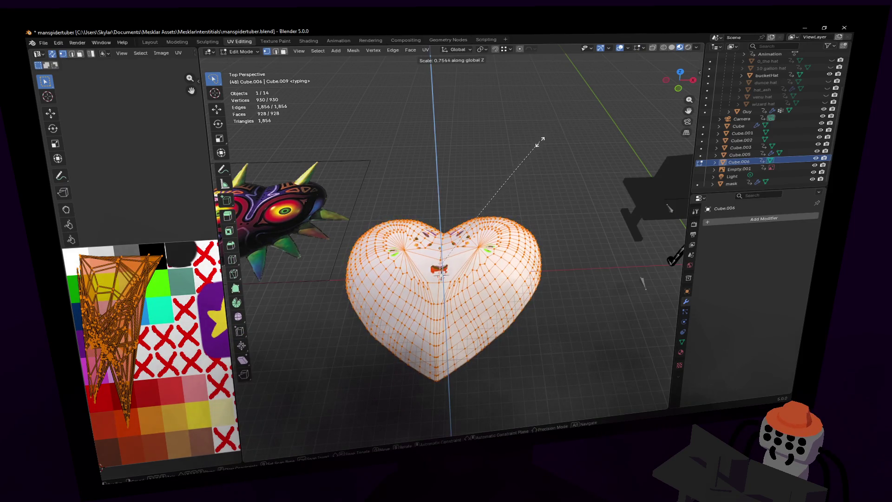
pyautogui.click(534, 150)
pyautogui.press('Tab')
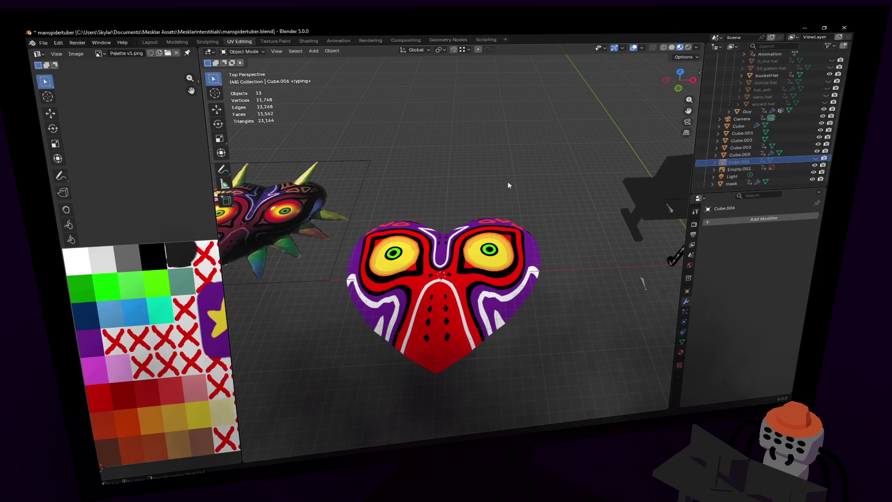
pyautogui.hotkey('shift', '`')
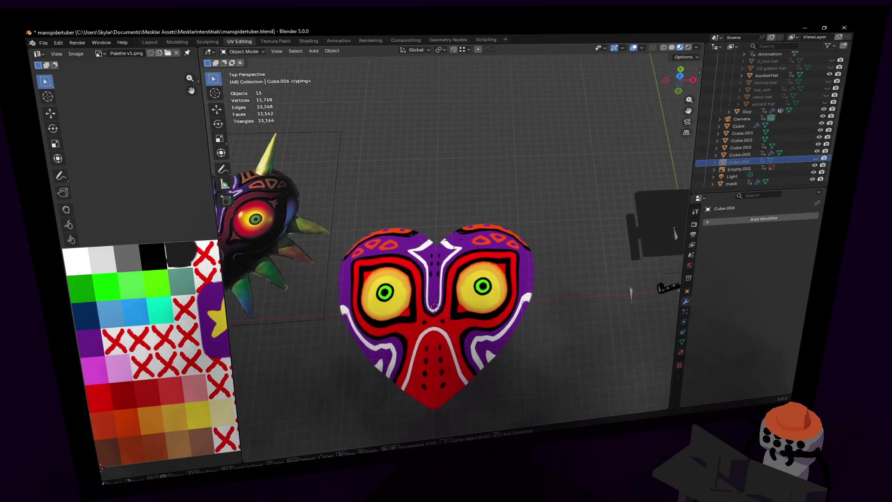
pyautogui.click(533, 199)
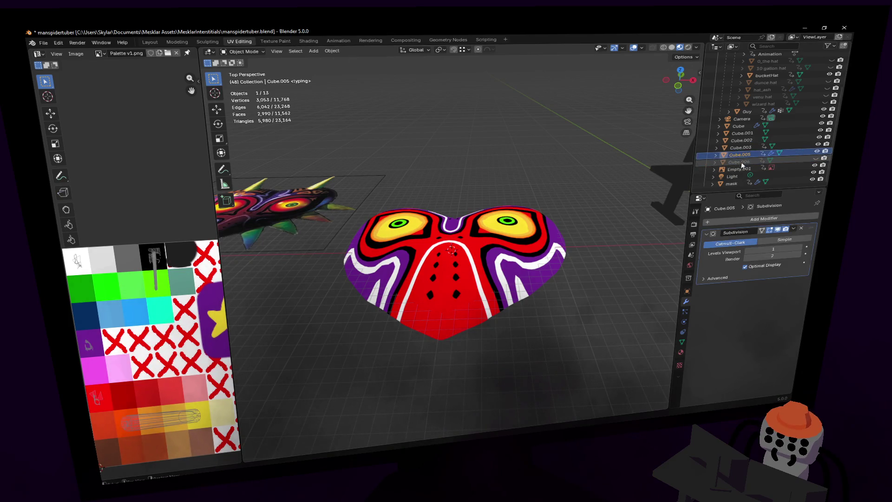
# Step: Unhide Cube.006, shrink the shell slightly, then hide it again
pyautogui.click(815, 158)
pyautogui.press('Tab')
pyautogui.press('s')
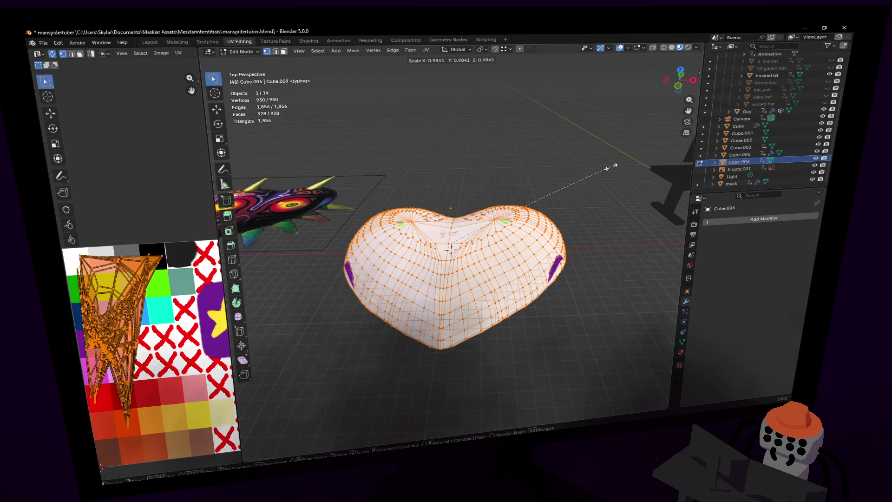
pyautogui.click(639, 169)
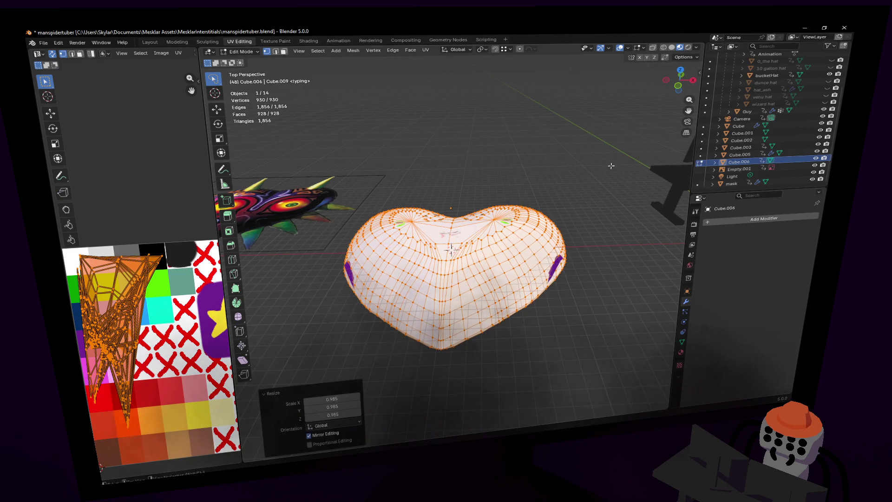
pyautogui.press('Tab')
pyautogui.click(816, 159)
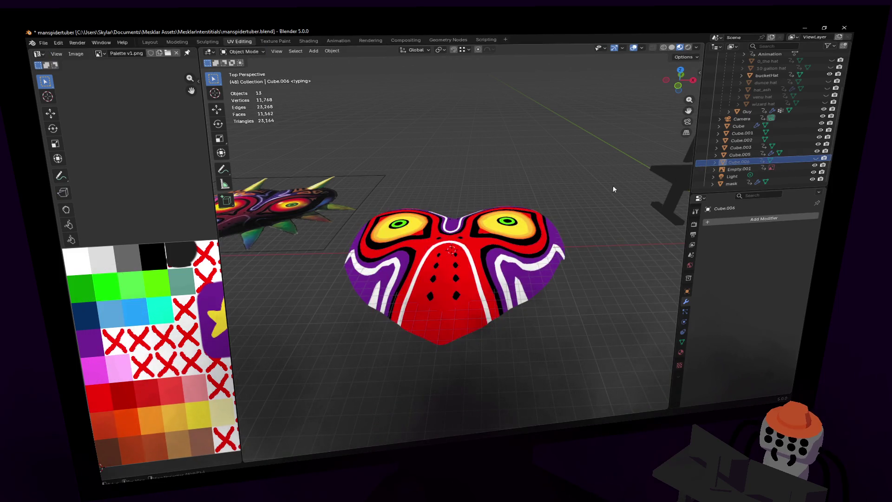
pyautogui.hotkey('shift', '`')
pyautogui.press('w')
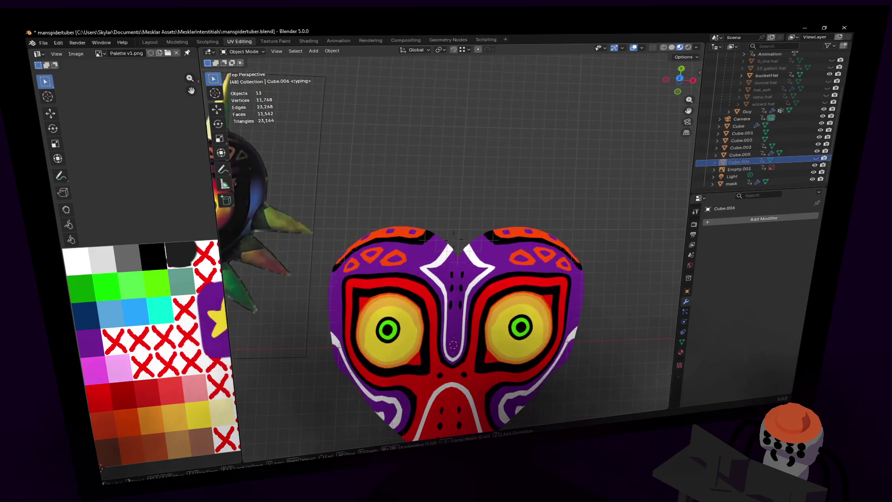
pyautogui.press('w')
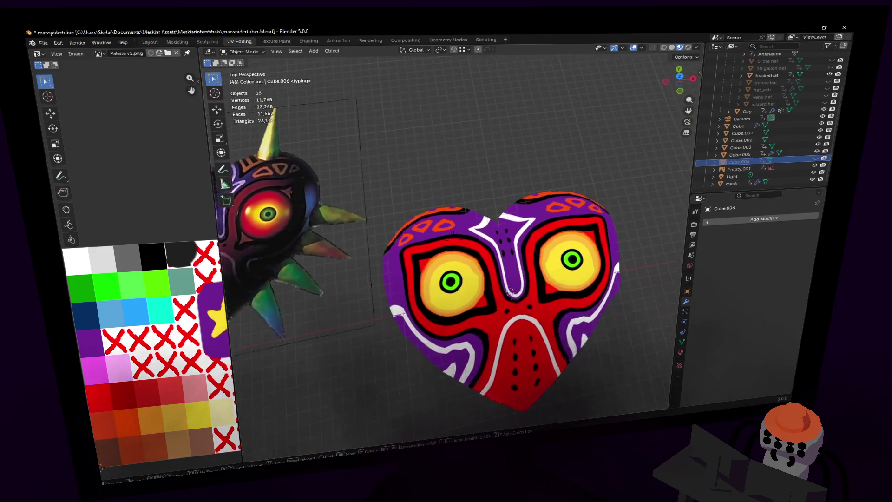
pyautogui.press('s')
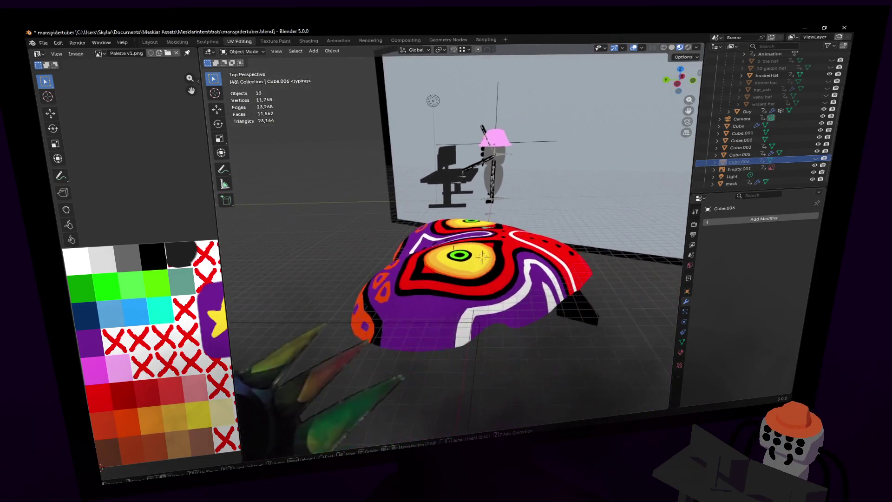
pyautogui.click(615, 184)
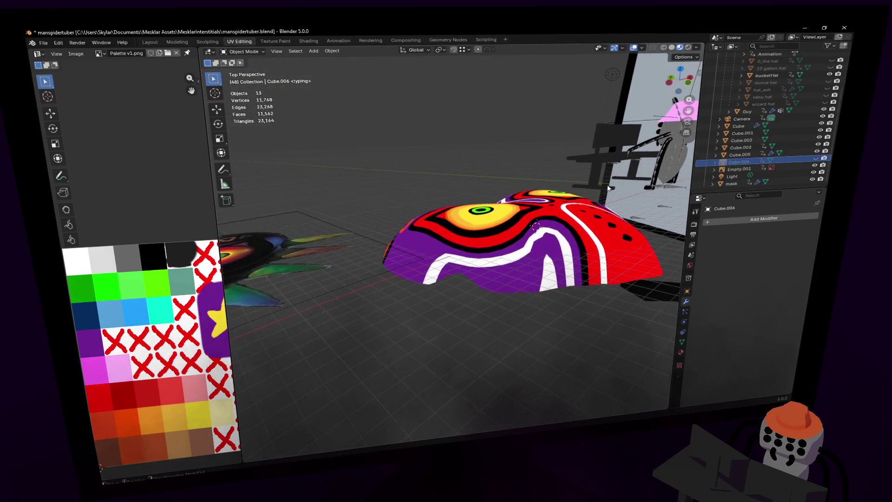
# Step: Reveal the shell, enlarge it slightly to 1.013, hide it, and select the mask
pyautogui.hotkey('alt', 'h')
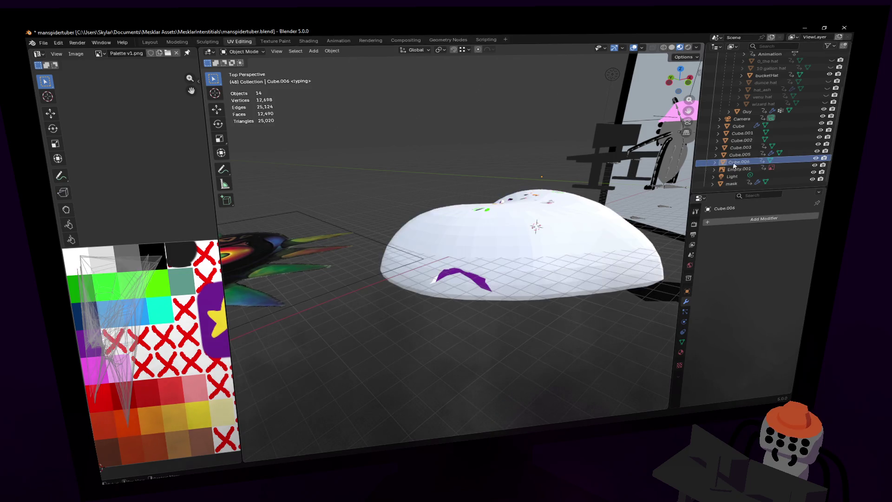
pyautogui.press('Tab')
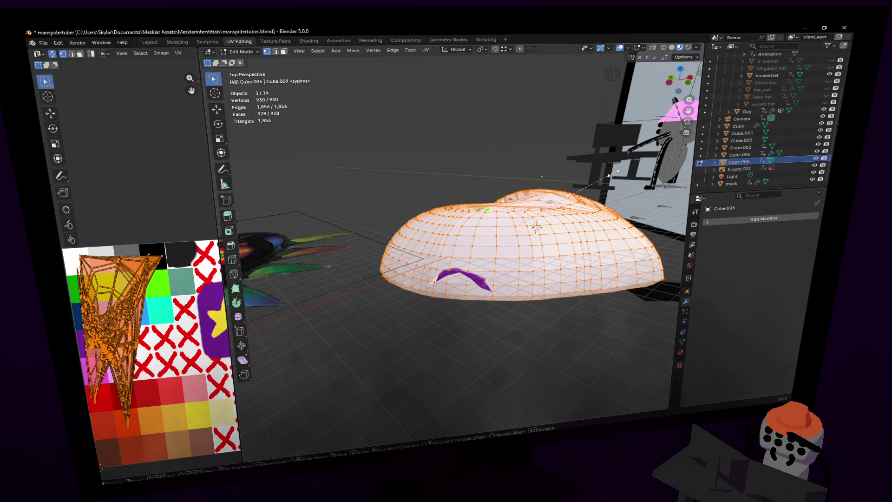
pyautogui.press('s')
pyautogui.click(615, 172)
pyautogui.press('Tab')
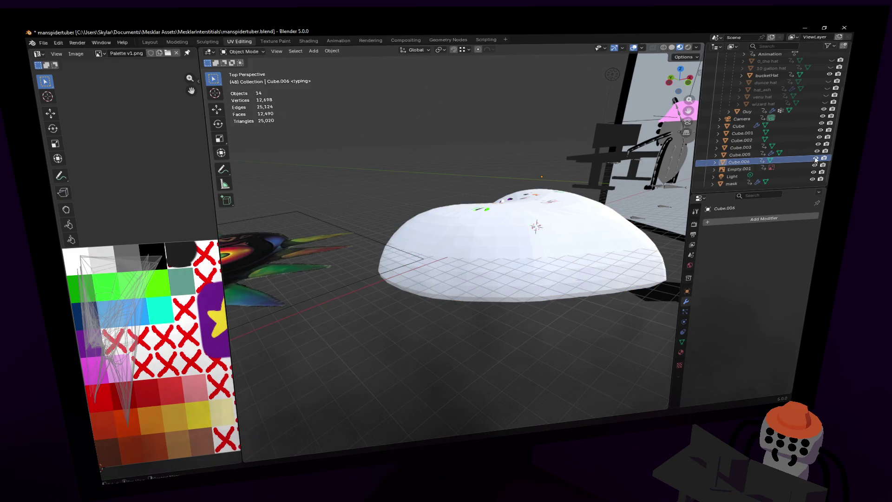
pyautogui.press('h')
pyautogui.hotkey('shift', '`')
pyautogui.click(579, 188)
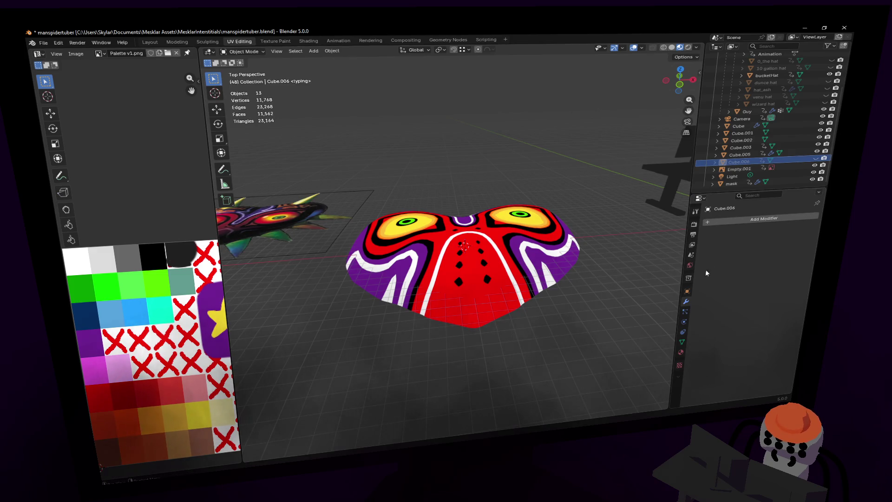
pyautogui.click(732, 182)
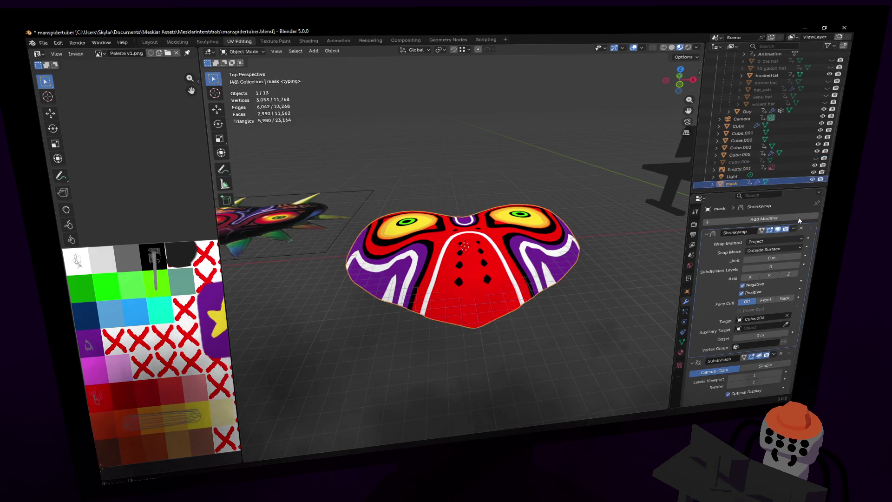
# Step: Apply the Shrinkwrap modifier on the mask
pyautogui.hotkey('shift', '`')
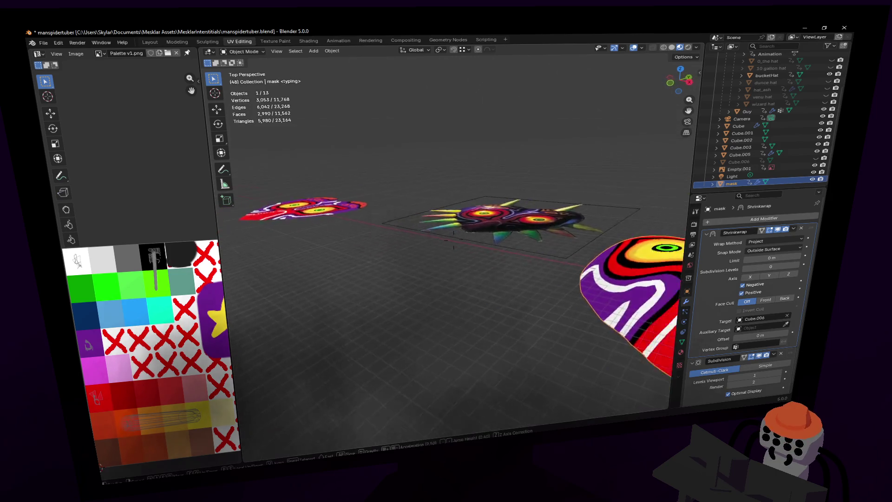
pyautogui.click(522, 232)
pyautogui.click(793, 228)
pyautogui.click(762, 236)
# Step: Inspect the baked mask mesh close up in Edit Mode, then return to Object Mode
pyautogui.hotkey('shift', '`')
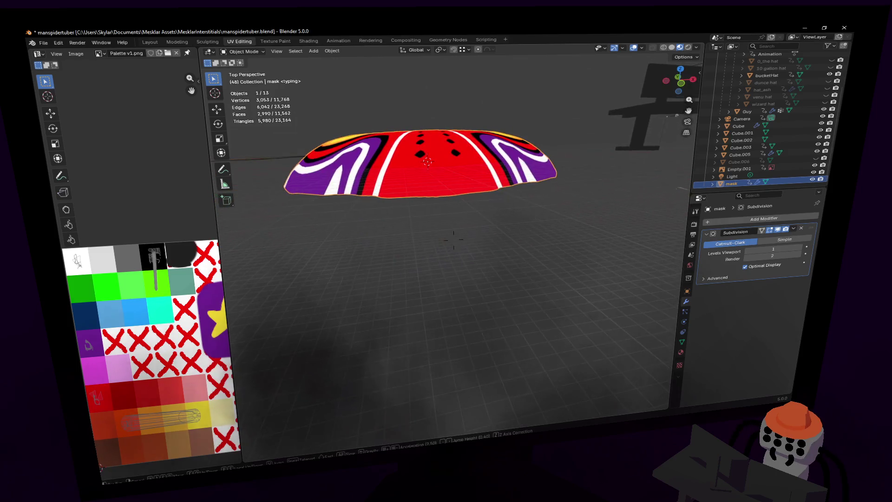
pyautogui.press('w')
pyautogui.click(523, 242)
pyautogui.press('Tab')
pyautogui.moveTo(523, 241); pyautogui.dragTo(532, 328, button='middle')
pyautogui.hotkey('shift', '`')
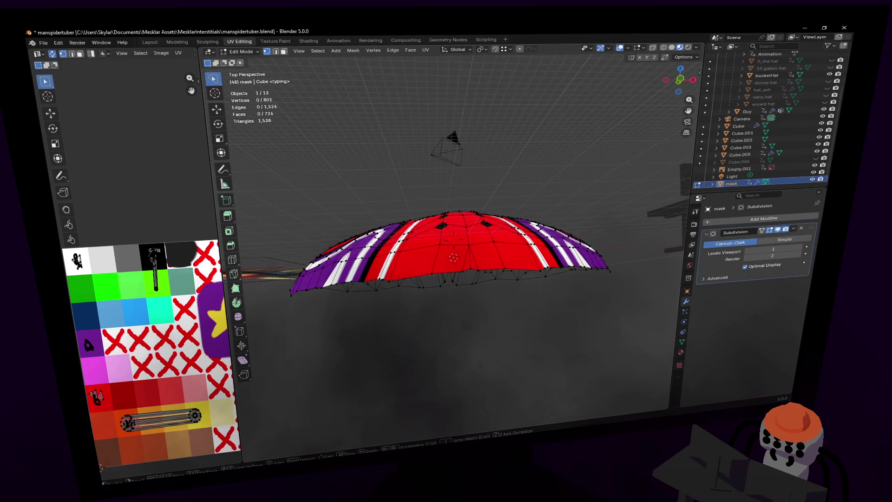
pyautogui.press('w')
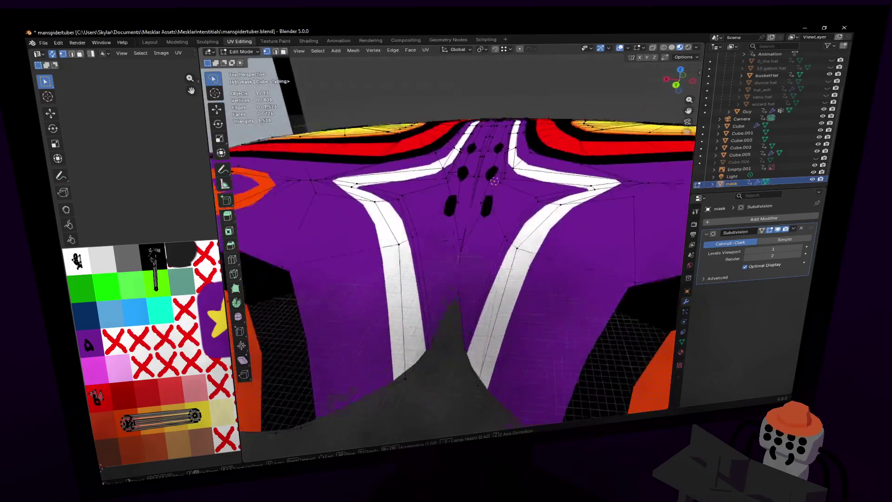
pyautogui.click(490, 289)
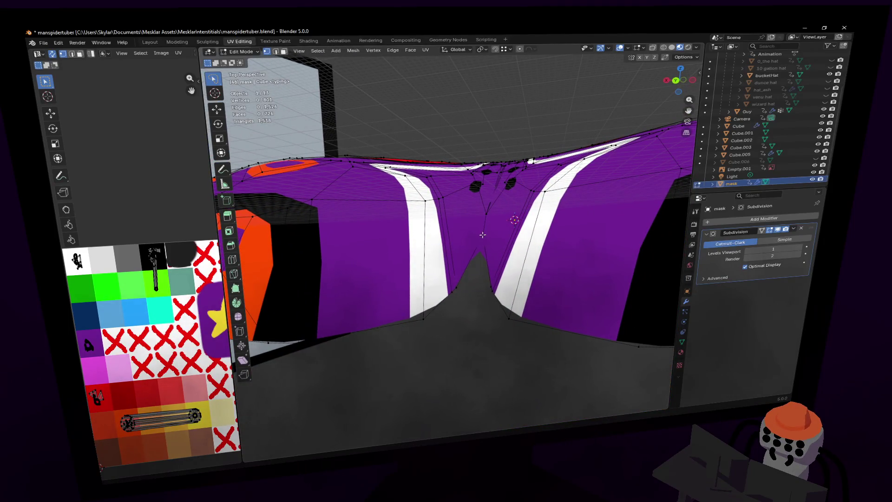
pyautogui.press('Tab')
pyautogui.scroll(-8, 507, 218)
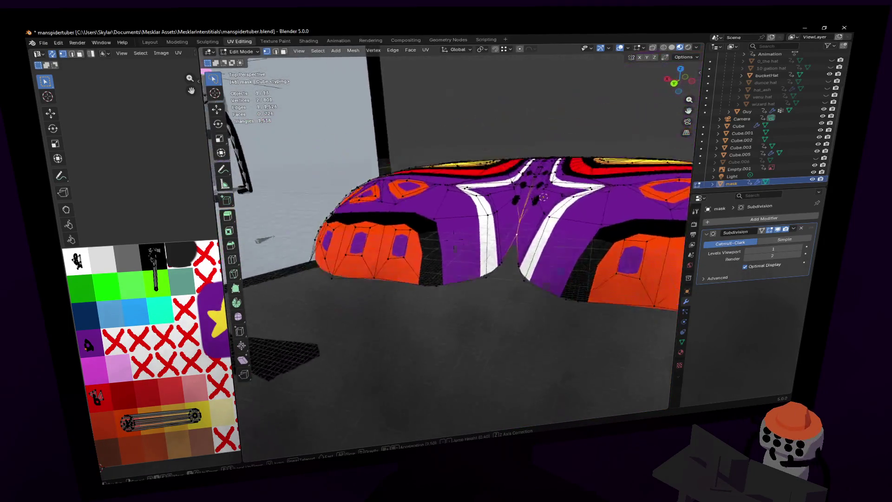
pyautogui.hotkey('shift', '`')
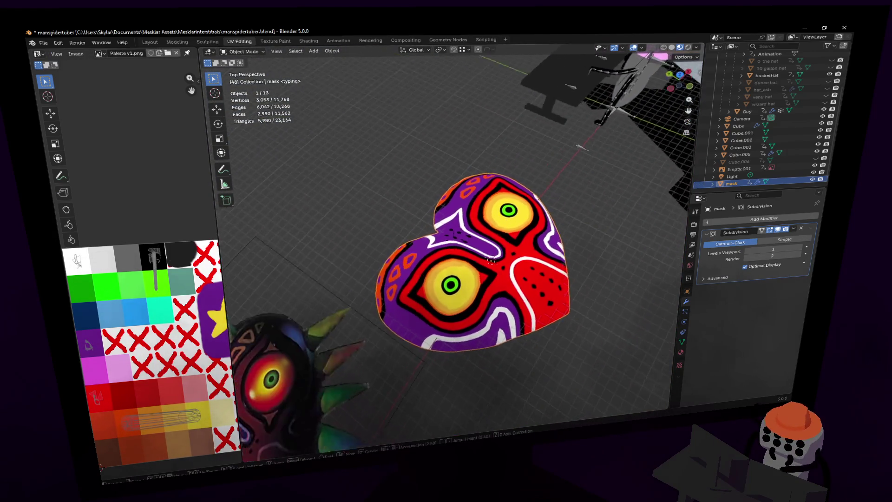
pyautogui.click(499, 219)
pyautogui.click(759, 214)
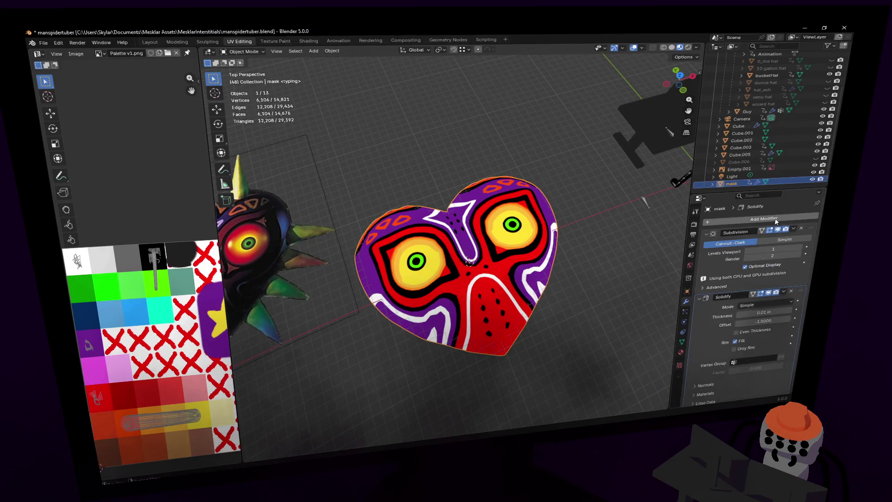
pyautogui.hotkey('shift', '`')
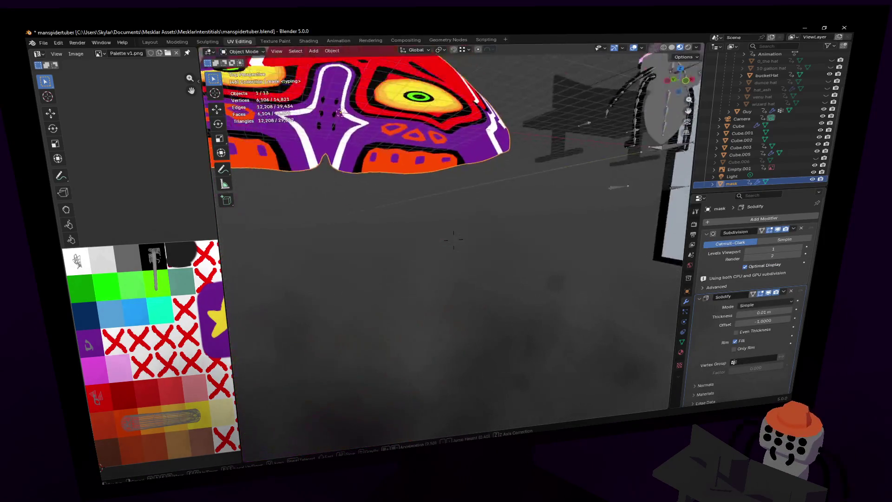
pyautogui.click(668, 316)
pyautogui.moveTo(743, 315); pyautogui.dragTo(748, 306)
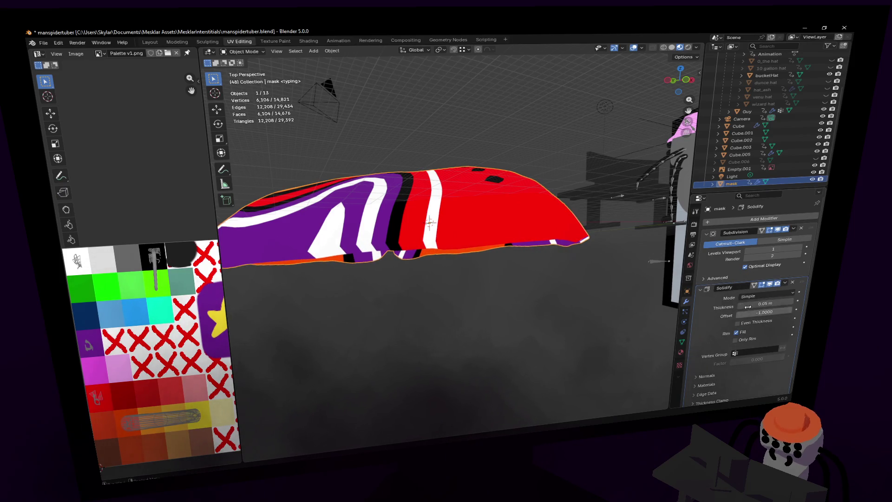
pyautogui.hotkey('shift', '`')
pyautogui.press('w')
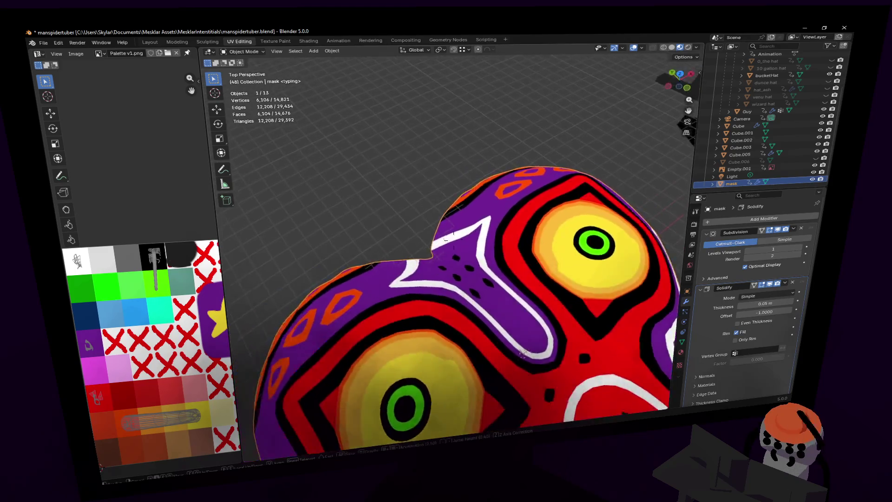
pyautogui.press('s')
pyautogui.click(594, 204)
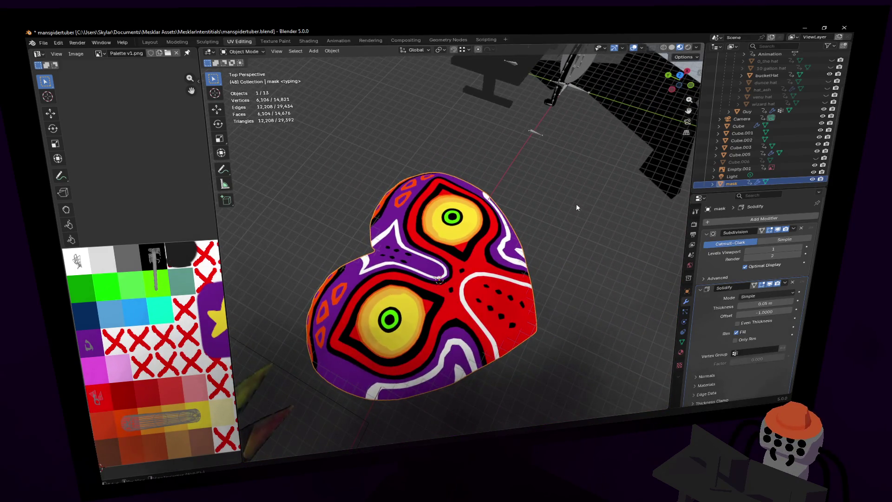
pyautogui.hotkey('shift', '`')
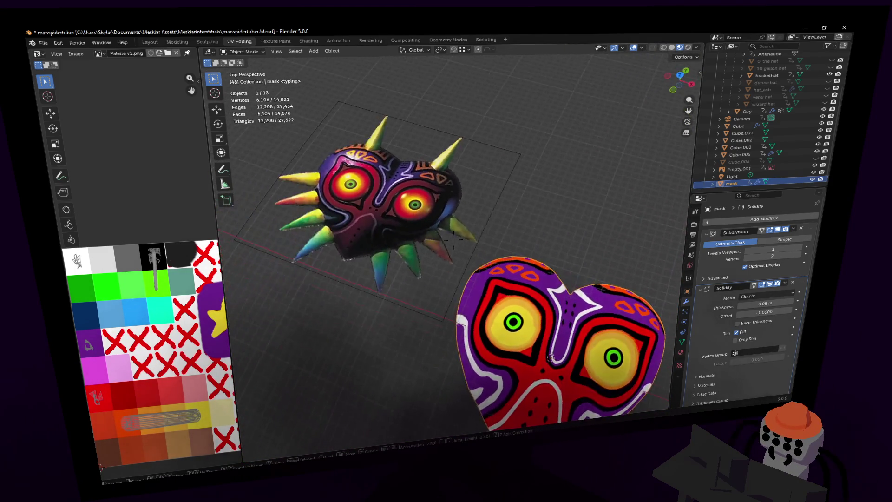
pyautogui.click(573, 205)
pyautogui.hotkey('shift', '`')
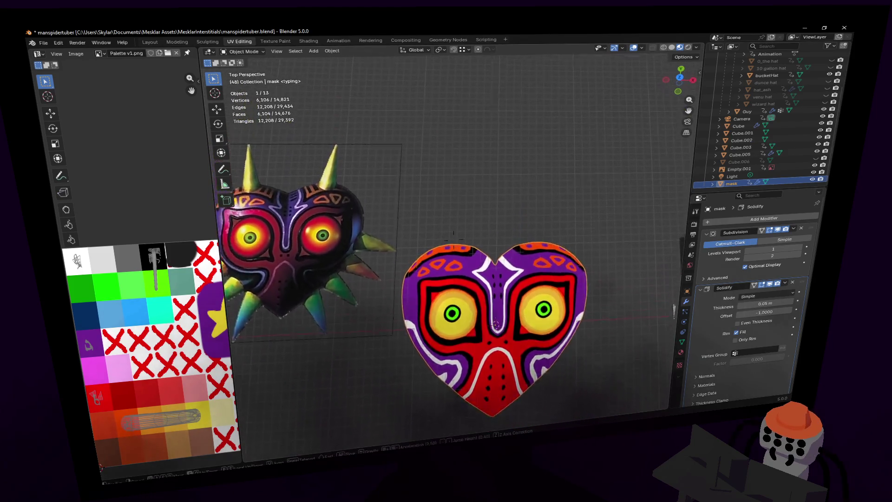
pyautogui.click(520, 196)
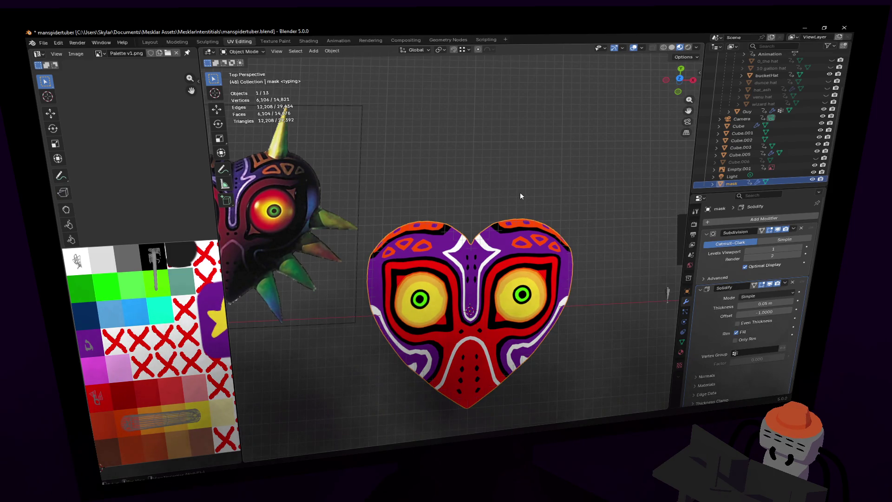
pyautogui.scroll(-2, 520, 191)
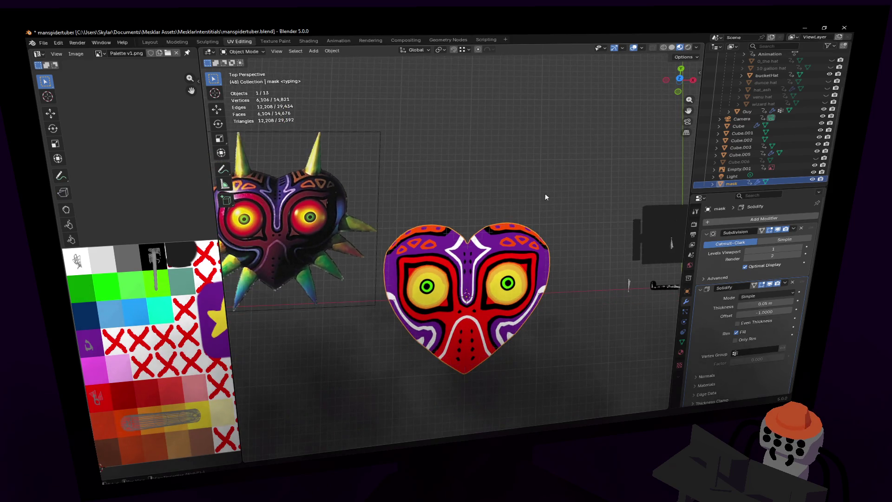
pyautogui.click(686, 132)
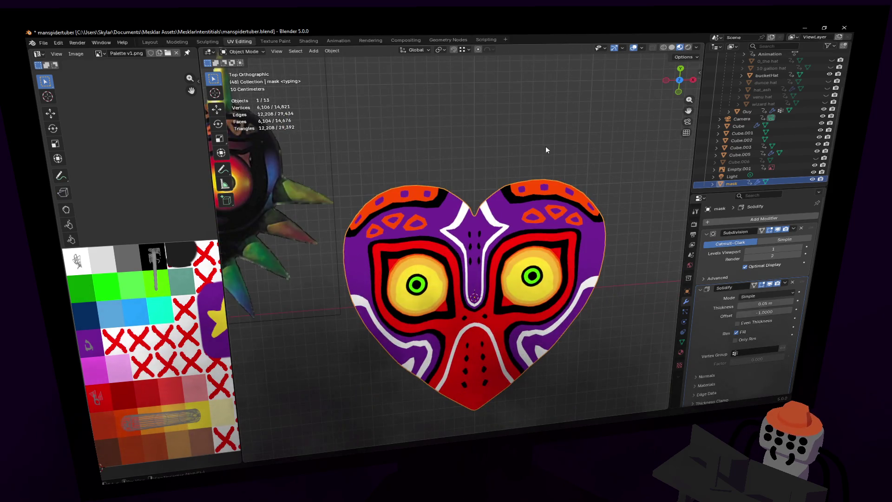
pyautogui.scroll(-2, 546, 146)
pyautogui.scroll(3, 539, 164)
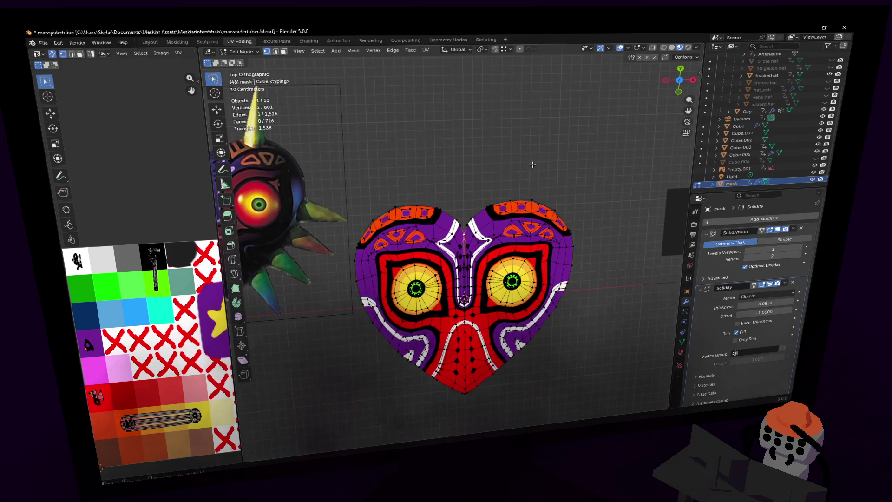
# Step: Duplicate a top face of the heart above it and delete the Solidify modifier
pyautogui.press('Tab')
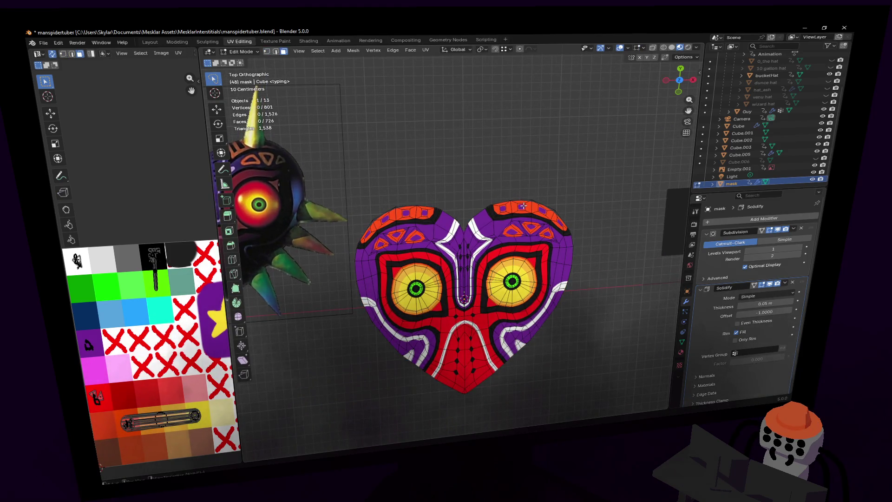
pyautogui.hotkey('shift', 'd')
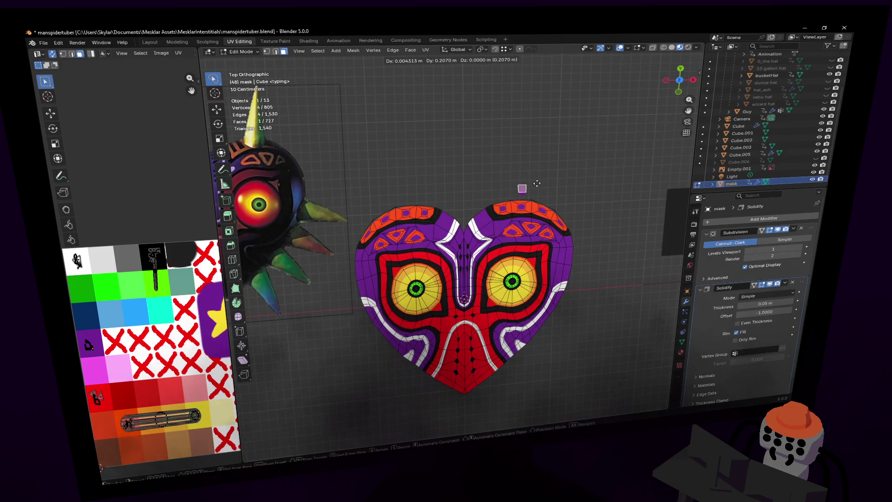
pyautogui.click(536, 183)
pyautogui.scroll(-2, 651, 279)
pyautogui.scroll(2, 534, 204)
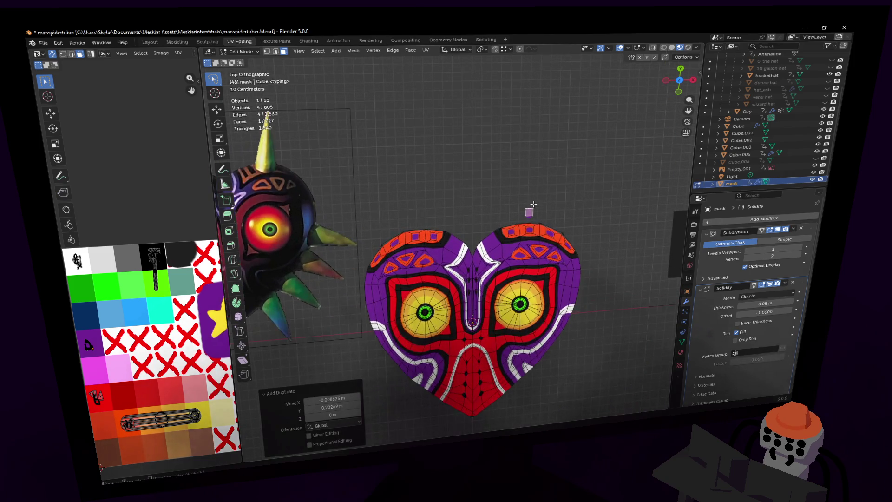
pyautogui.scroll(-1, 737, 292)
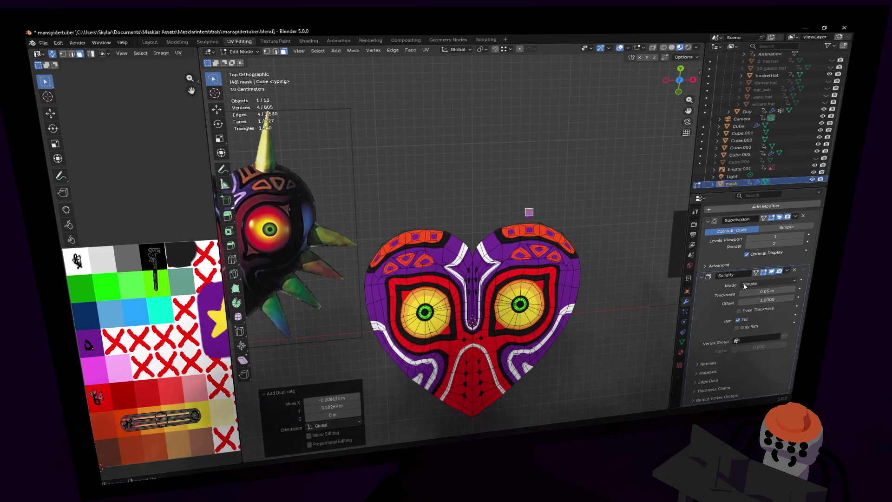
pyautogui.click(794, 270)
# Step: Enlarge the duplicated face and flatten it along the Y axis
pyautogui.keyDown('shift'); pyautogui.moveTo(541, 222); pyautogui.dragTo(542, 236, button='middle'); pyautogui.keyUp('shift')
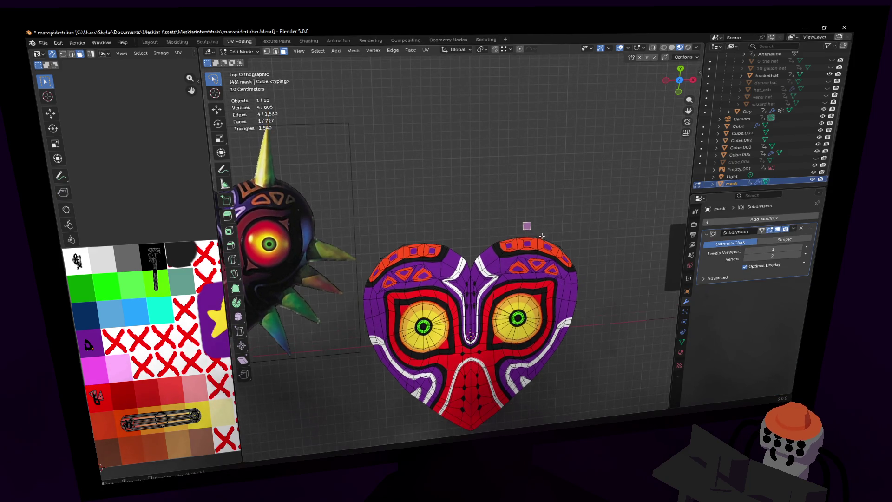
pyautogui.press('s')
pyautogui.click(583, 213)
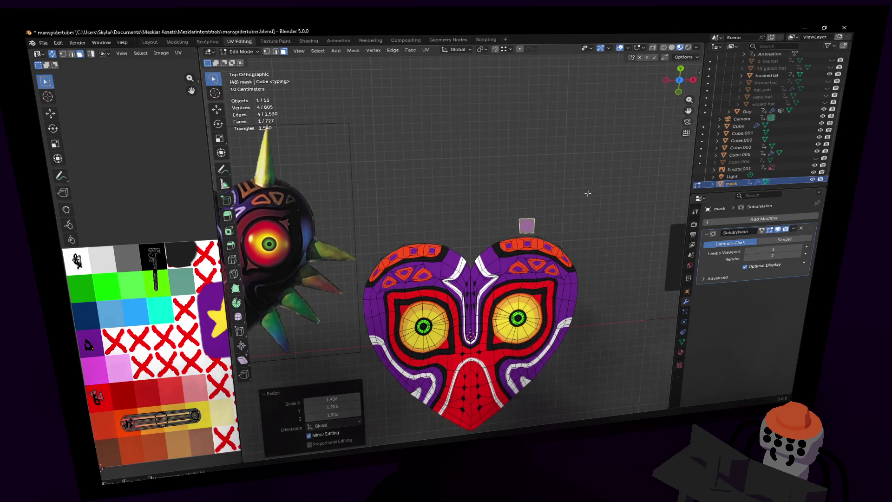
pyautogui.hotkey('shift', '`')
pyautogui.press('w')
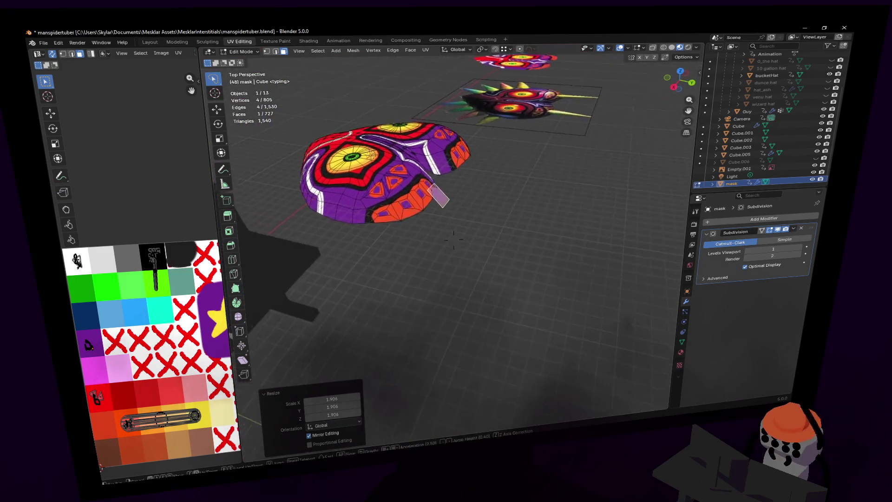
pyautogui.click(588, 191)
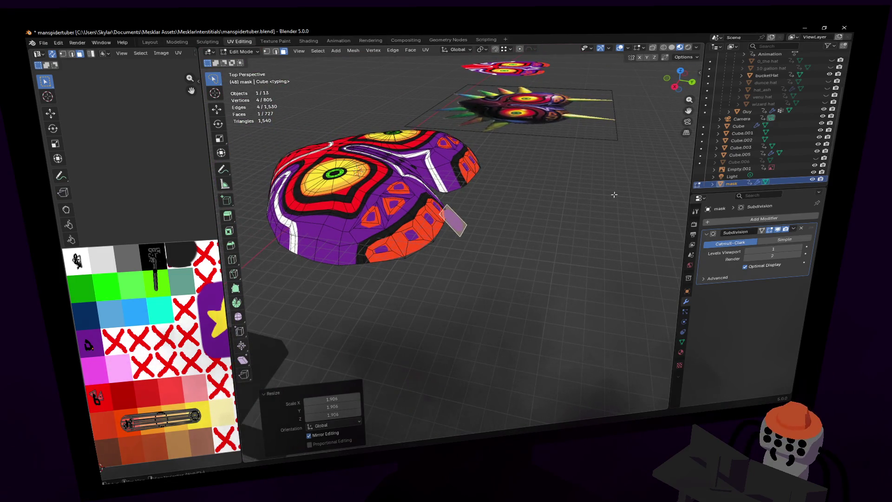
pyautogui.press('s')
pyautogui.press('y')
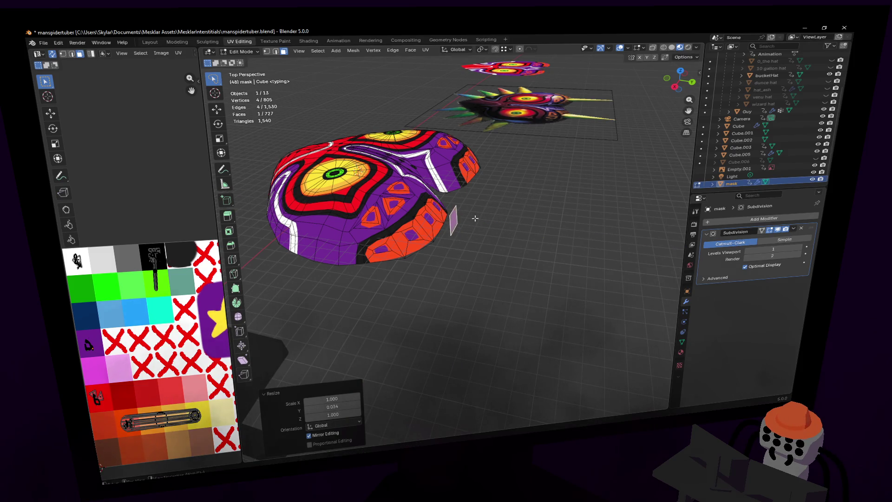
pyautogui.press('Return')
# Step: Extrude the face into a box, add a loop cut, and shrink its end face
pyautogui.press('e')
pyautogui.click(610, 216)
pyautogui.hotkey('ctrl', 'r')
pyautogui.click(467, 213)
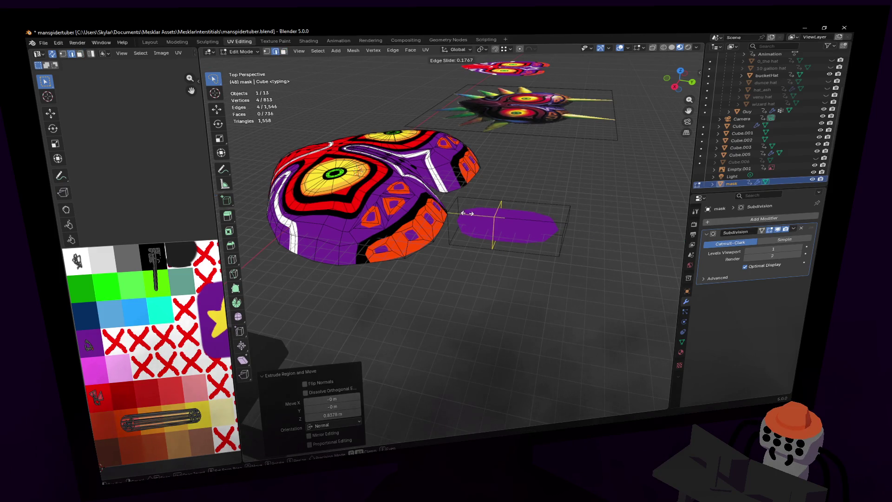
pyautogui.click(442, 214)
pyautogui.moveTo(442, 214); pyautogui.dragTo(476, 207, button='middle')
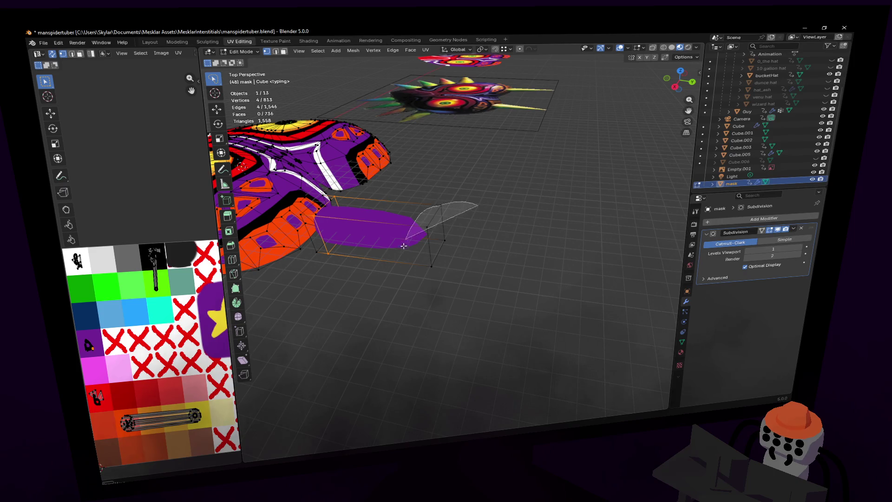
pyautogui.click(435, 237)
pyautogui.press('s')
pyautogui.click(472, 199)
# Step: Refine the end face size and extrude a short, narrowed tip from it
pyautogui.moveTo(472, 199)
pyautogui.mouseDown(button='middle')
pyautogui.moveTo(513, 169)
pyautogui.moveTo(464, 200)
pyautogui.moveTo(386, 200)
pyautogui.mouseUp(button='middle')
pyautogui.press('s')
pyautogui.click(519, 163)
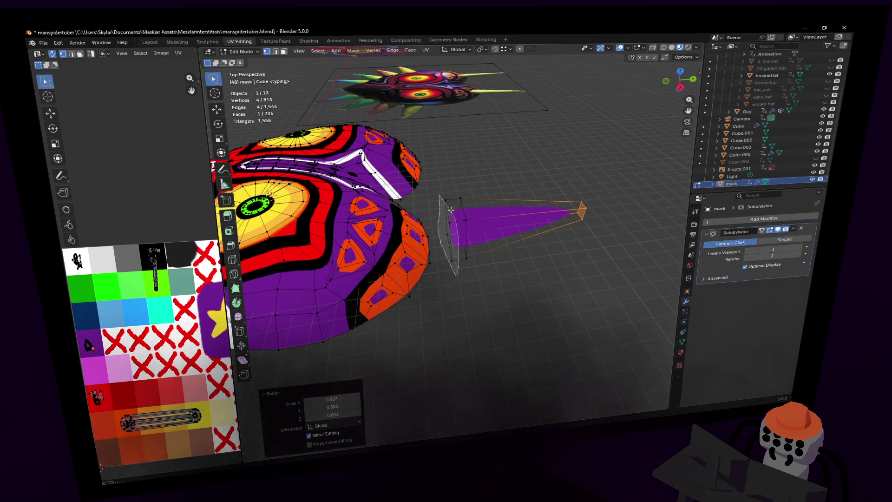
pyautogui.press('s')
pyautogui.click(501, 172)
pyautogui.moveTo(501, 172)
pyautogui.mouseDown(button='middle')
pyautogui.moveTo(454, 240)
pyautogui.moveTo(502, 173)
pyautogui.moveTo(464, 203)
pyautogui.moveTo(548, 163)
pyautogui.mouseUp(button='middle')
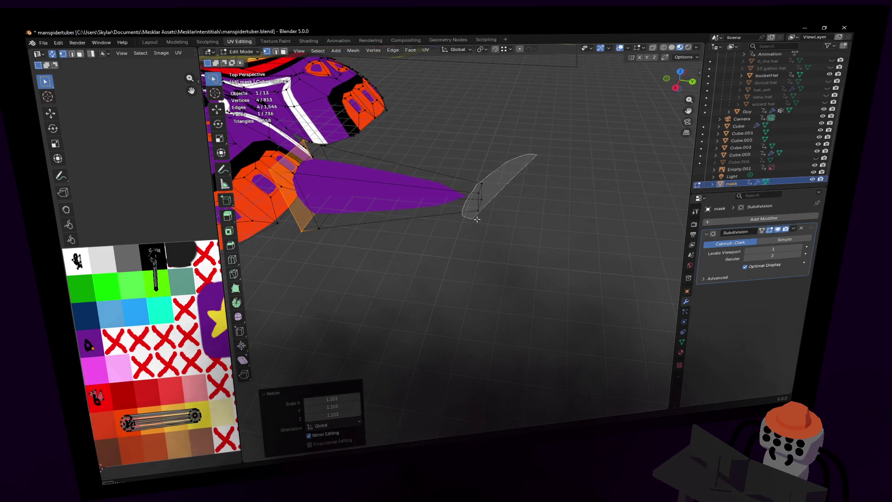
pyautogui.press('s')
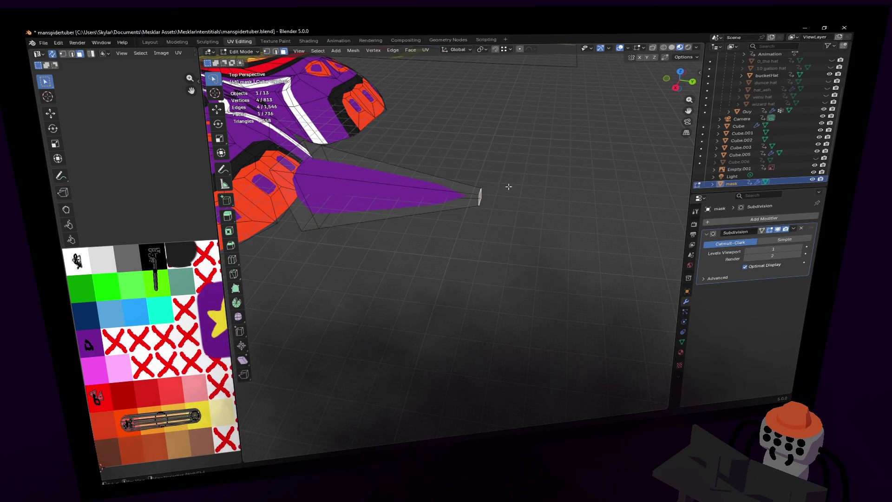
pyautogui.press('e')
pyautogui.click(505, 192)
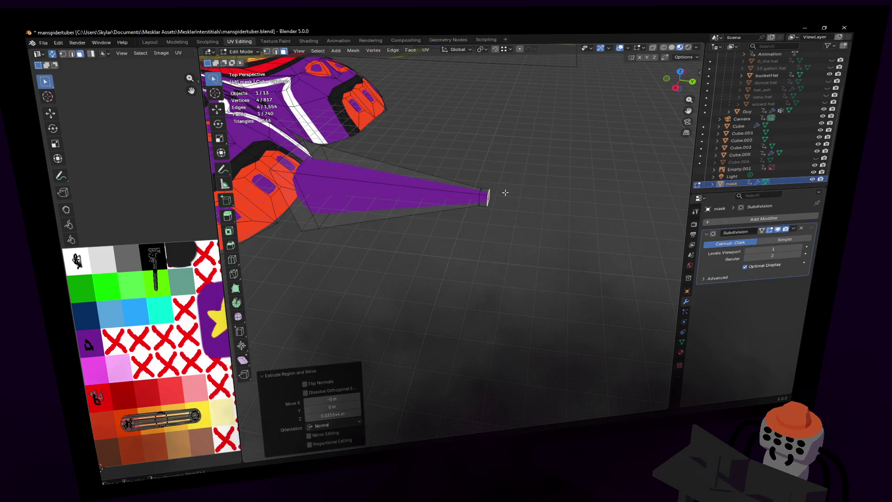
pyautogui.press('s')
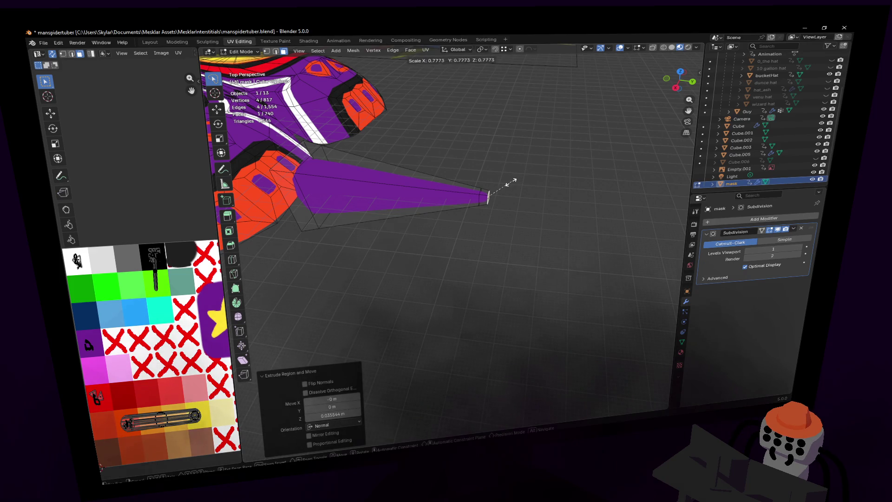
pyautogui.click(510, 182)
# Step: Shrink the cone tip and its tip edge down to a near point
pyautogui.scroll(3, 496, 187)
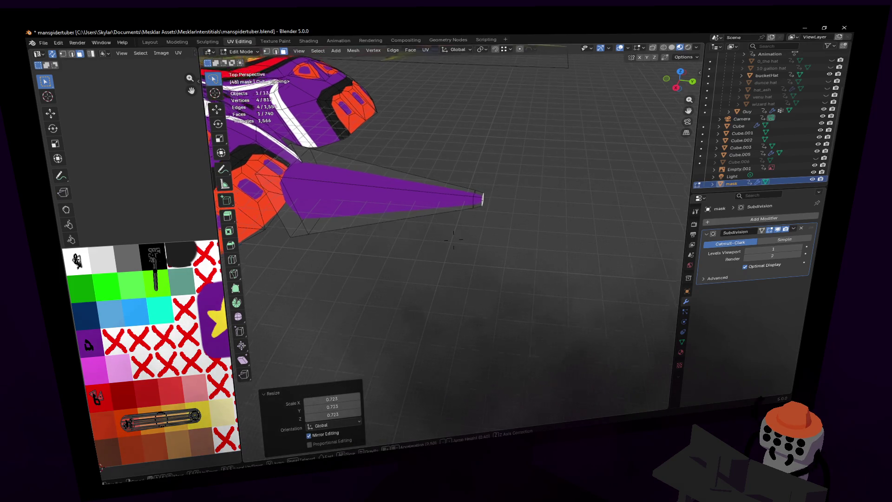
pyautogui.scroll(-4, 496, 186)
pyautogui.press('s')
pyautogui.click(495, 178)
pyautogui.moveTo(495, 178); pyautogui.dragTo(504, 164, button='middle')
pyautogui.press('2')
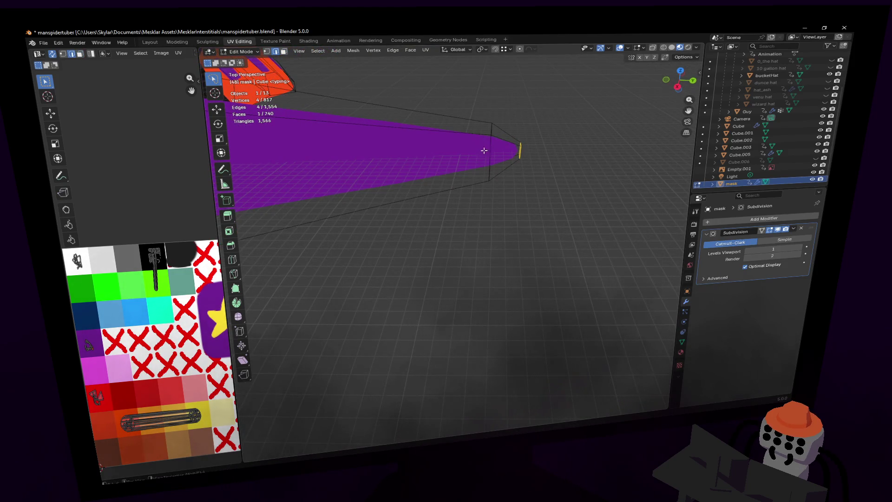
pyautogui.press('s')
pyautogui.click(539, 113)
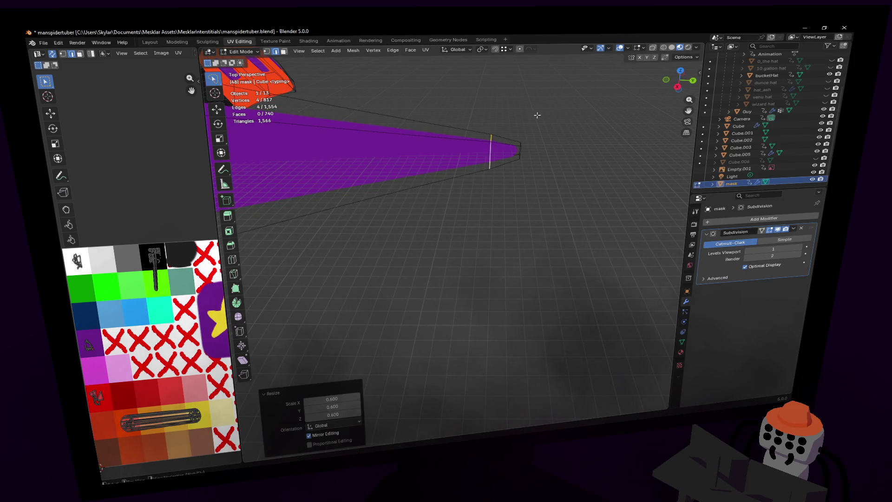
# Step: Back away, select the cone-tip vertices, and return to the orthographic top view
pyautogui.hotkey('shift', '`')
pyautogui.press('s')
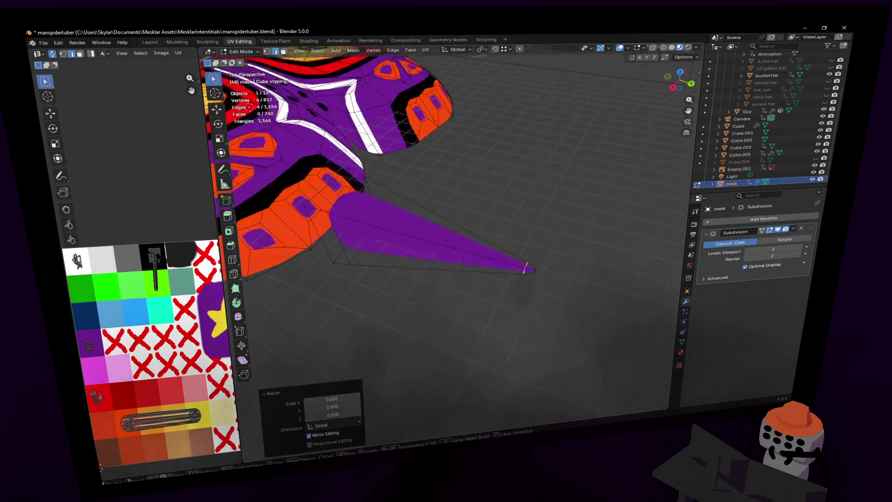
pyautogui.press('Return')
pyautogui.press('1')
pyautogui.moveTo(557, 253)
pyautogui.keyDown('ctrl'); pyautogui.mouseDown(button='right')
pyautogui.moveTo(478, 274)
pyautogui.moveTo(557, 223)
pyautogui.mouseUp(button='right'); pyautogui.keyUp('ctrl')
pyautogui.click(680, 73)
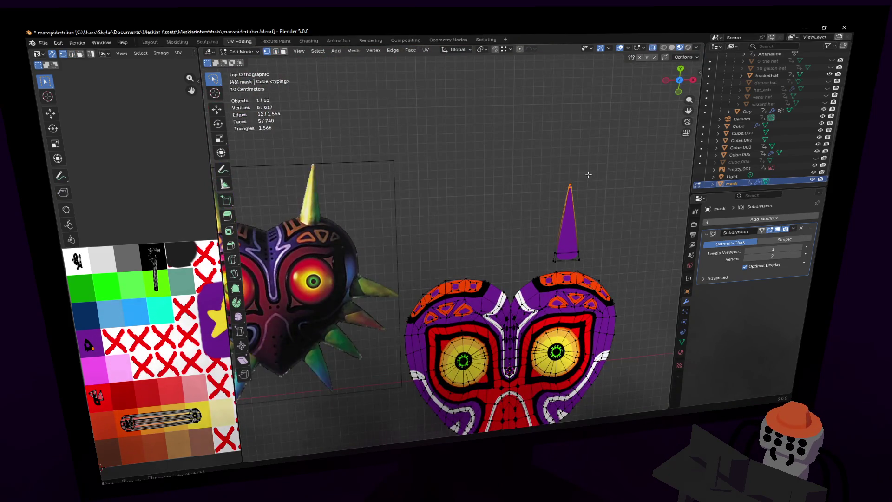
# Step: Select the whole cone, UV-unwrap it, and move its shrunken island onto a pale palette colour
pyautogui.keyDown('shift'); pyautogui.moveTo(586, 179); pyautogui.dragTo(519, 194, button='middle'); pyautogui.keyUp('shift')
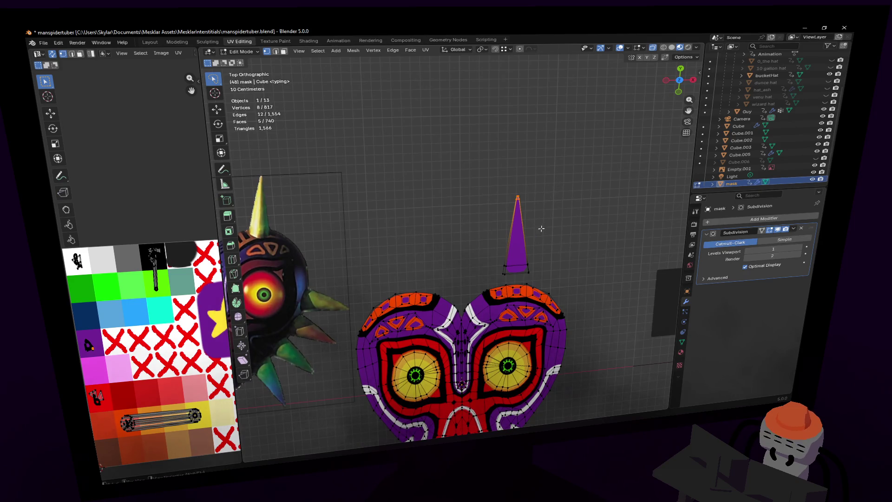
pyautogui.scroll(-1, 541, 229)
pyautogui.scroll(-1, 521, 215)
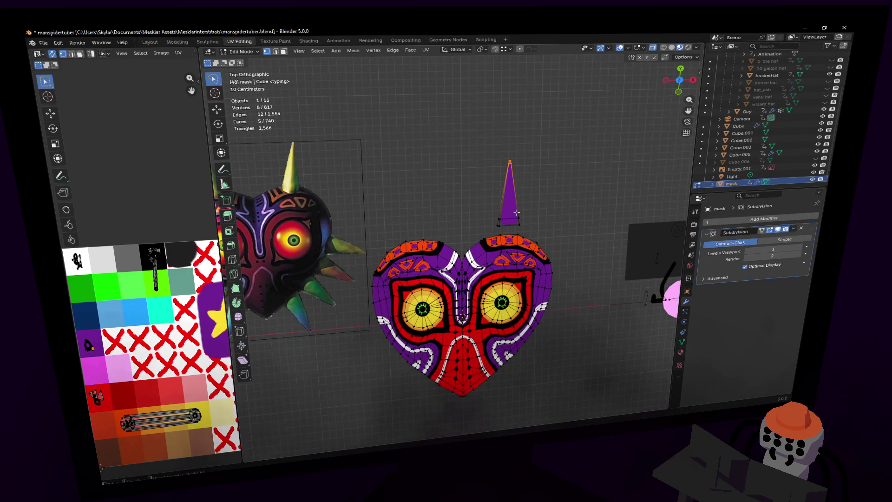
pyautogui.hotkey('ctrl', 'l')
pyautogui.press('u')
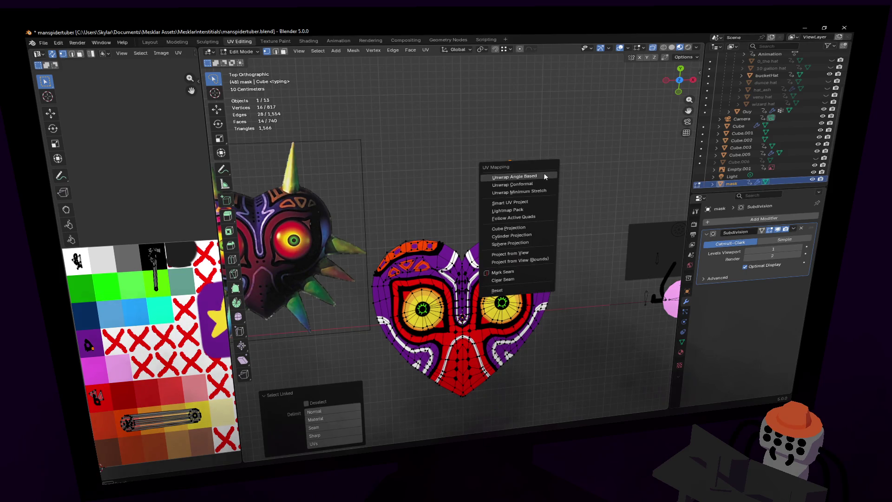
pyautogui.click(544, 173)
pyautogui.press('s')
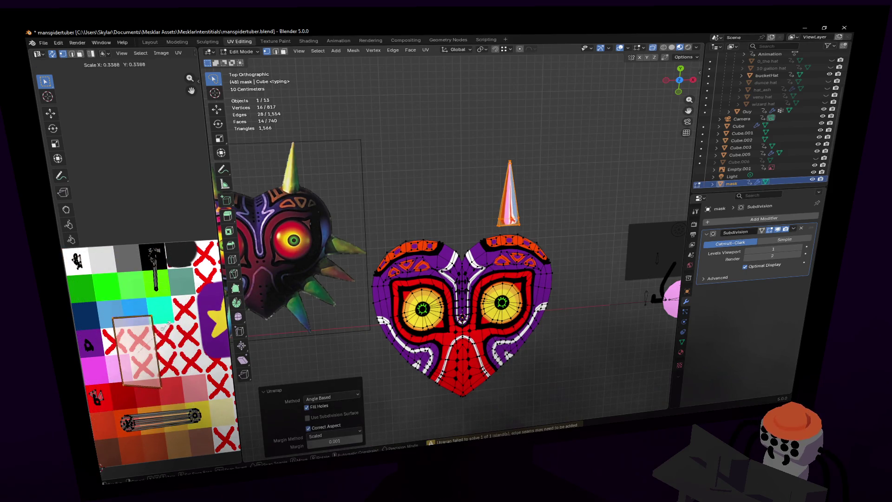
pyautogui.click(146, 346)
pyautogui.scroll(-3, 147, 346)
pyautogui.press('g')
pyautogui.click(211, 328)
pyautogui.press('Tab')
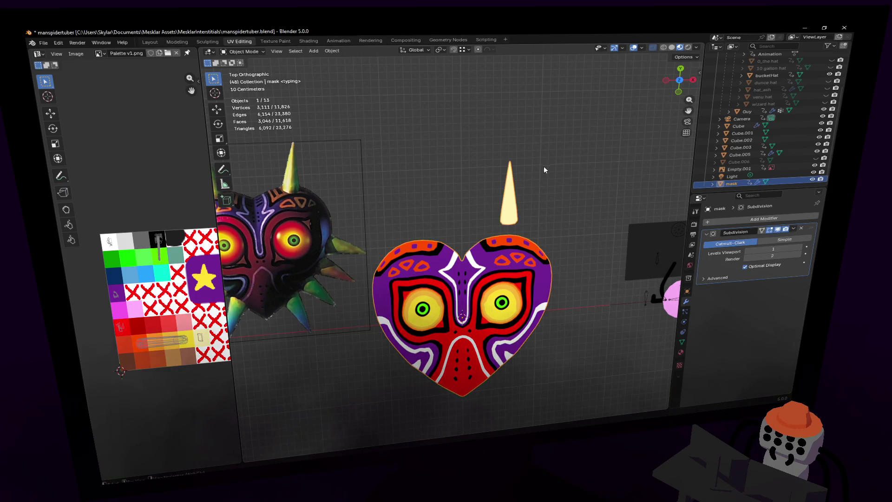
# Step: Centre the view on the heart mask and re-enter Edit Mode
pyautogui.scroll(2, 534, 168)
pyautogui.keyDown('shift'); pyautogui.moveTo(536, 171); pyautogui.dragTo(499, 174, button='middle'); pyautogui.keyUp('shift')
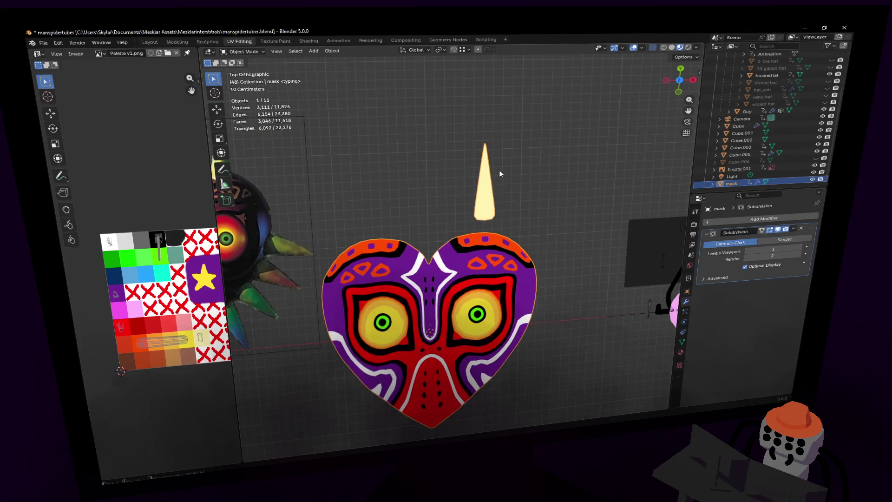
pyautogui.press('Tab')
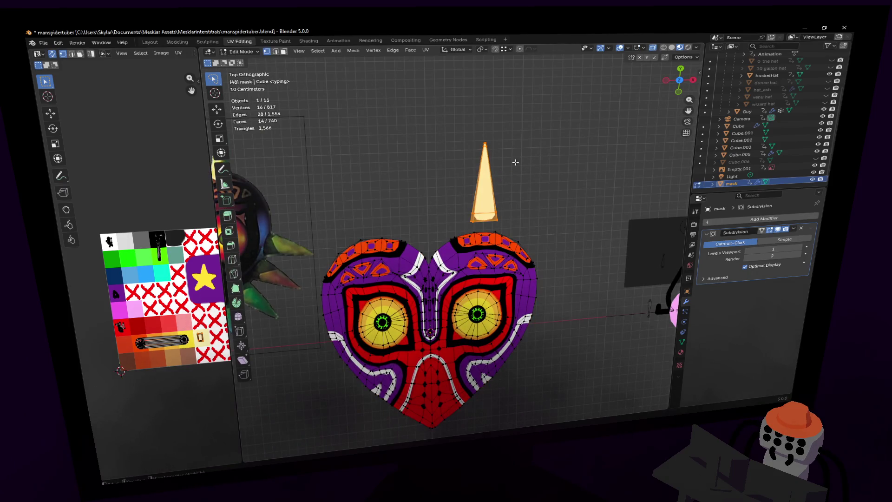
# Step: Widen the cone spike by 1.217 without changing its height
pyautogui.keyDown('shift'); pyautogui.moveTo(525, 174); pyautogui.dragTo(548, 184, button='middle'); pyautogui.keyUp('shift')
pyautogui.press('s')
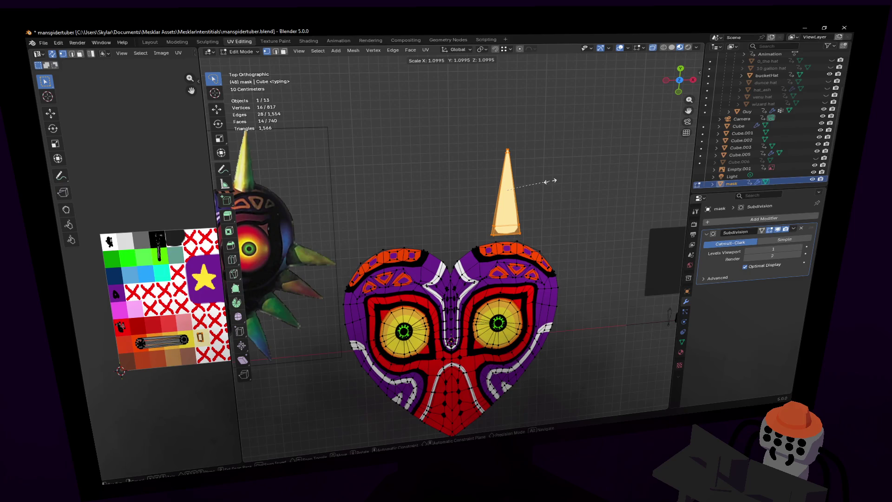
pyautogui.hotkey('shift', 'y')
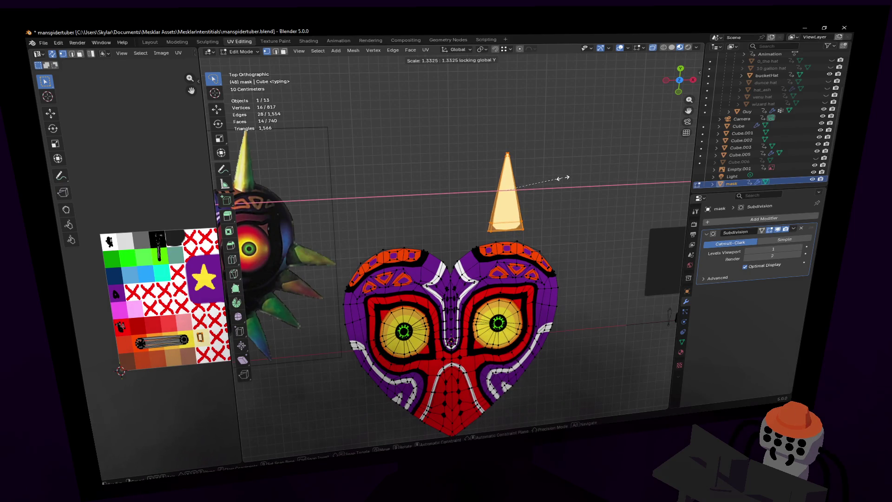
pyautogui.click(558, 177)
# Step: Lower the cone vertically onto the top edge of the heart's right lobe
pyautogui.hotkey('shift', '`')
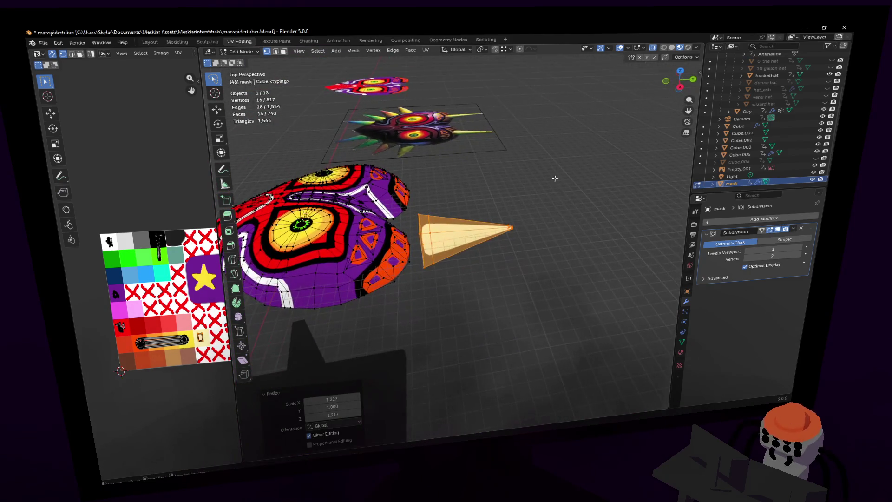
pyautogui.click(452, 239)
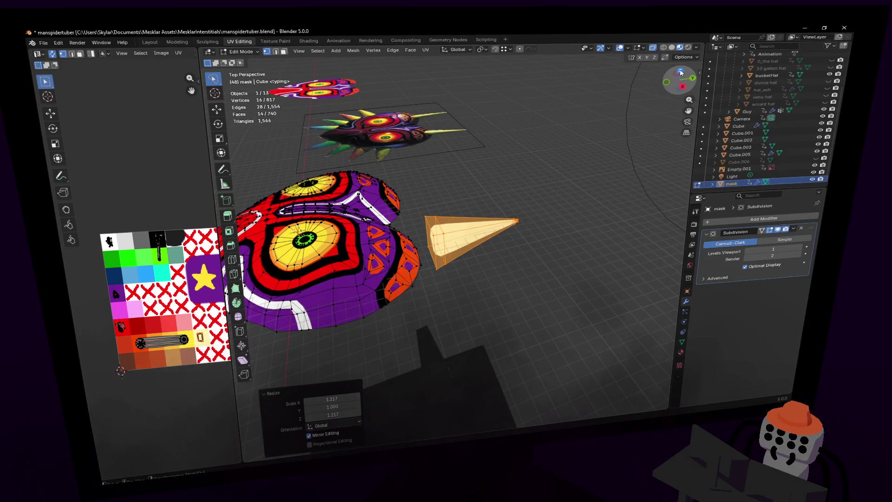
pyautogui.click(680, 73)
pyautogui.scroll(-3, 542, 224)
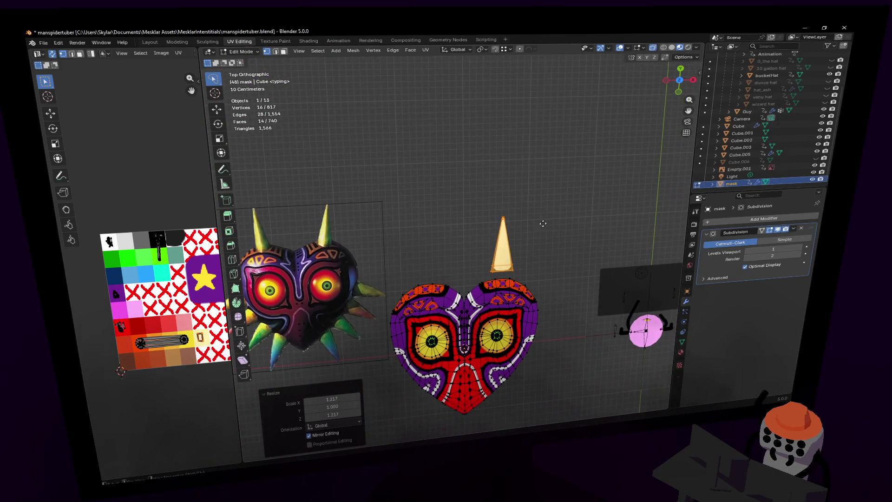
pyautogui.press('g')
pyautogui.press('y')
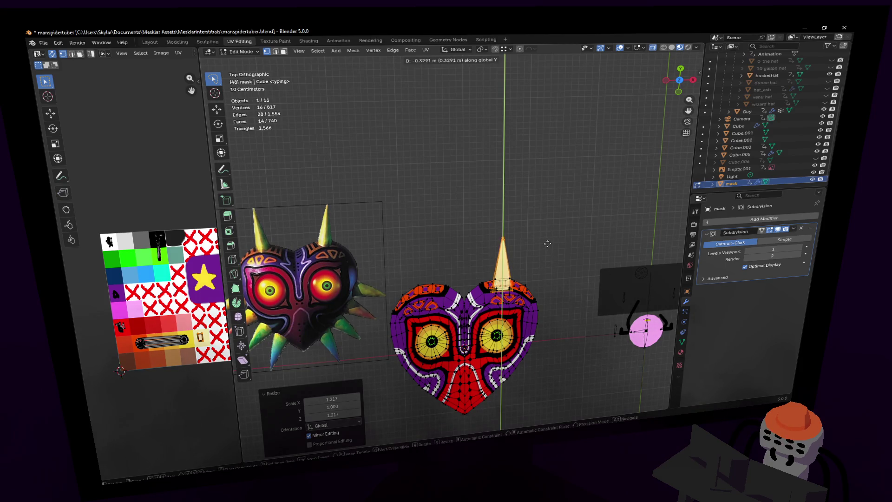
pyautogui.click(544, 246)
# Step: Raise the cone's tip vertices straight up to lengthen the spike, then select the whole cone
pyautogui.keyDown('shift'); pyautogui.moveTo(523, 257); pyautogui.dragTo(539, 214, button='middle'); pyautogui.keyUp('shift')
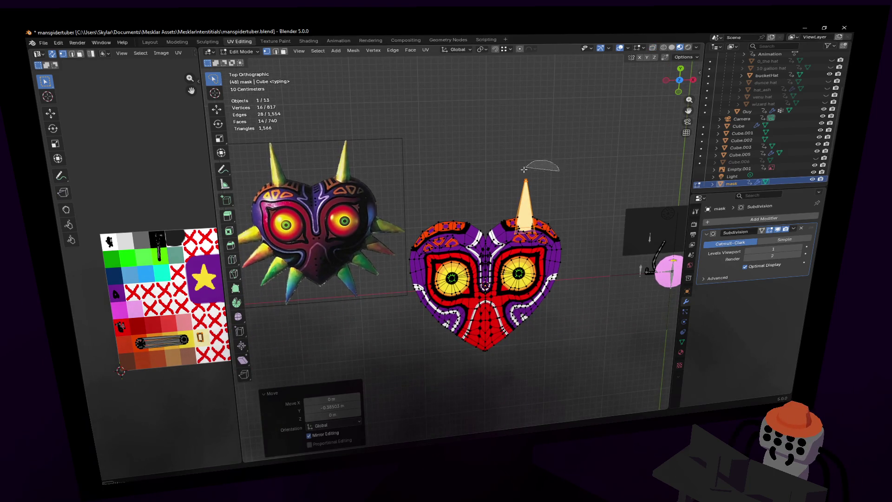
pyautogui.keyDown('ctrl'); pyautogui.moveTo(544, 195); pyautogui.dragTo(545, 194, button='right'); pyautogui.keyUp('ctrl')
pyautogui.press('g')
pyautogui.press('Escape')
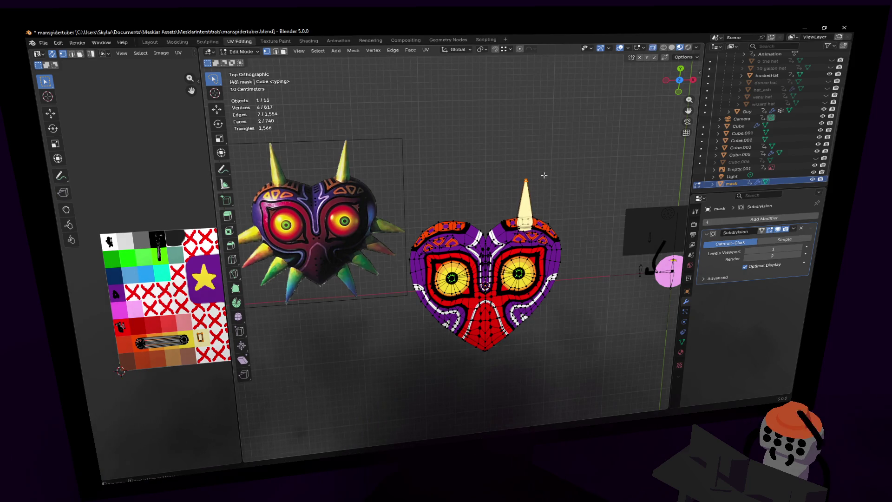
pyautogui.press('g')
pyautogui.press('y')
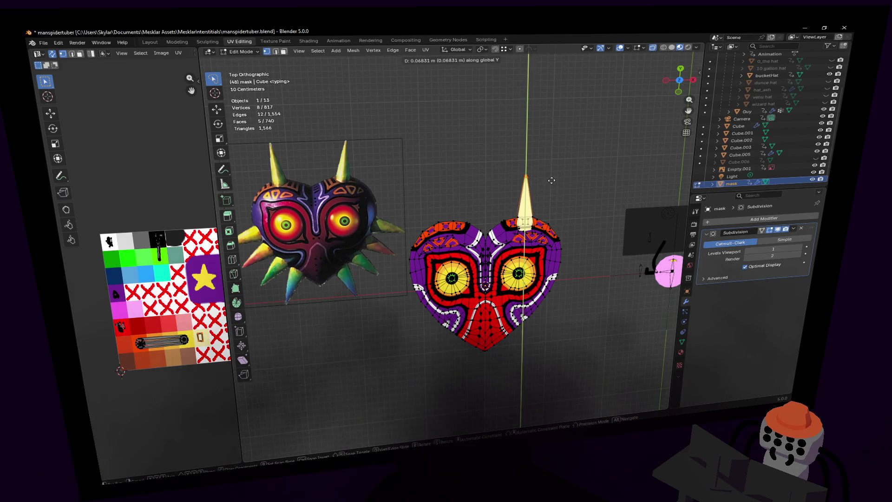
pyautogui.click(547, 187)
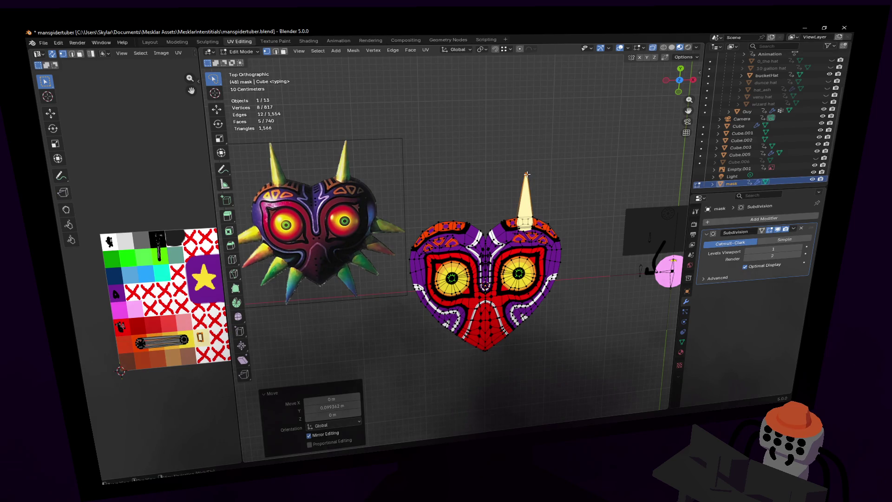
pyautogui.press('l')
pyautogui.keyDown('shift'); pyautogui.moveTo(526, 175); pyautogui.dragTo(518, 151, button='middle'); pyautogui.keyUp('shift')
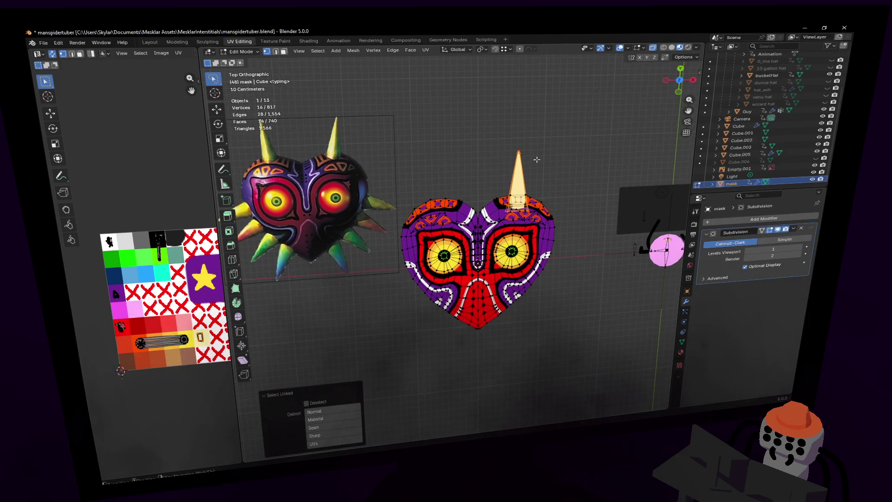
# Step: Duplicate the cone, angle it outward and shrink it to about three quarters beside the heart
pyautogui.hotkey('shift', 'd')
pyautogui.click(580, 218)
pyautogui.press('r')
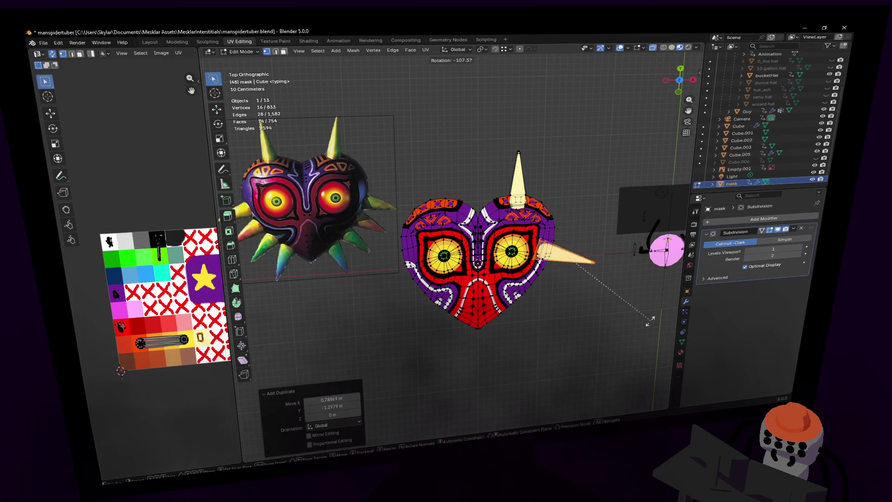
pyautogui.click(613, 334)
pyautogui.press('g')
pyautogui.press('s')
pyautogui.click(597, 253)
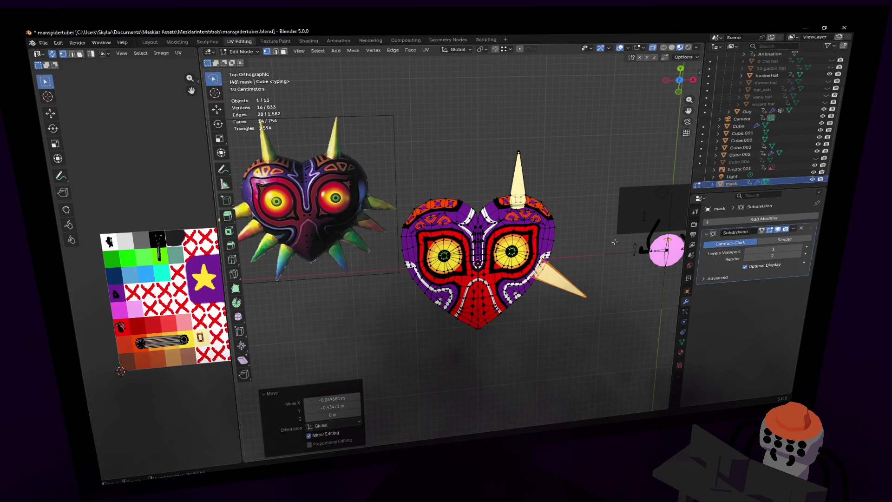
# Step: Reposition the small spike and tilt it about 4° outward
pyautogui.press('g')
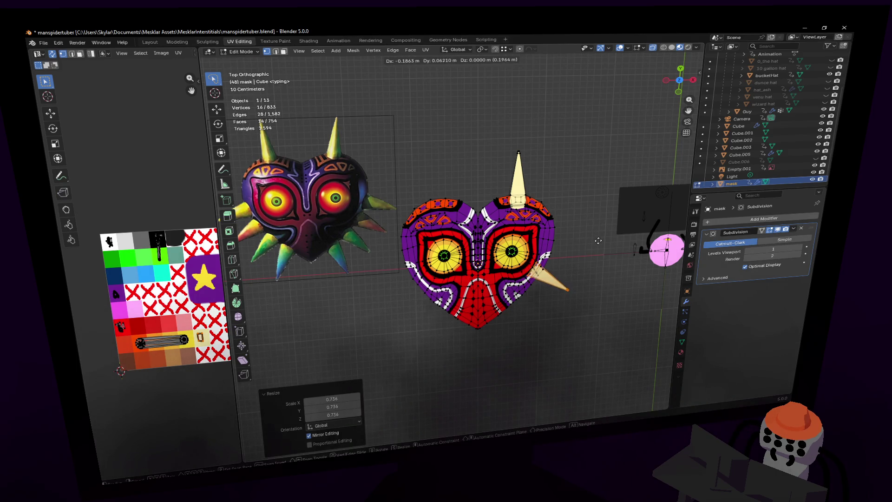
pyautogui.press('r')
pyautogui.click(600, 234)
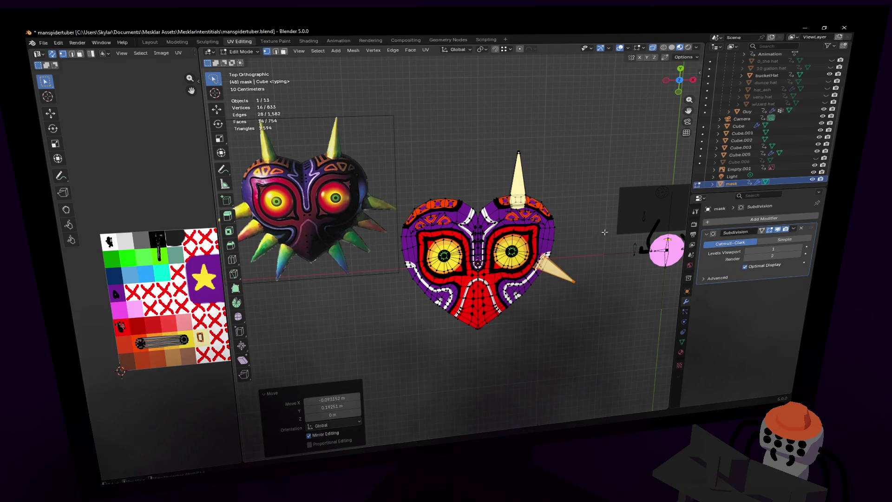
pyautogui.click(602, 224)
pyautogui.press('r')
pyautogui.click(601, 226)
# Step: Add two more angled spike copies further down the heart's right edge
pyautogui.hotkey('shift', 'd')
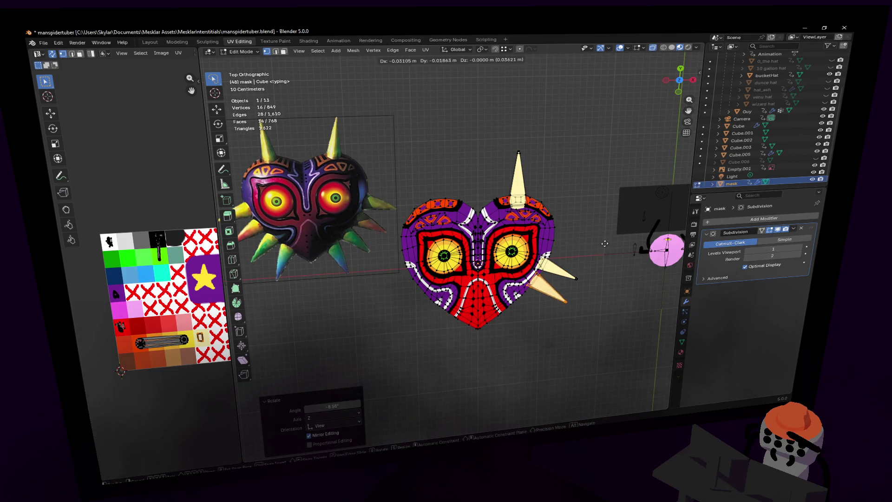
pyautogui.click(603, 244)
pyautogui.hotkey('shift', 'd')
pyautogui.press('r')
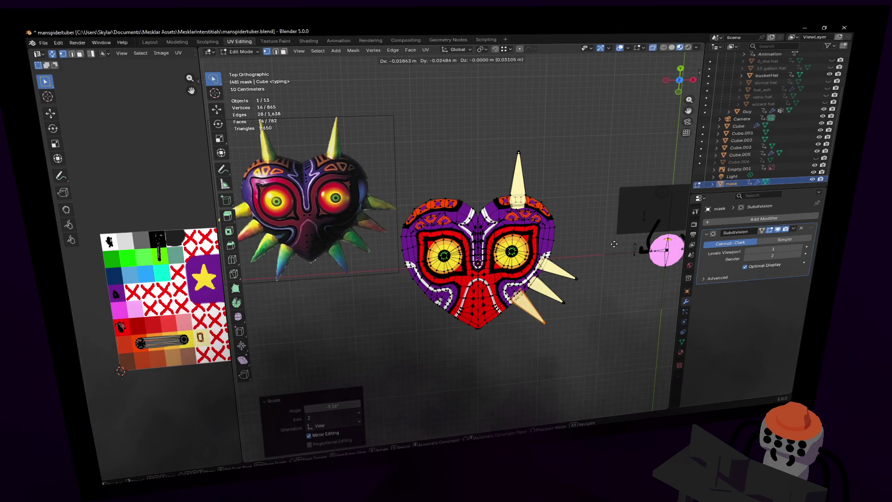
pyautogui.click(622, 240)
pyautogui.press('r')
pyautogui.click(622, 229)
# Step: Copy the spike once more lower on the edge and make it slightly smaller
pyautogui.hotkey('shift', 'd')
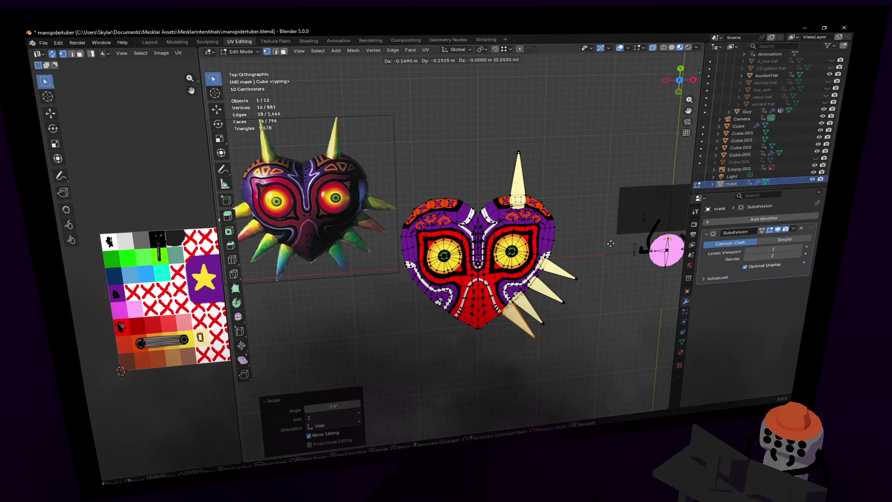
pyautogui.click(606, 243)
pyautogui.press('s')
pyautogui.click(610, 236)
pyautogui.press('g')
pyautogui.click(592, 266)
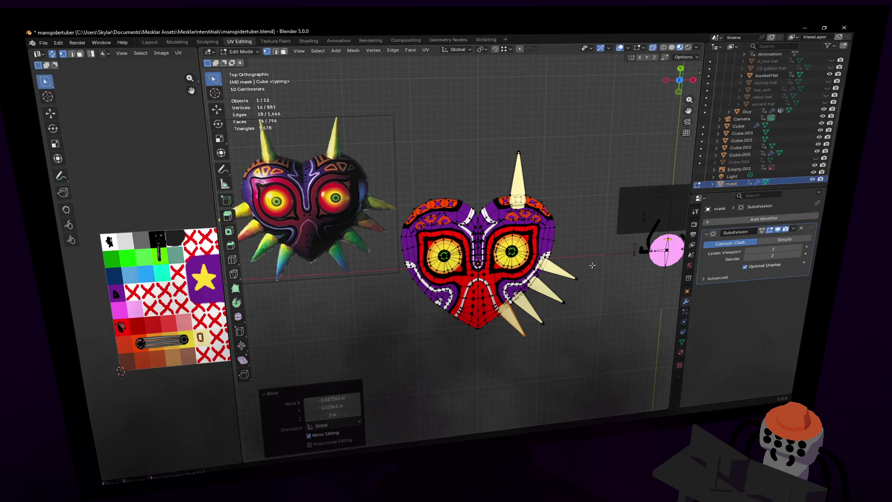
# Step: Adjust the lowest spike's position on the right edge
pyautogui.press('g')
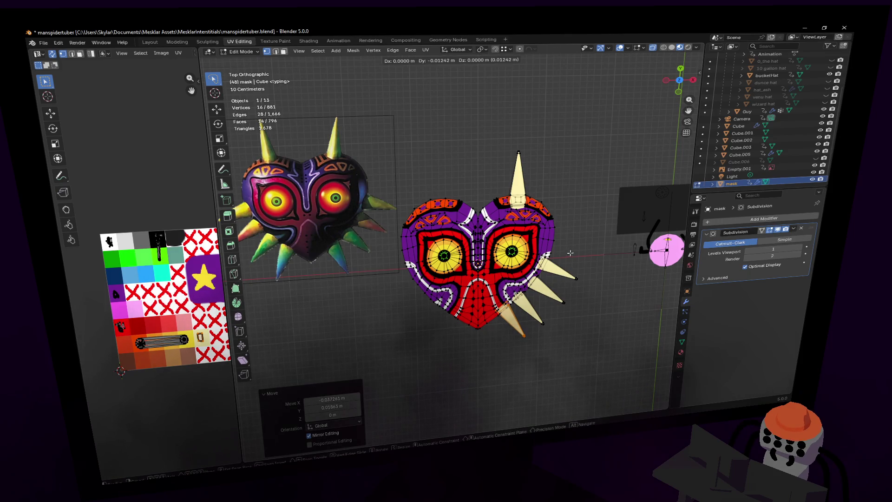
pyautogui.press('Return')
pyautogui.press('g')
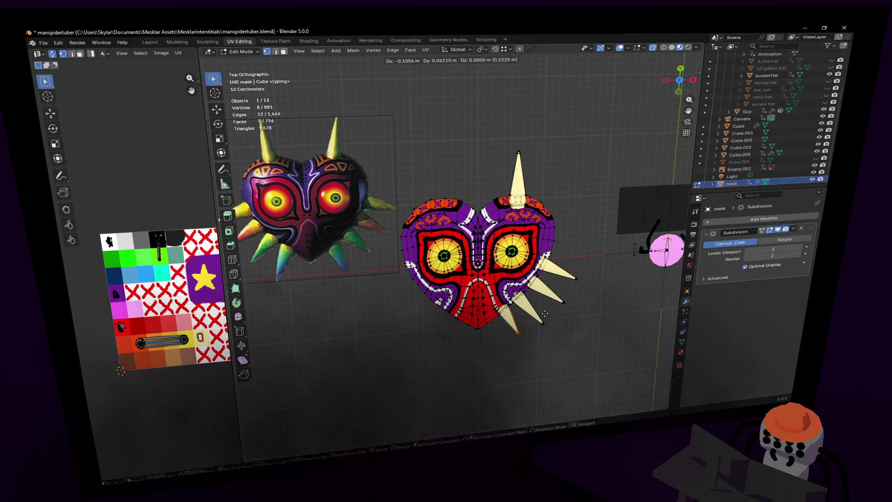
pyautogui.click(556, 310)
pyautogui.hotkey('ctrl', 'z')
pyautogui.press('g')
pyautogui.click(576, 272)
pyautogui.press('g')
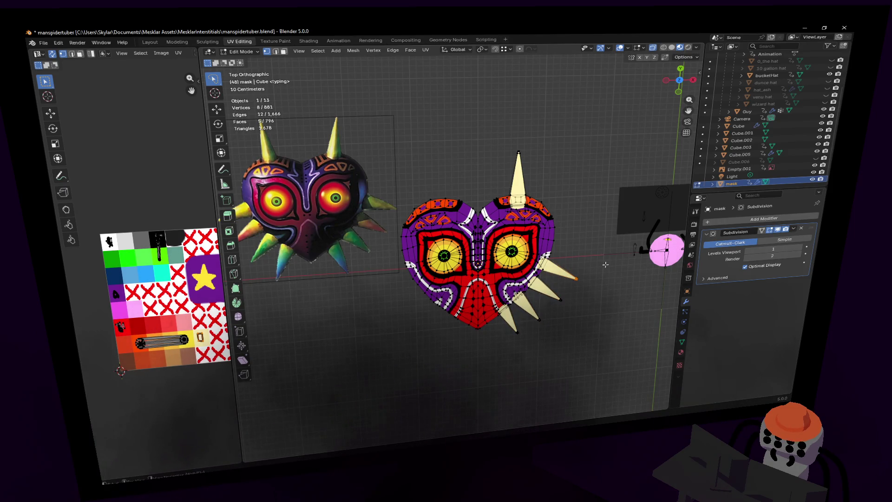
pyautogui.click(600, 262)
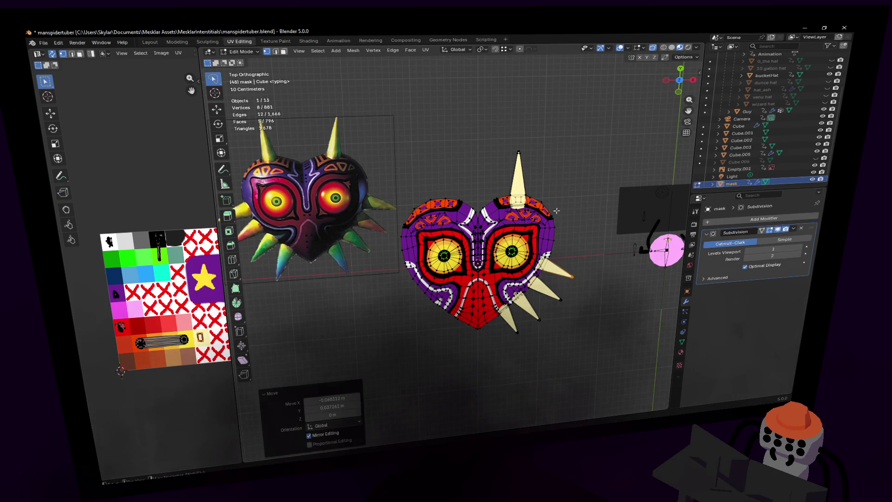
# Step: Shift and rotate the top spike's tip by 3.74°
pyautogui.keyDown('shift'); pyautogui.moveTo(556, 211); pyautogui.dragTo(567, 242, button='middle'); pyautogui.keyUp('shift')
pyautogui.click(529, 181)
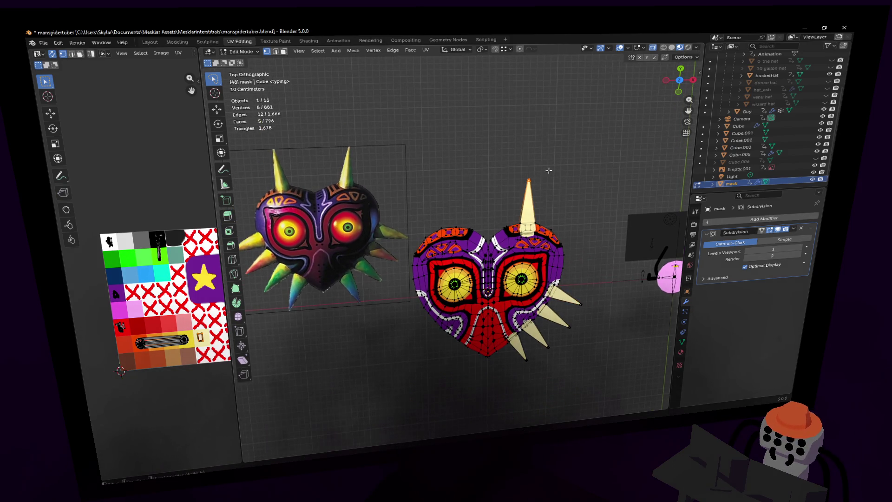
pyautogui.press('g')
pyautogui.click(556, 175)
pyautogui.press('r')
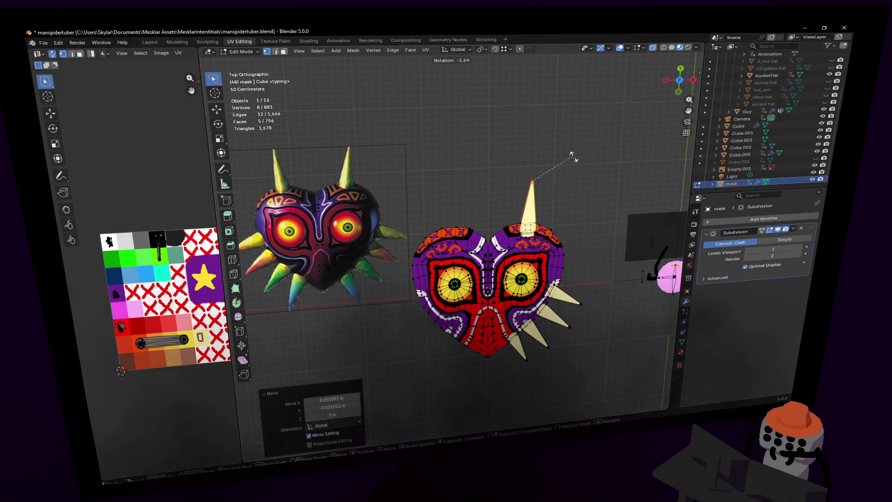
pyautogui.click(575, 160)
pyautogui.press('g')
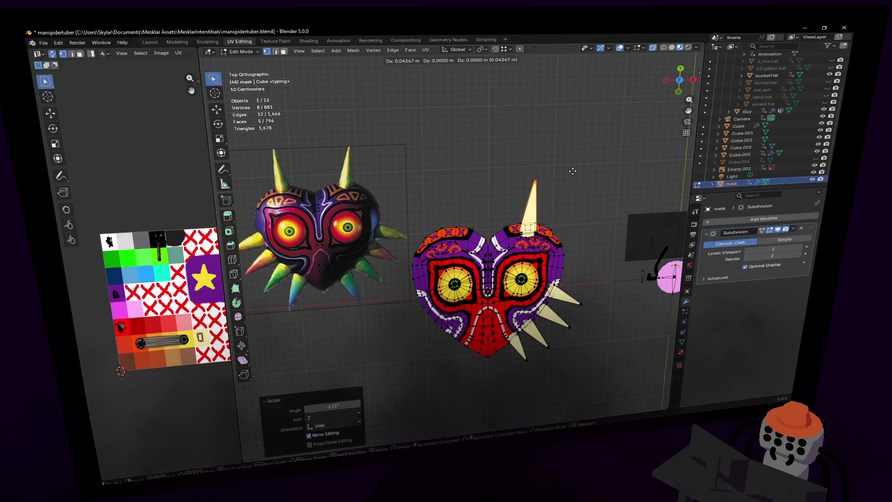
pyautogui.press('r')
pyautogui.click(571, 171)
pyautogui.hotkey('shift', '`')
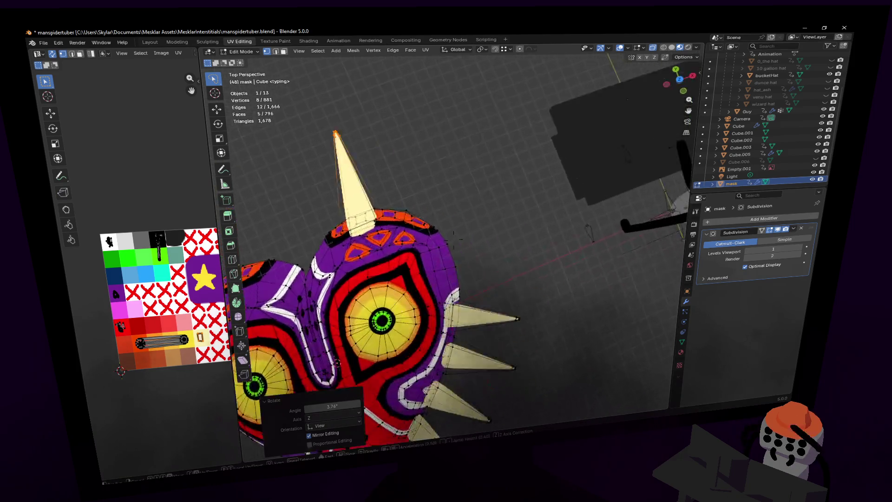
# Step: Select the rim edge loop and fly the view close to the spikes
pyautogui.press('2')
pyautogui.click(487, 178)
pyautogui.keyDown('alt'); pyautogui.click(487, 178); pyautogui.keyUp('alt')
pyautogui.hotkey('shift', '`')
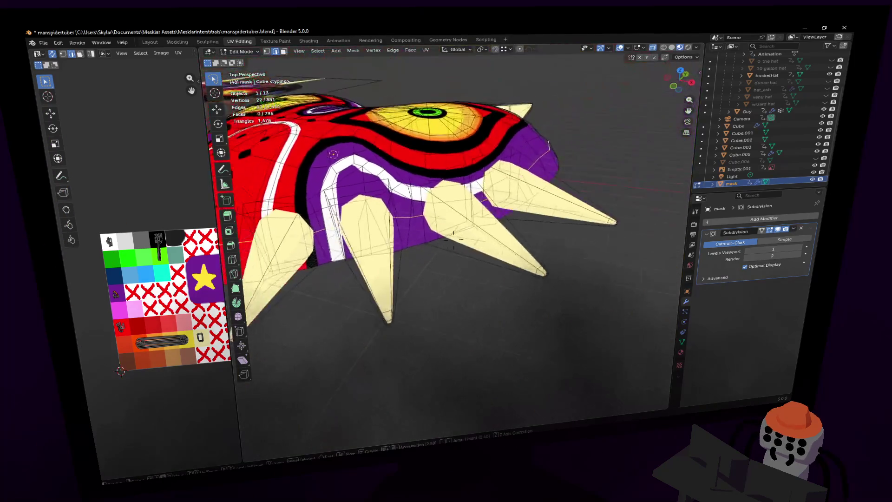
pyautogui.press('s')
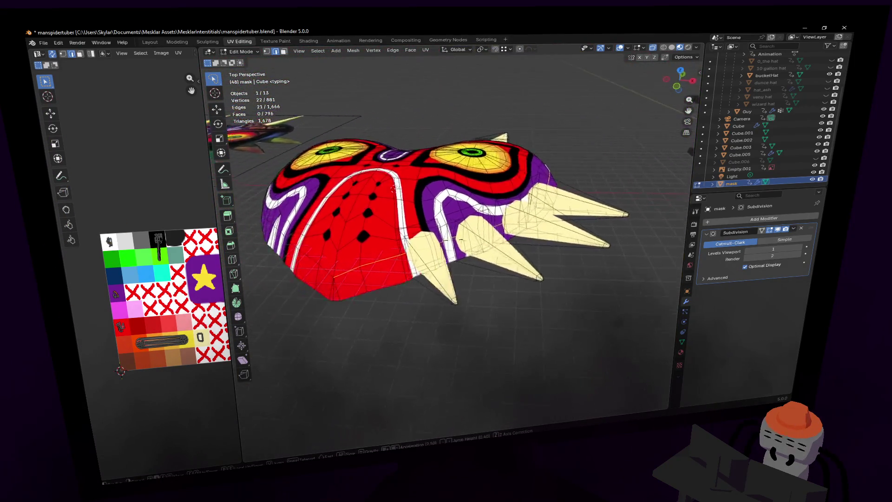
pyautogui.press('w')
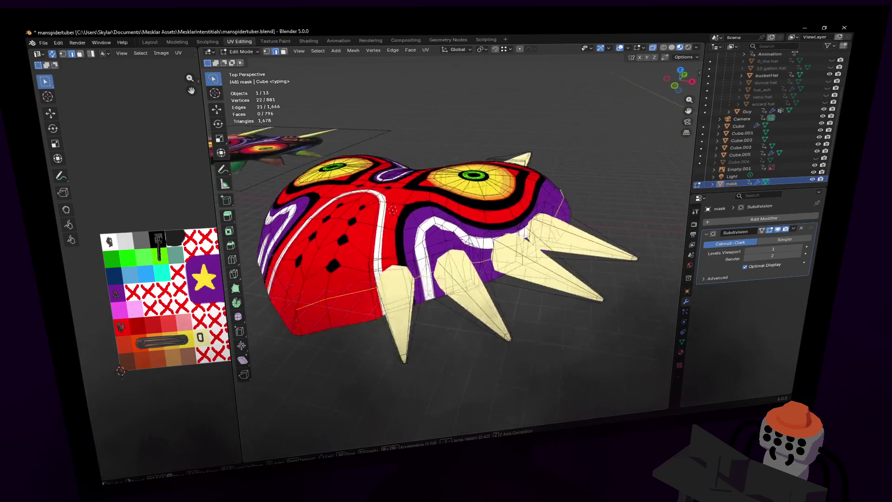
pyautogui.press('Return')
pyautogui.click(639, 56)
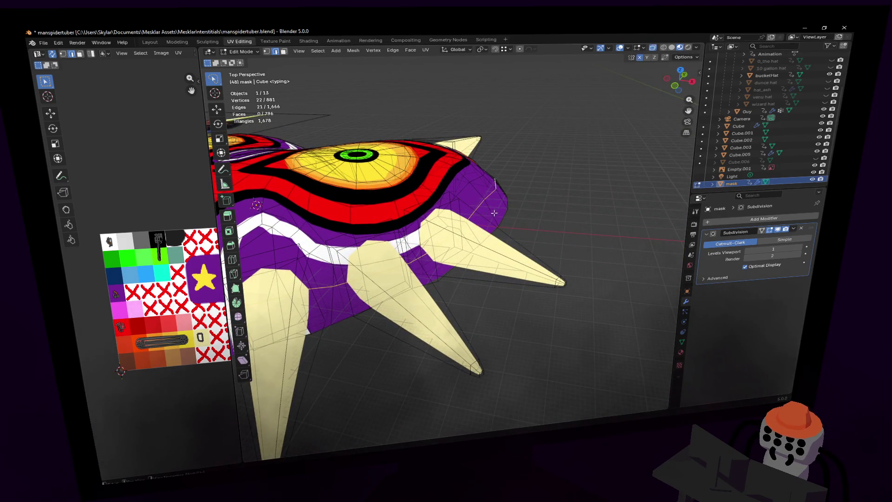
# Step: Raise the selected vertices about 0.078 m along Z
pyautogui.press('g')
pyautogui.press('z')
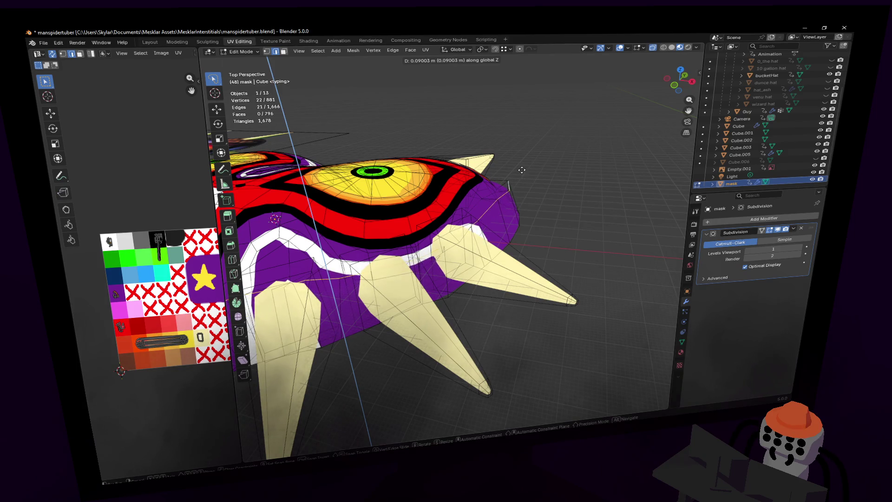
pyautogui.click(522, 172)
pyautogui.moveTo(522, 172); pyautogui.dragTo(525, 191, button='middle')
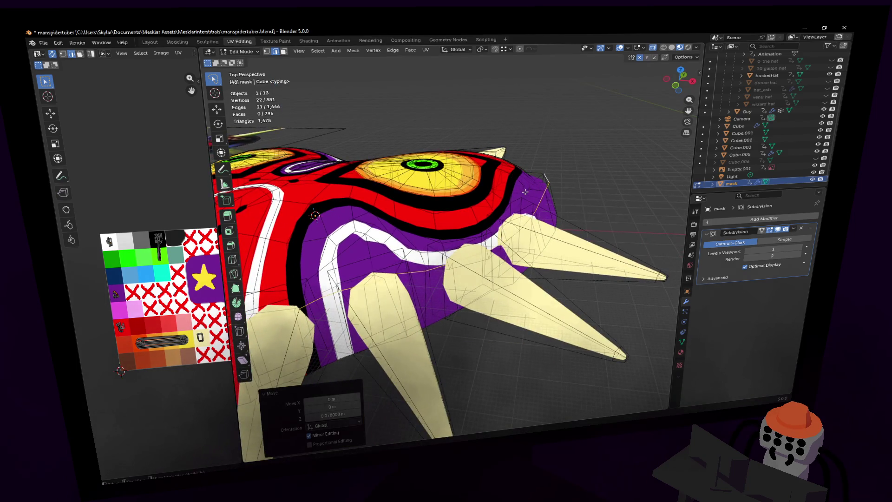
# Step: Select a group of six vertices and inspect the mask with walk navigation
pyautogui.keyDown('alt'); pyautogui.click(525, 192); pyautogui.keyUp('alt')
pyautogui.press('g')
pyautogui.press('z')
pyautogui.press('Escape')
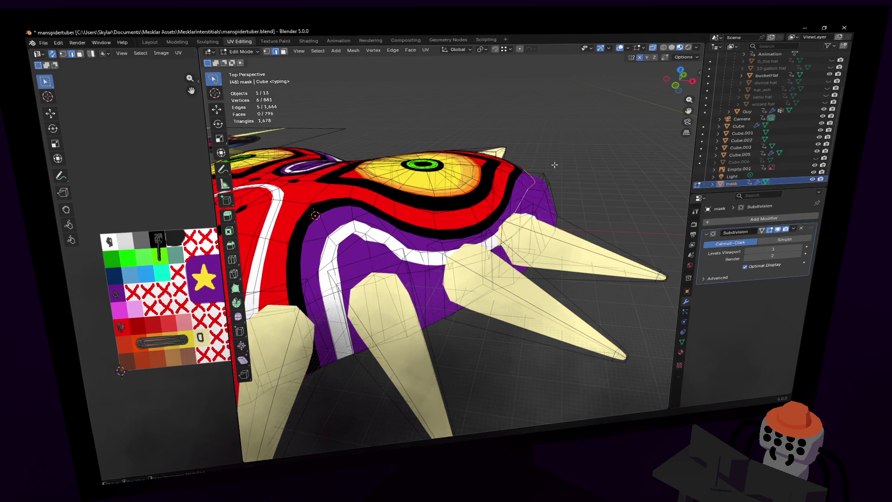
pyautogui.hotkey('shift', '`')
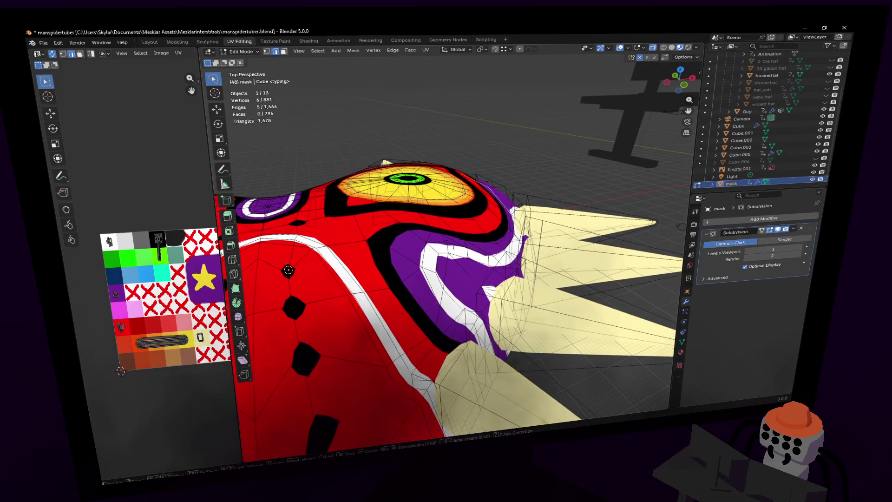
pyautogui.press('s')
pyautogui.click(557, 178)
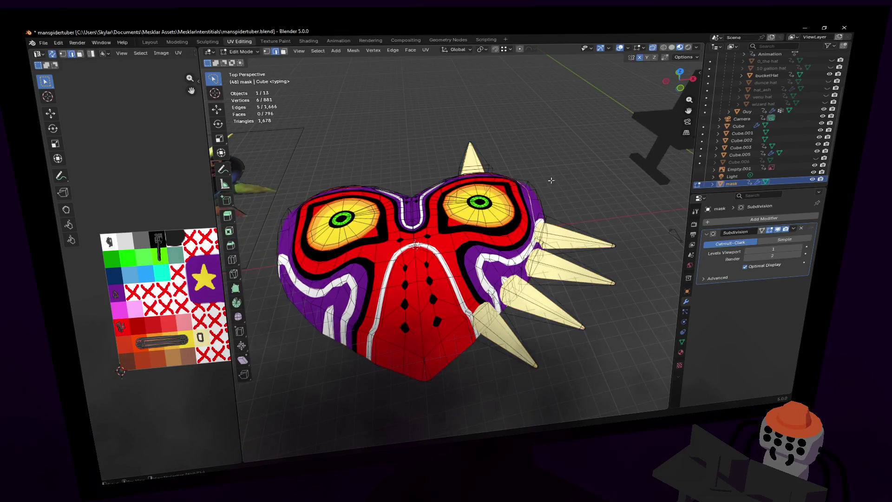
# Step: Raise a vertex loop on the mask upward along Z
pyautogui.keyDown('alt'); pyautogui.click(555, 185); pyautogui.keyUp('alt')
pyautogui.press('g')
pyautogui.press('z')
pyautogui.click(562, 173)
pyautogui.press('g')
pyautogui.press('z')
pyautogui.click(587, 147)
# Step: Raise another edge loop near the eye about 0.0685 m along Z
pyautogui.moveTo(587, 147); pyautogui.dragTo(516, 210, button='middle')
pyautogui.scroll(5, 566, 162)
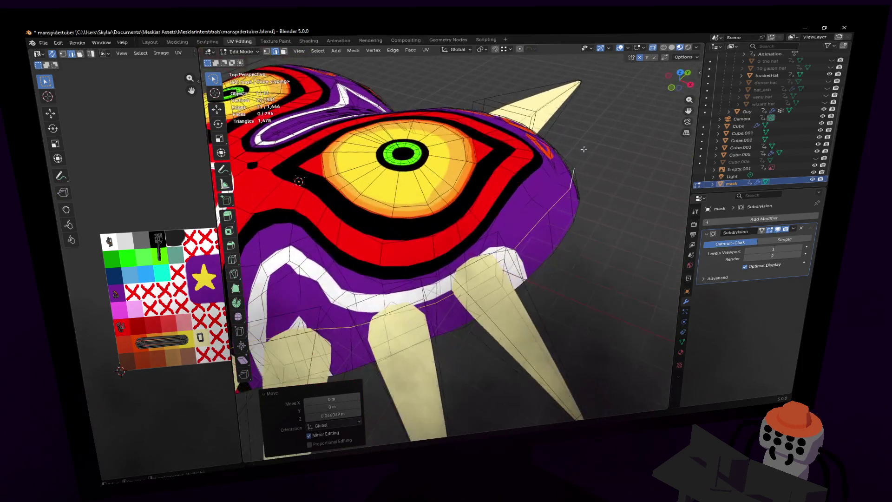
pyautogui.keyDown('alt'); pyautogui.click(516, 210); pyautogui.keyUp('alt')
pyautogui.press('g')
pyautogui.press('z')
pyautogui.click(551, 177)
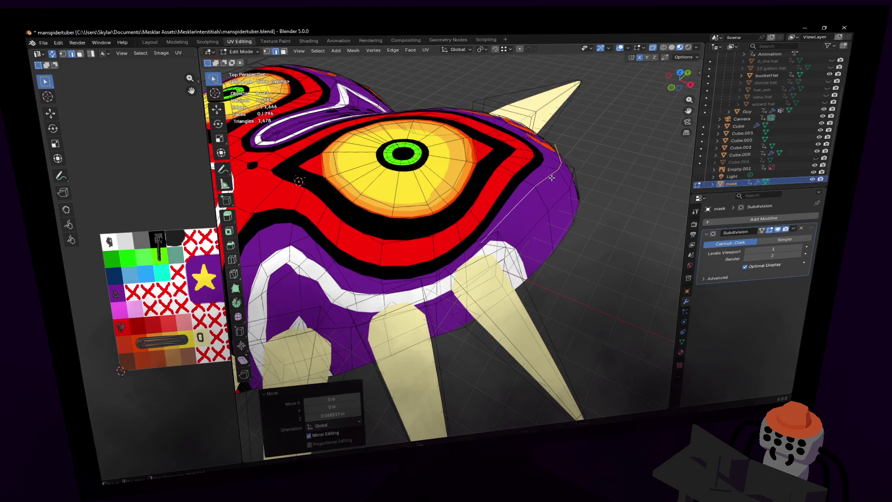
# Step: Inspect the reshaped surface and side band with walk navigation, switching to vertex selection
pyautogui.hotkey('shift', '`')
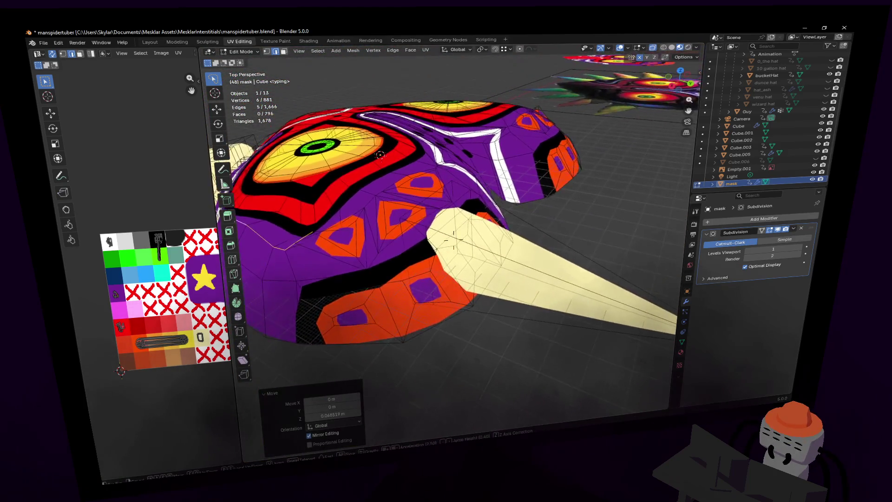
pyautogui.press('w')
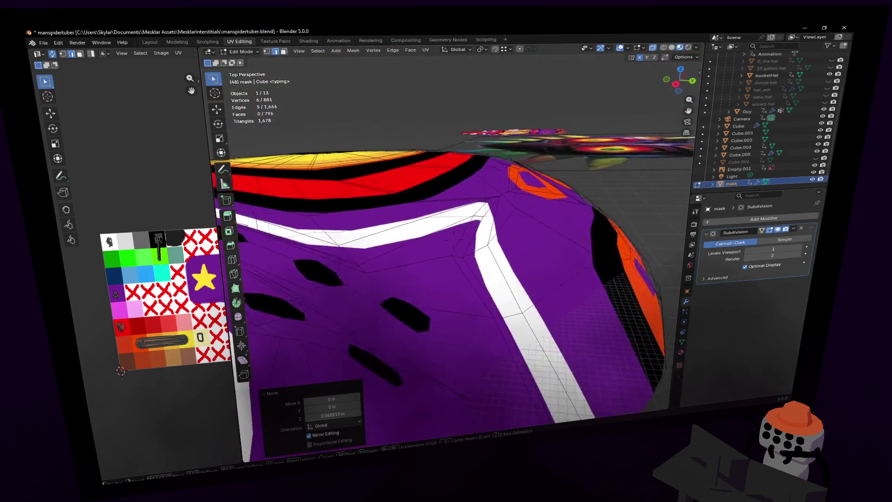
pyautogui.press('s')
pyautogui.click(490, 266)
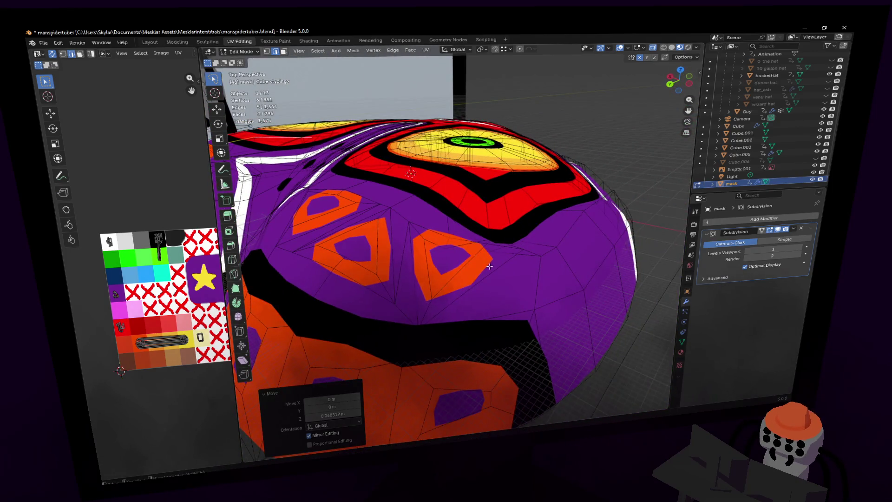
pyautogui.press('1')
pyautogui.click(490, 266)
pyautogui.hotkey('shift', '`')
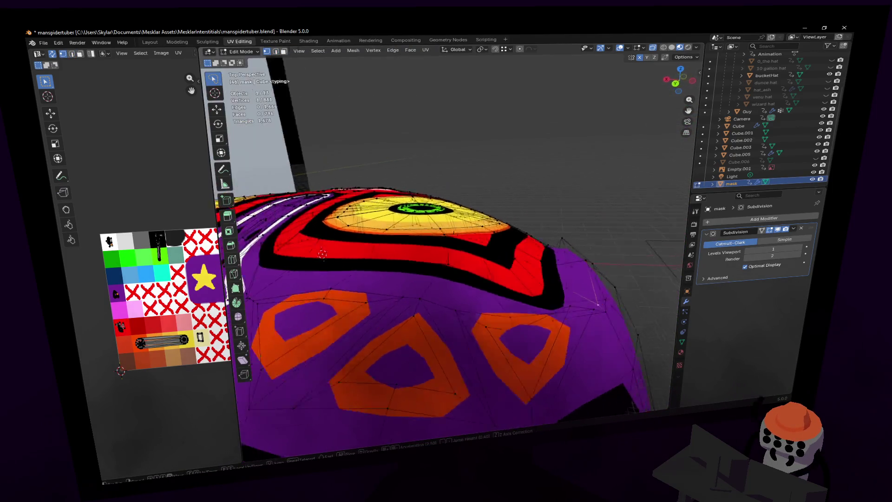
pyautogui.press('w')
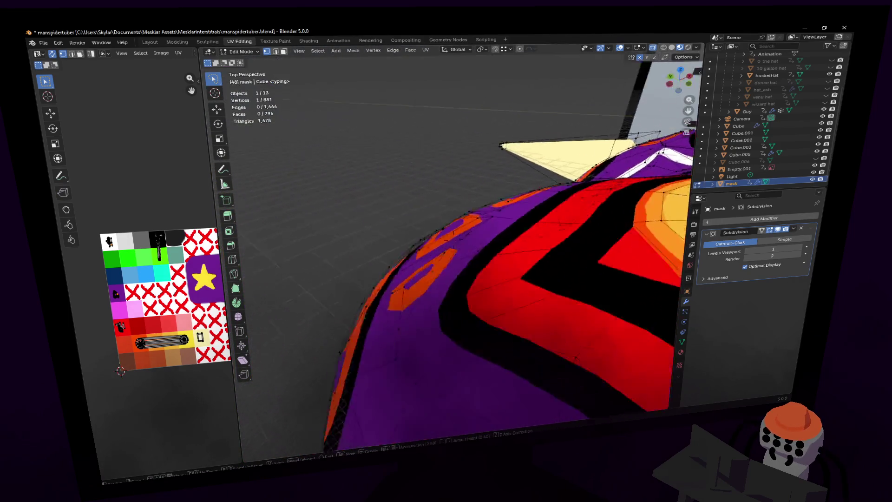
pyautogui.press('s')
pyautogui.click(512, 271)
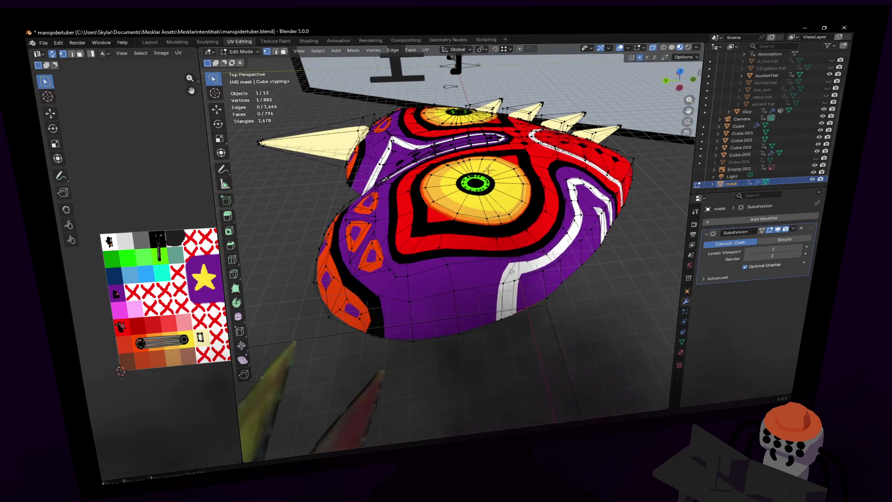
# Step: In edge select mode, move a selected edge, cancelling a rotation
pyautogui.press('2')
pyautogui.click(451, 268)
pyautogui.press('g')
pyautogui.click(484, 267)
pyautogui.press('r')
pyautogui.press('Escape')
# Step: Extrude the lower rim edge loop down along Z and scale it to 1.05
pyautogui.keyDown('alt'); pyautogui.click(477, 323); pyautogui.keyUp('alt')
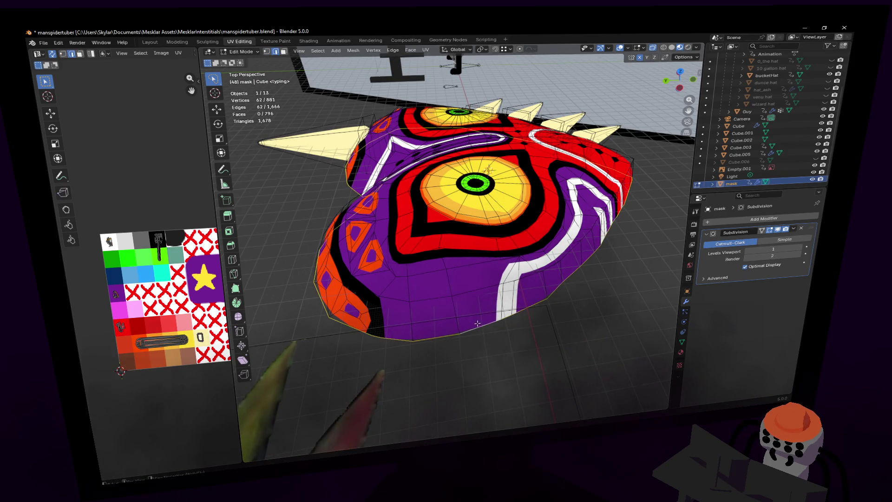
pyautogui.press('e')
pyautogui.press('z')
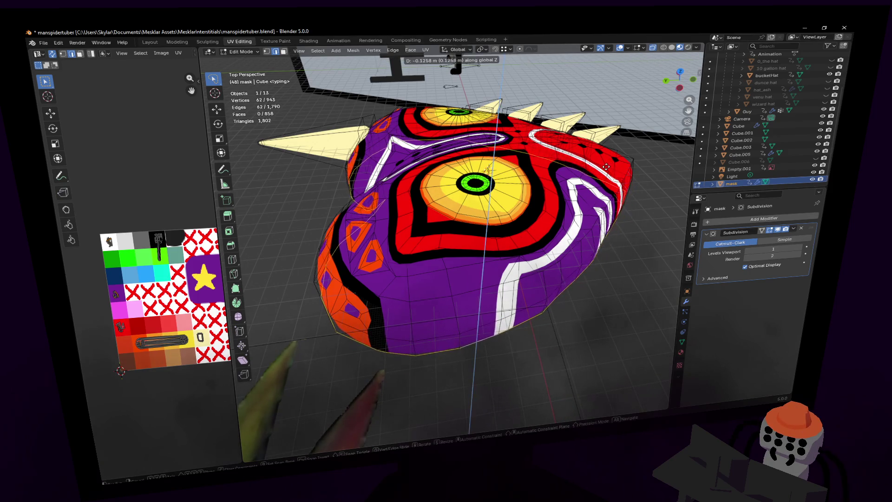
pyautogui.click(613, 169)
pyautogui.press('s')
pyautogui.click(618, 169)
# Step: Lower the four right-side spikes along Z
pyautogui.moveTo(618, 169)
pyautogui.mouseDown(button='middle')
pyautogui.moveTo(511, 181)
pyautogui.moveTo(549, 210)
pyautogui.mouseUp(button='middle')
pyautogui.click(549, 210)
pyautogui.press('l')
pyautogui.press('l')
pyautogui.press('l')
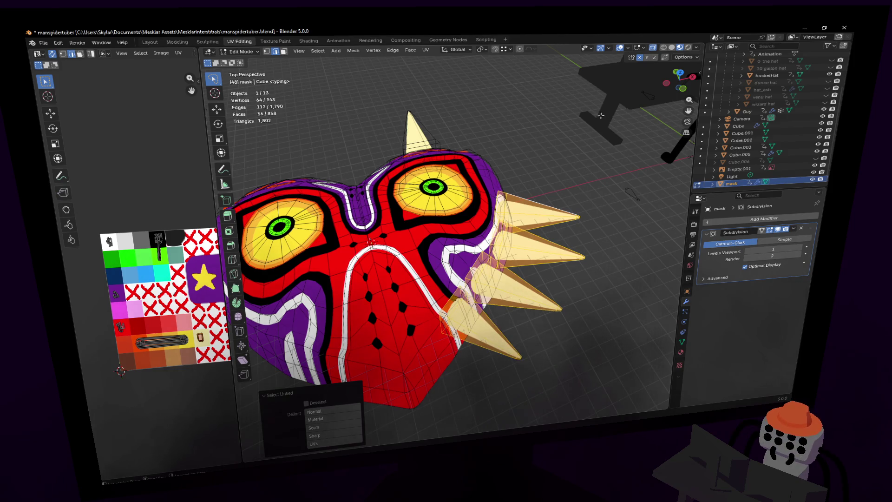
pyautogui.press('g')
pyautogui.press('z')
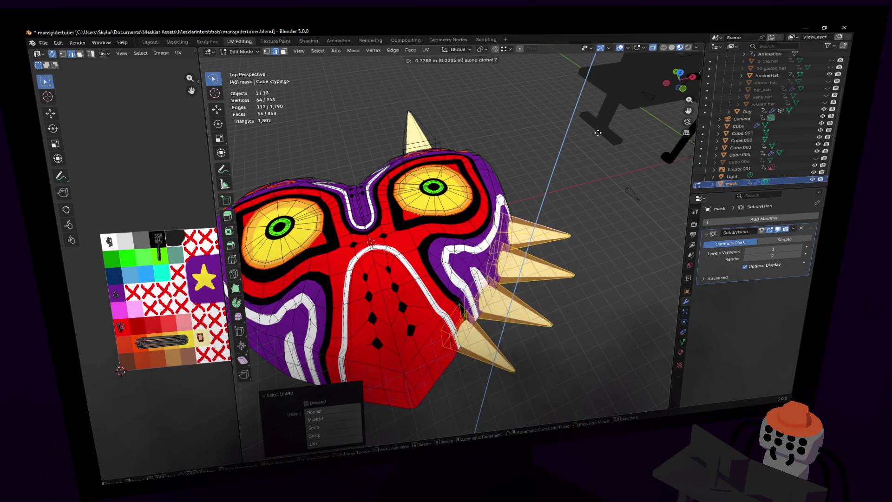
pyautogui.click(601, 127)
pyautogui.hotkey('shift', '`')
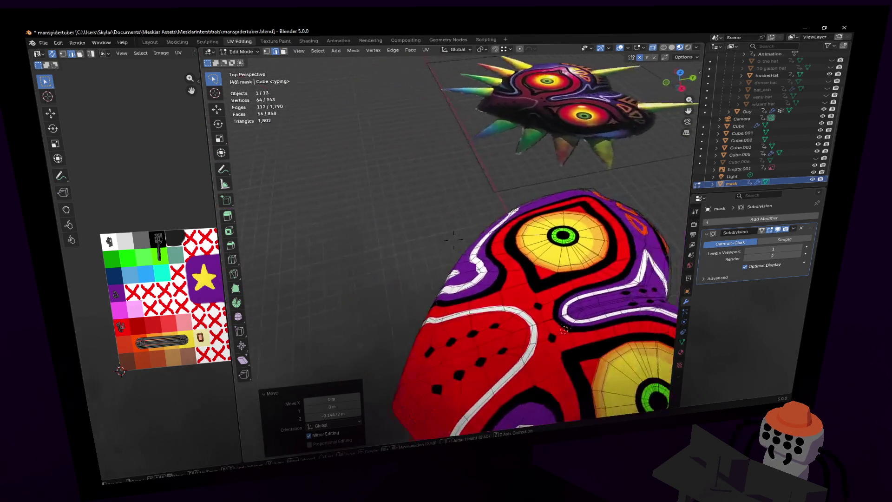
pyautogui.press('Escape')
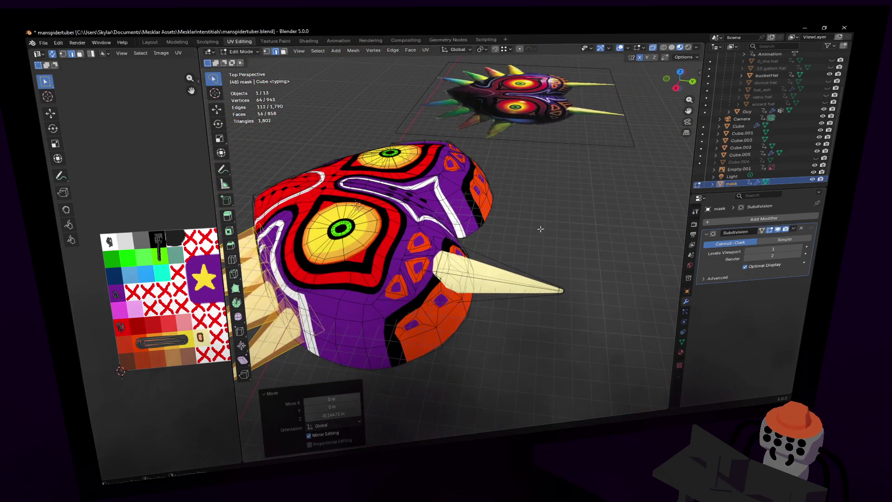
# Step: Lower another spike by about 0.12 m along Z and view both masks
pyautogui.click(492, 266)
pyautogui.hotkey('ctrl', 'l')
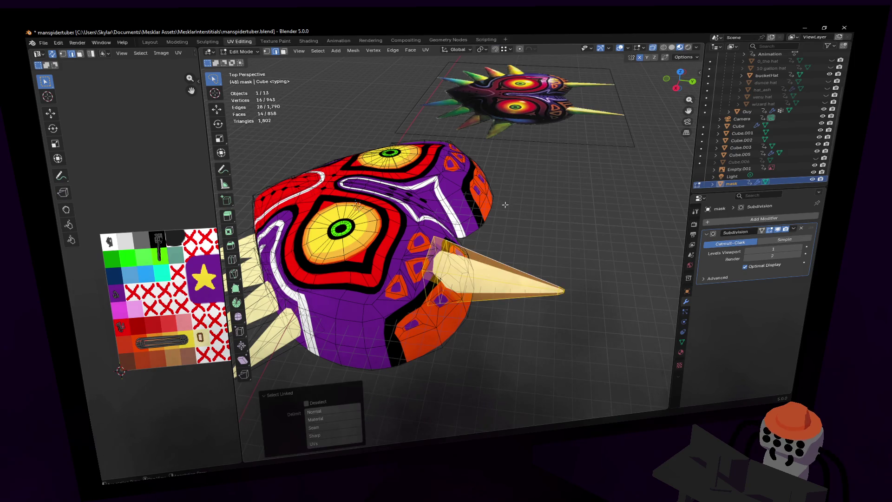
pyautogui.press('g')
pyautogui.press('z')
pyautogui.click(504, 213)
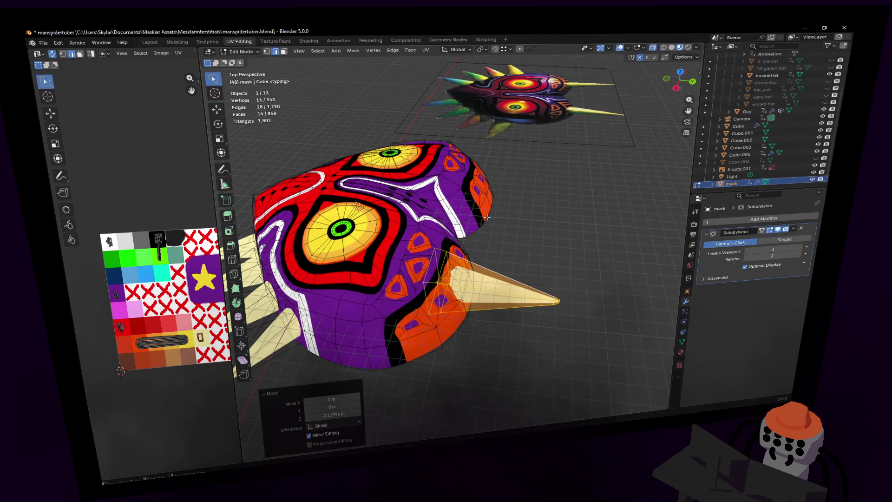
pyautogui.hotkey('shift', '`')
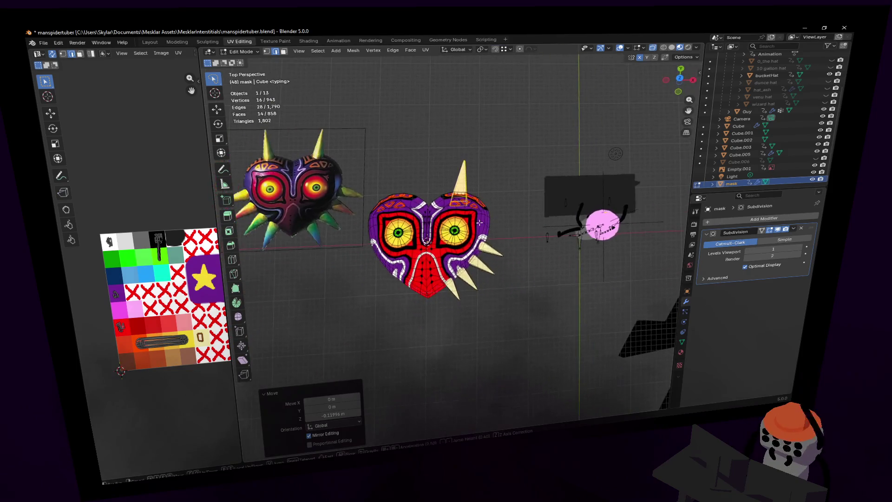
pyautogui.click(466, 212)
# Step: Add a Mirror modifier to the mask and move it above Subdivision in the stack
pyautogui.click(724, 218)
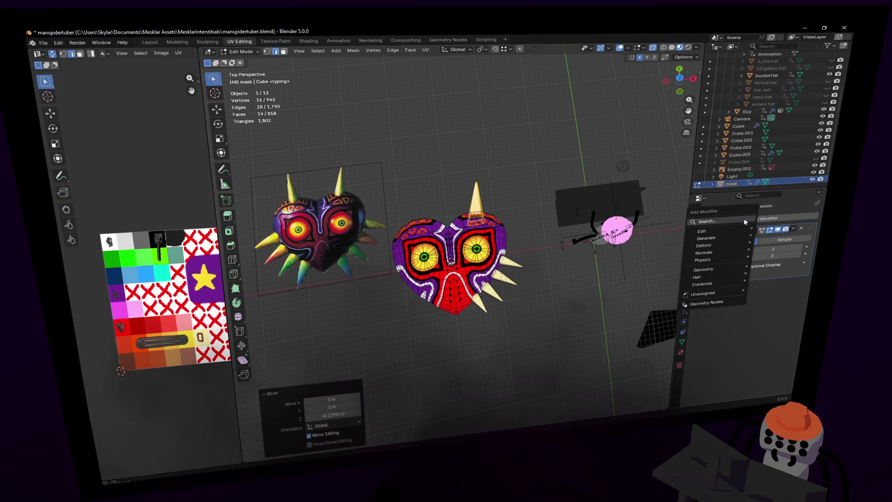
pyautogui.moveTo(706, 270)
pyautogui.write('mi')
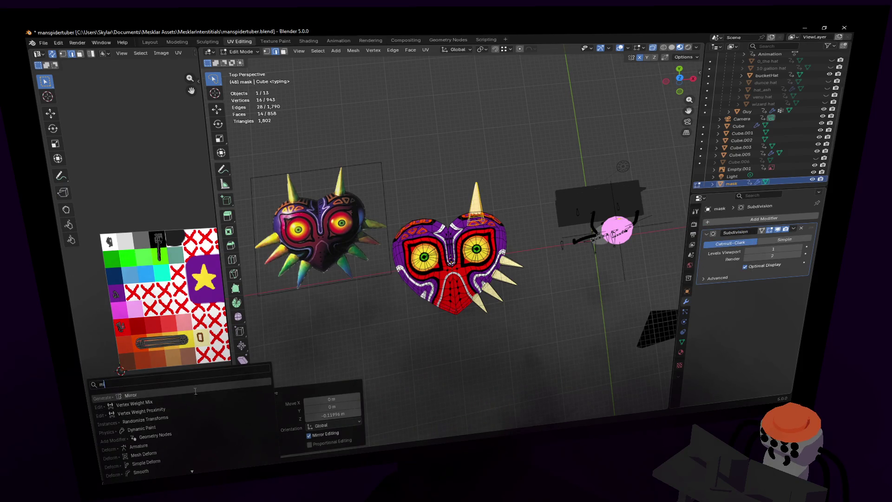
pyautogui.press('Return')
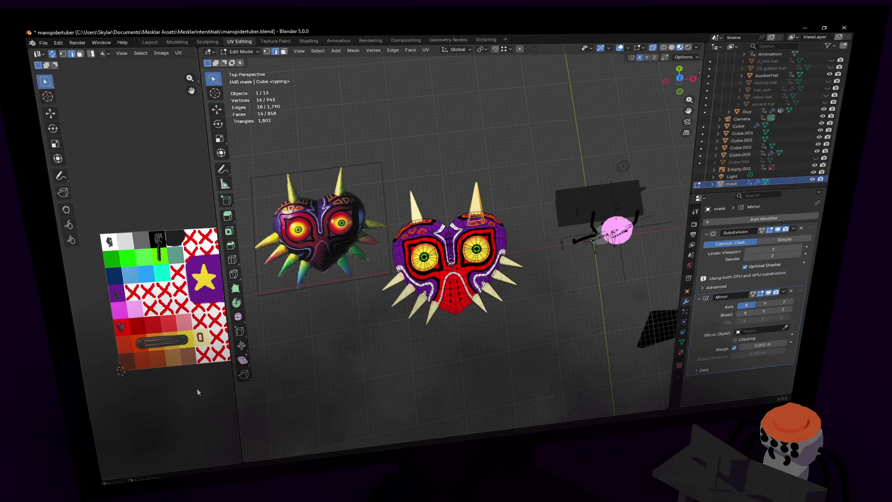
pyautogui.moveTo(801, 290)
pyautogui.mouseDown()
pyautogui.moveTo(804, 224)
pyautogui.moveTo(815, 242)
pyautogui.mouseUp()
# Step: Apply the Mirror modifier from Object Mode, leaving only Subdivision, and view the finished mask
pyautogui.click(793, 229)
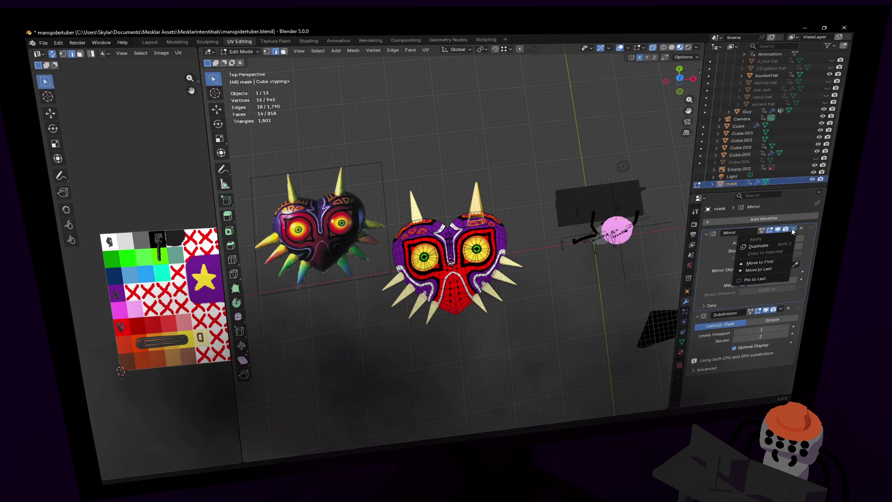
pyautogui.press('Tab')
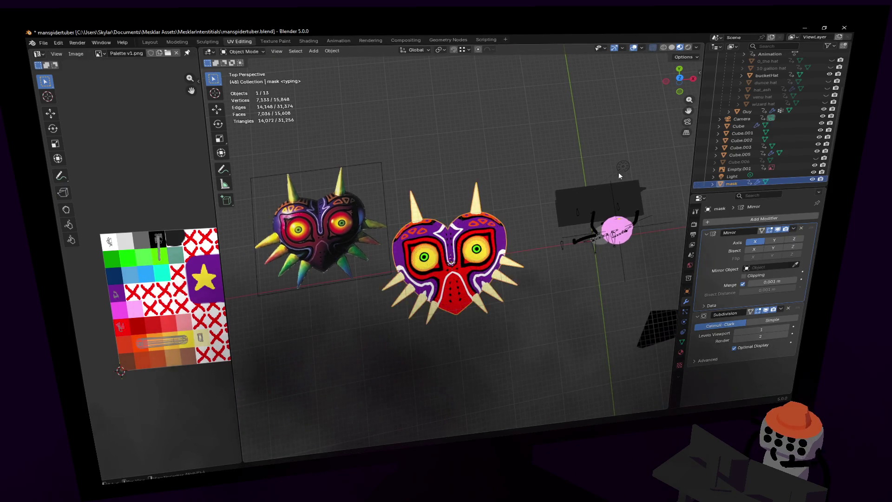
pyautogui.click(794, 228)
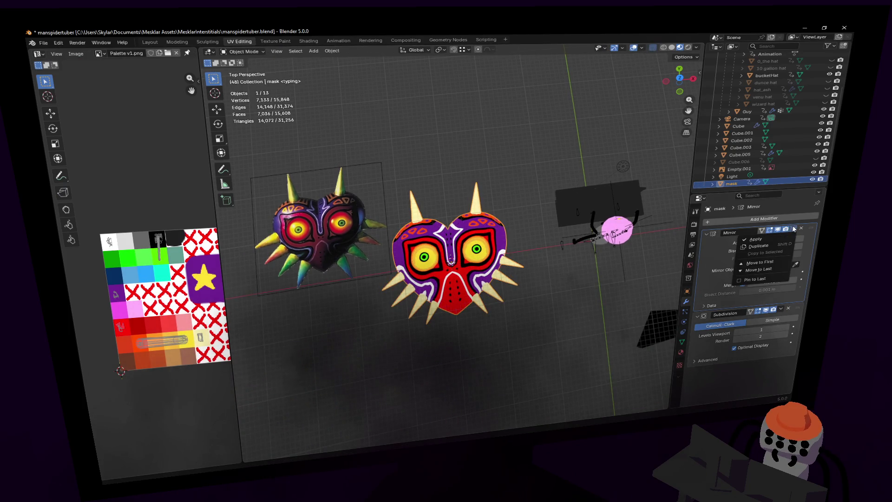
pyautogui.click(785, 239)
pyautogui.scroll(5, 632, 244)
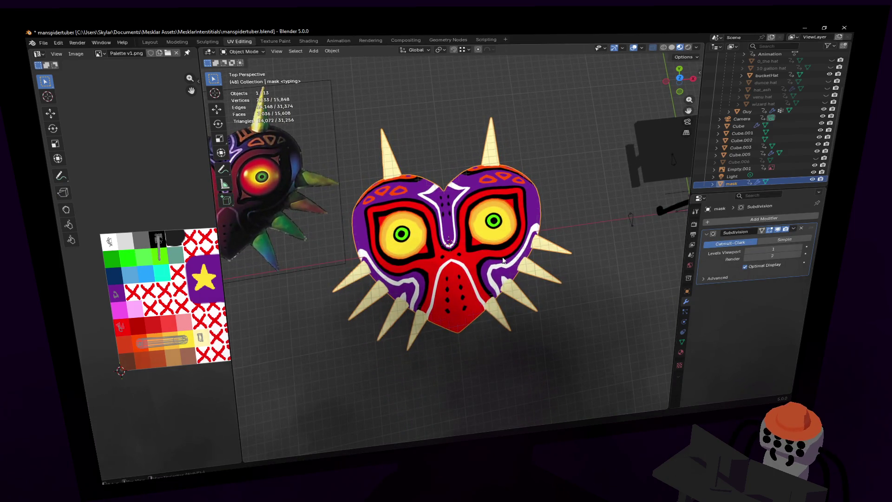
pyautogui.moveTo(541, 213); pyautogui.dragTo(599, 215, button='middle')
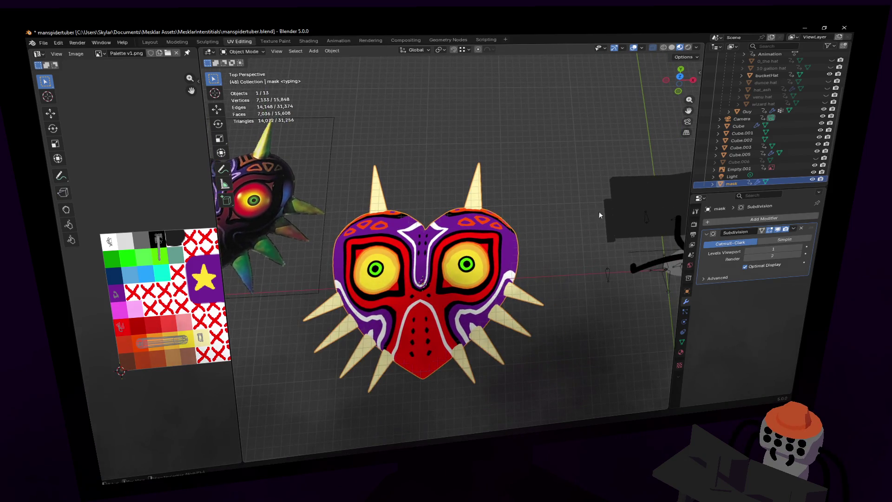
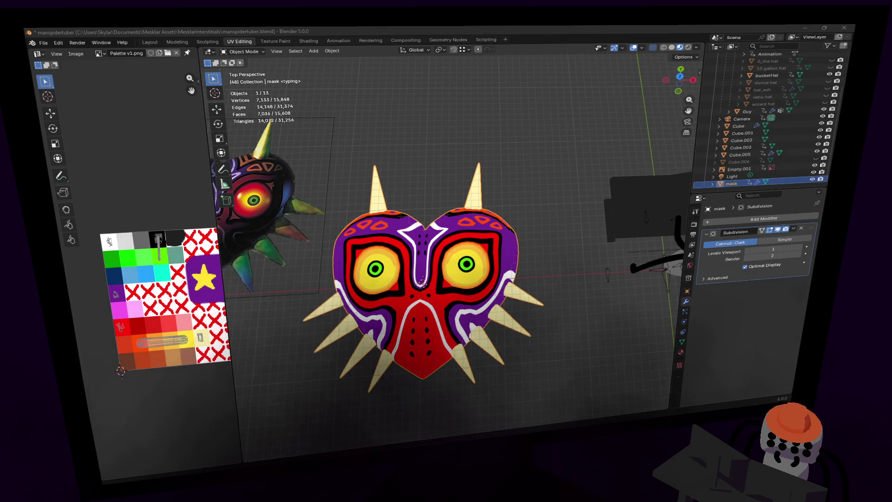
# Step: In top view, lasso one lower spike's vertices, then move and rotate the spike into place
pyautogui.hotkey('shift', '`')
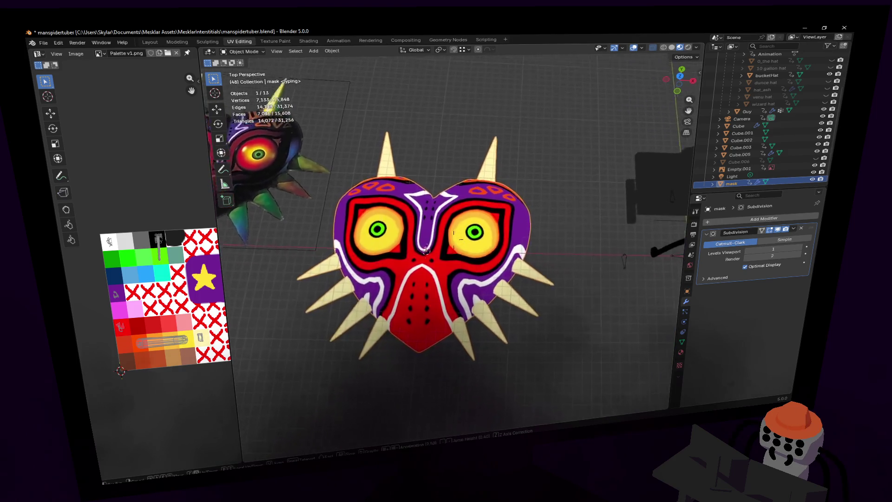
pyautogui.press('Return')
pyautogui.press('Tab')
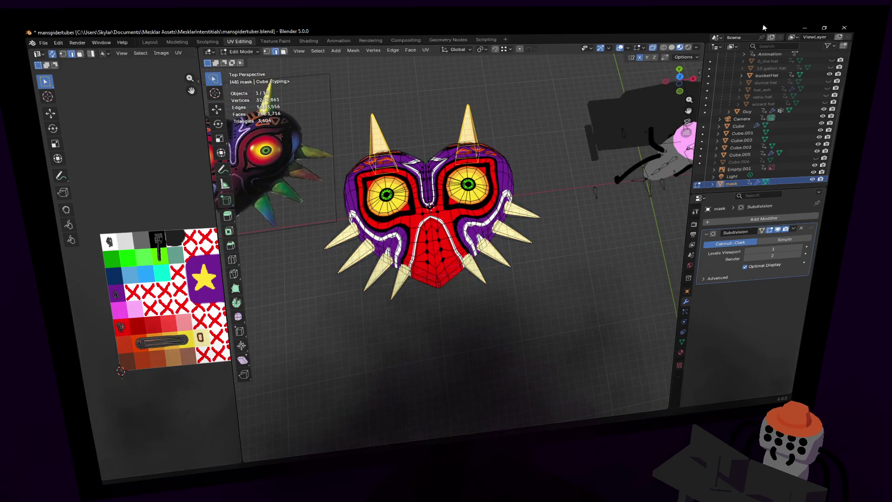
pyautogui.click(680, 78)
pyautogui.press('1')
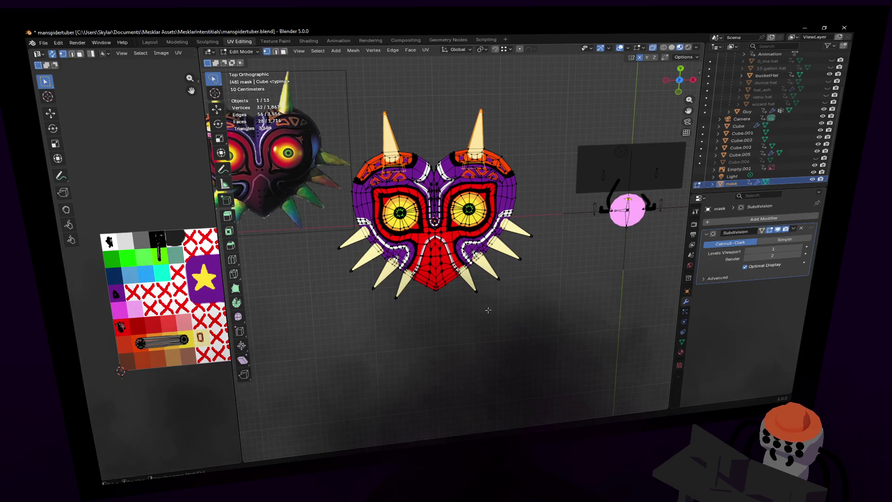
pyautogui.moveTo(476, 284); pyautogui.dragTo(477, 285)
pyautogui.keyDown('shift'); pyautogui.moveTo(477, 286); pyautogui.dragTo(487, 289, button='middle'); pyautogui.keyUp('shift')
pyautogui.press('g')
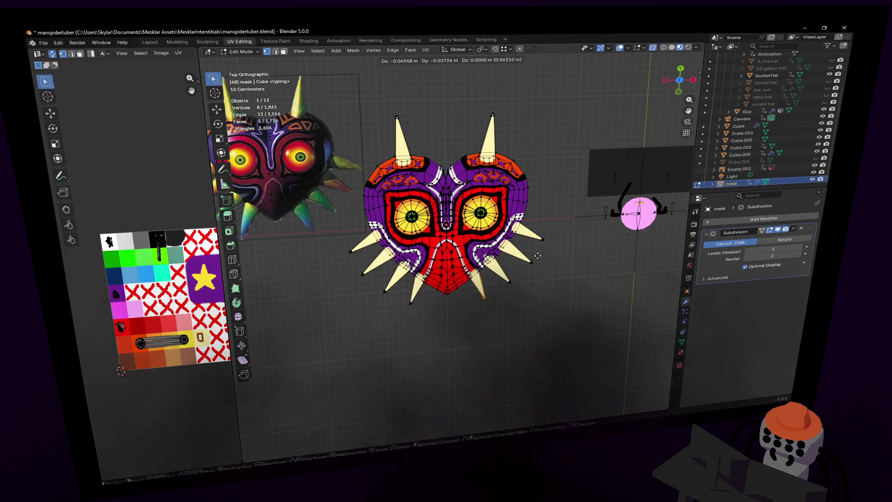
pyautogui.click(541, 257)
pyautogui.press('r')
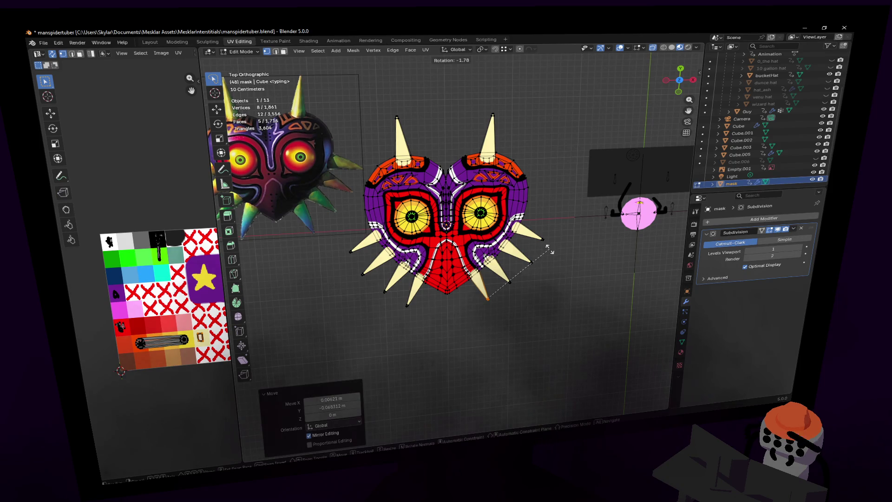
pyautogui.click(550, 252)
pyautogui.scroll(3, 539, 260)
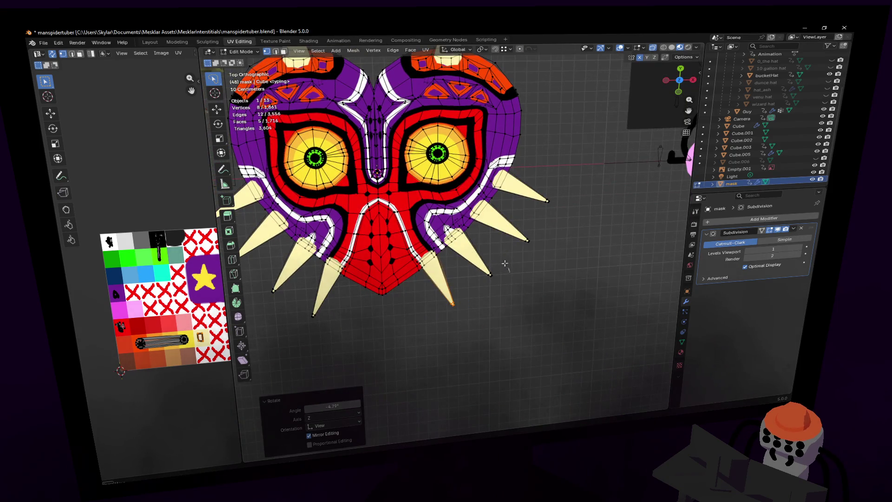
# Step: Nudge the spike along X and shift the linked lower-right spike slightly
pyautogui.press('g')
pyautogui.press('x')
pyautogui.click(515, 265)
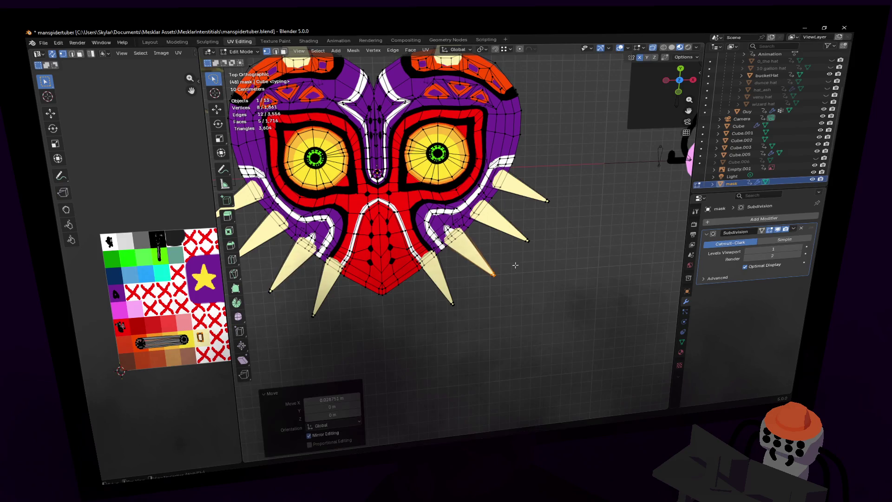
pyautogui.keyDown('shift'); pyautogui.moveTo(492, 254); pyautogui.dragTo(497, 268, button='middle'); pyautogui.keyUp('shift')
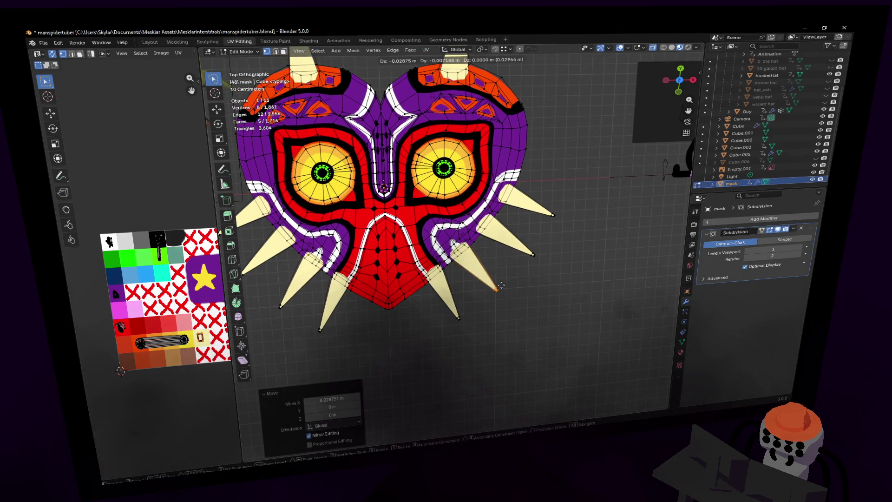
pyautogui.press('l')
pyautogui.press('g')
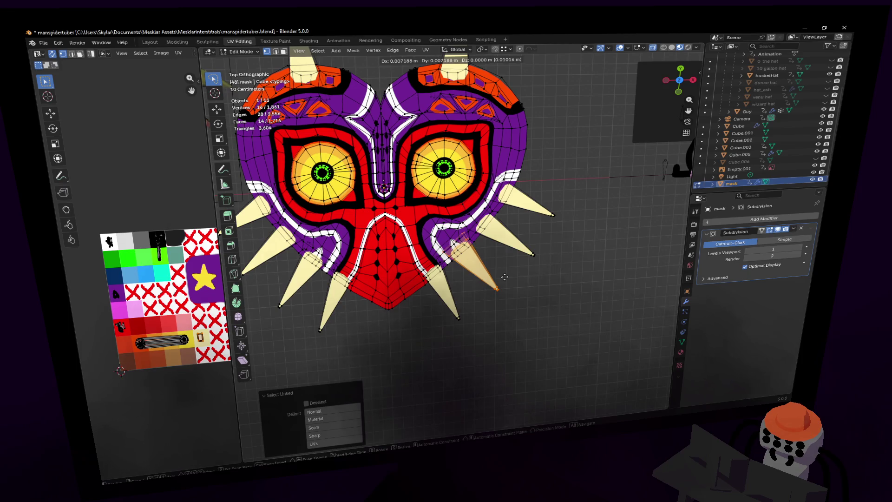
pyautogui.click(506, 274)
# Step: Deselect the spike, recentre the view, and return the mask to Object Mode
pyautogui.keyDown('shift'); pyautogui.moveTo(551, 227); pyautogui.dragTo(555, 262, button='middle'); pyautogui.keyUp('shift')
pyautogui.click(556, 249)
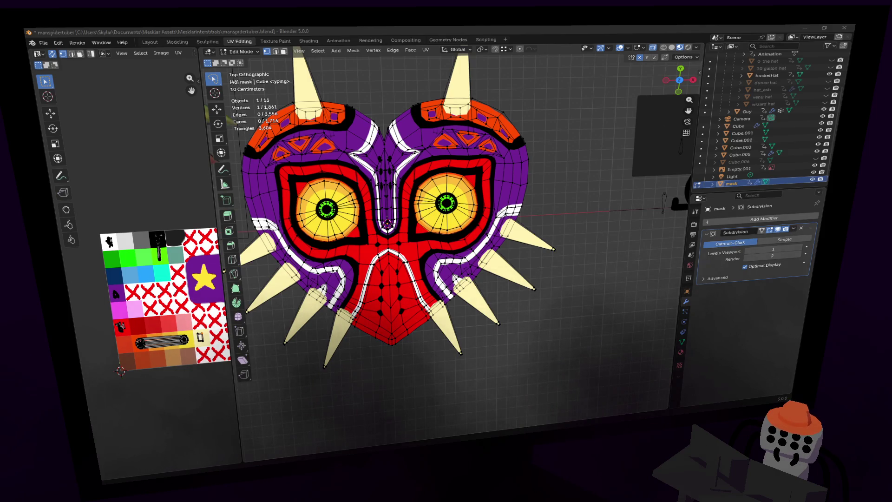
pyautogui.scroll(-1, 505, 270)
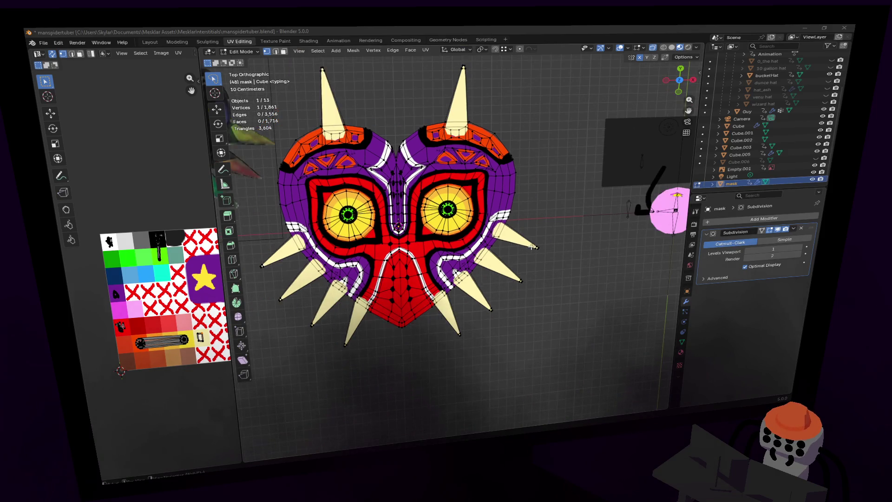
pyautogui.keyDown('shift'); pyautogui.moveTo(536, 254); pyautogui.dragTo(597, 233, button='middle'); pyautogui.keyUp('shift')
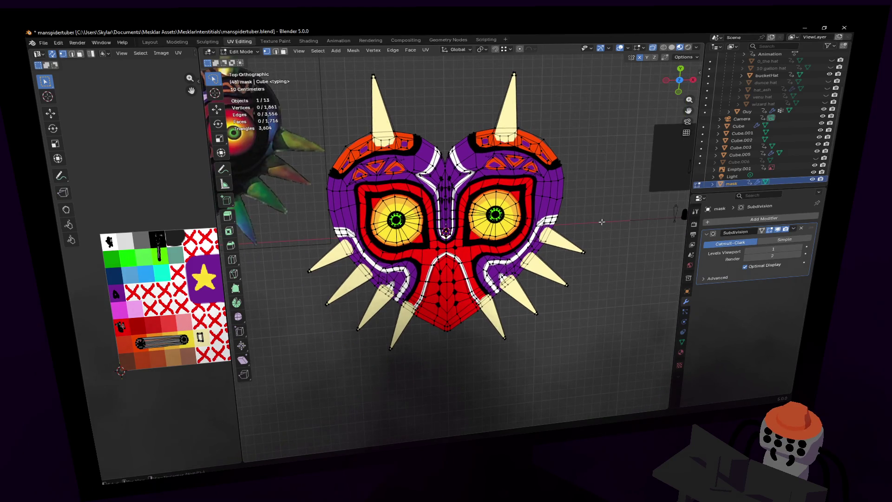
pyautogui.press('Tab')
pyautogui.scroll(-2, 577, 194)
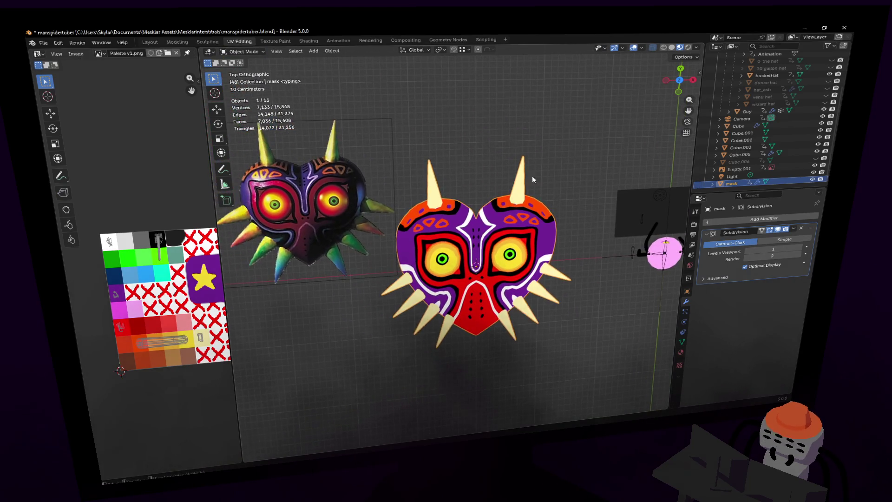
# Step: Nudge a selected vertex on the mask in Edit Mode
pyautogui.scroll(1, 533, 179)
pyautogui.scroll(3, 539, 158)
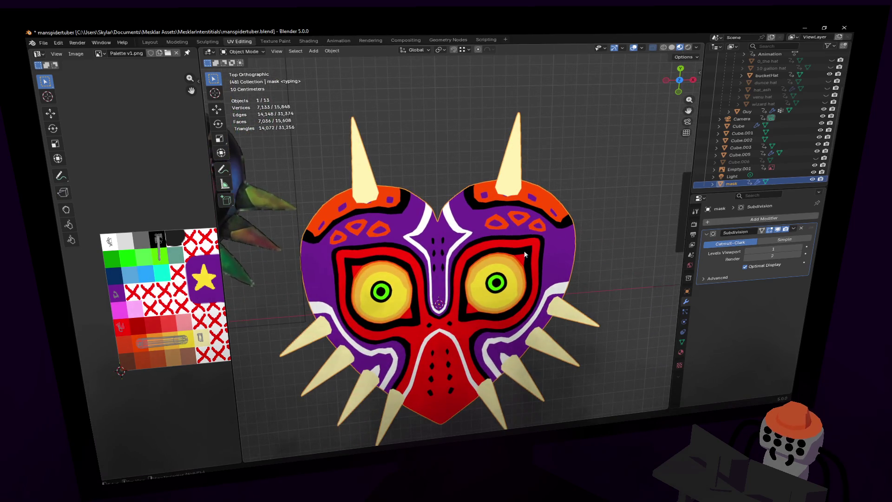
pyautogui.press('Tab')
pyautogui.scroll(1, 520, 246)
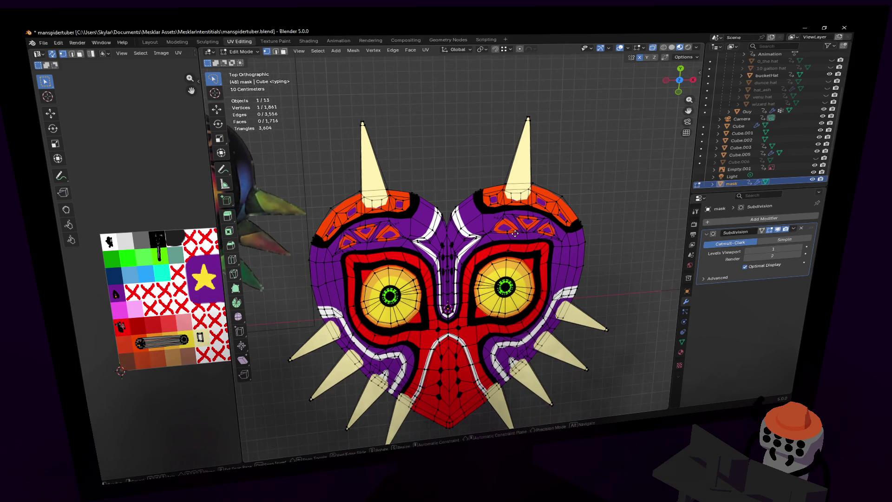
pyautogui.moveTo(524, 231)
pyautogui.keyDown('shift'); pyautogui.mouseDown(button='middle')
pyautogui.moveTo(550, 234)
pyautogui.moveTo(546, 221)
pyautogui.moveTo(526, 218)
pyautogui.mouseUp(button='middle'); pyautogui.keyUp('shift')
pyautogui.press('g')
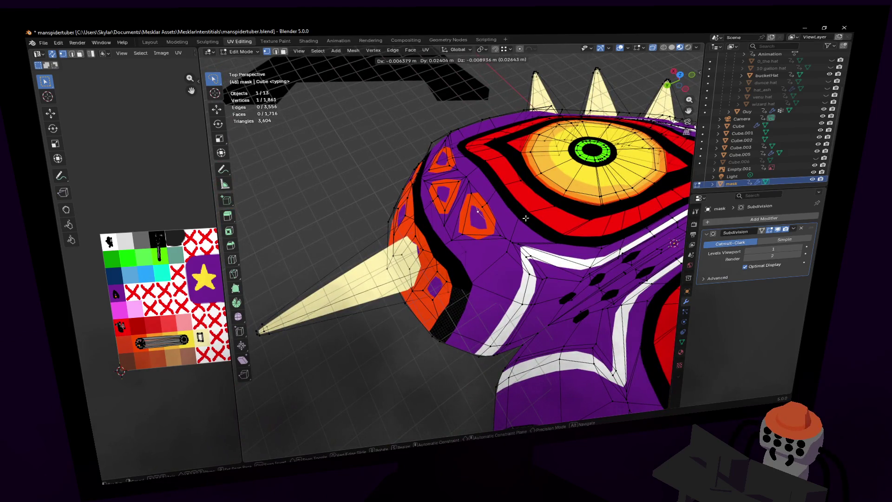
pyautogui.click(526, 218)
pyautogui.scroll(4, 516, 230)
# Step: Turn on see-through shading and select a face on the mask's side pattern
pyautogui.hotkey('alt', 'z')
pyautogui.click(480, 234)
pyautogui.press('g')
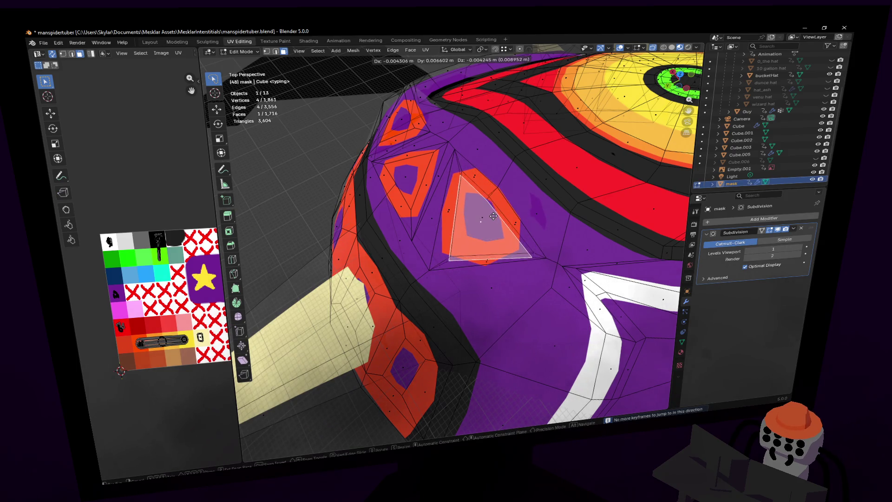
pyautogui.press('Escape')
pyautogui.hotkey('shift', '`')
pyautogui.press('s')
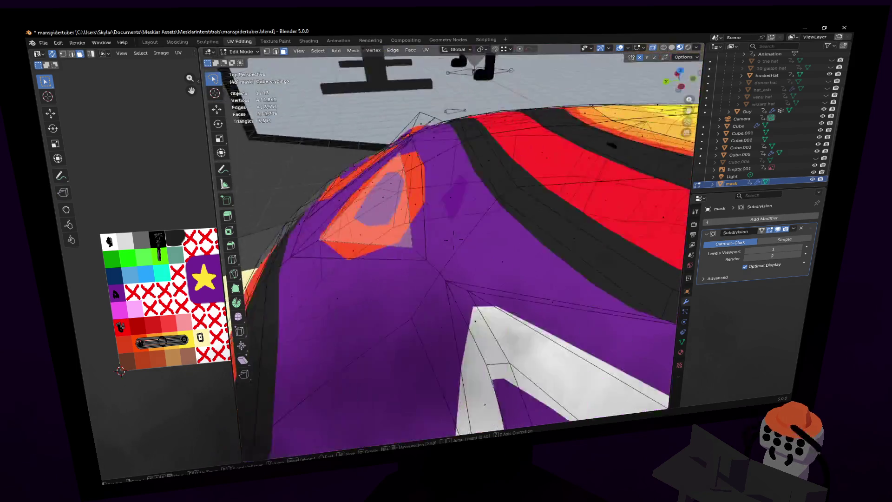
pyautogui.press('w')
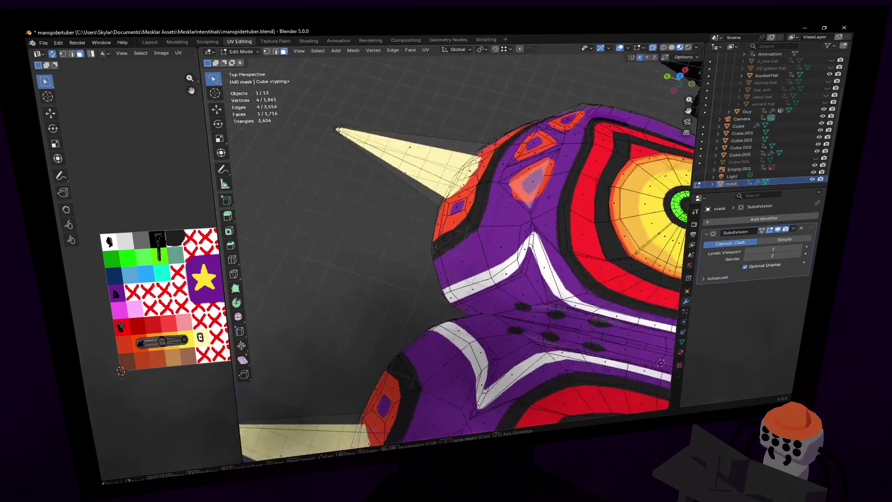
pyautogui.click(468, 234)
# Step: Select the linked piece, shrink the selection by one ring, and return to Object Mode
pyautogui.press('1')
pyautogui.hotkey('alt', 'a')
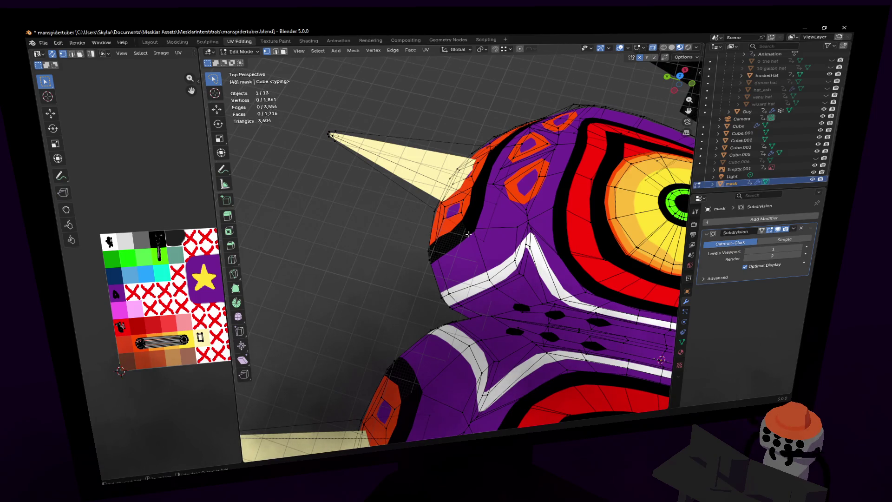
pyautogui.hotkey('ctrl', 'l')
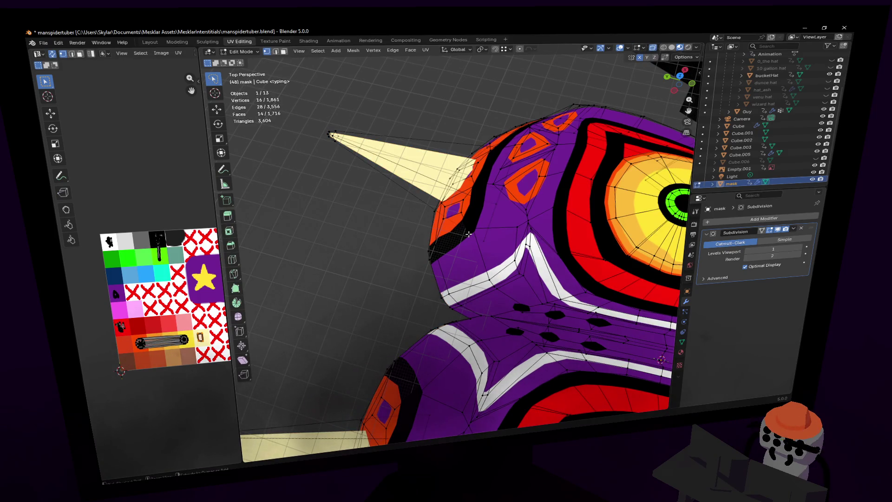
pyautogui.press('ctrl+KP_Subtract')
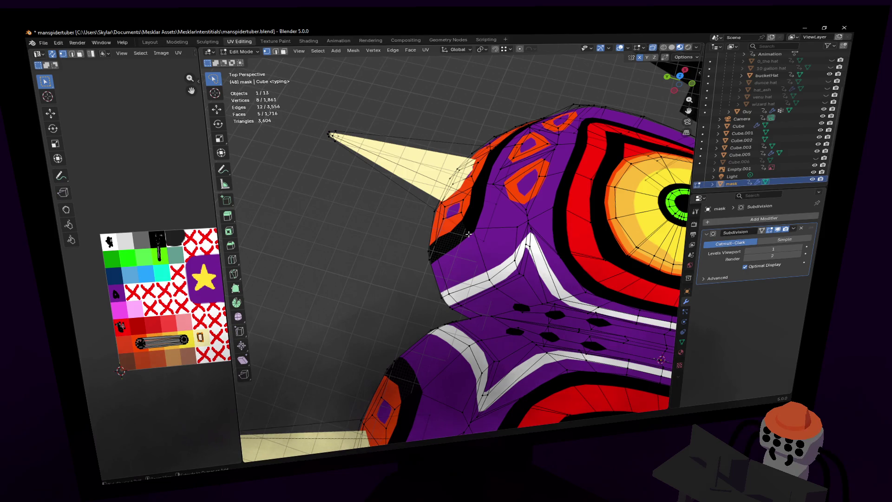
pyautogui.press('Tab')
pyautogui.hotkey('shift', '`')
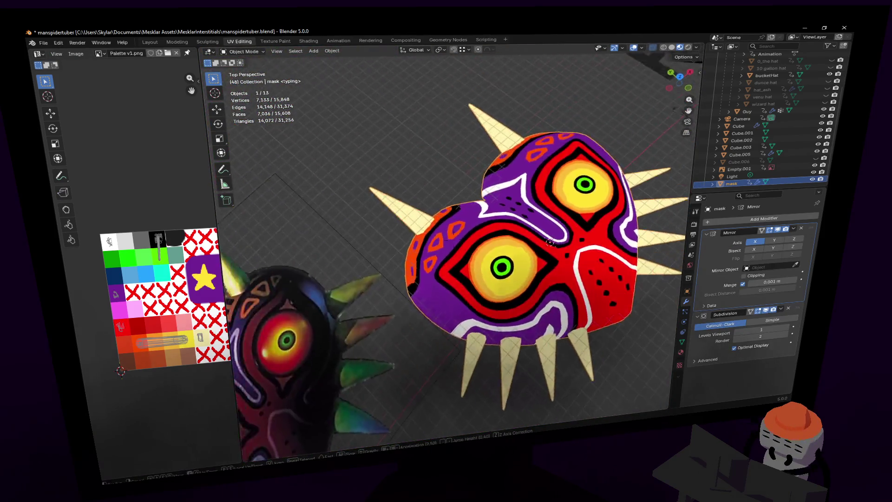
# Step: Enable Bisect X on the Mirror modifier and apply it to the mesh
pyautogui.press('w')
pyautogui.press('Return')
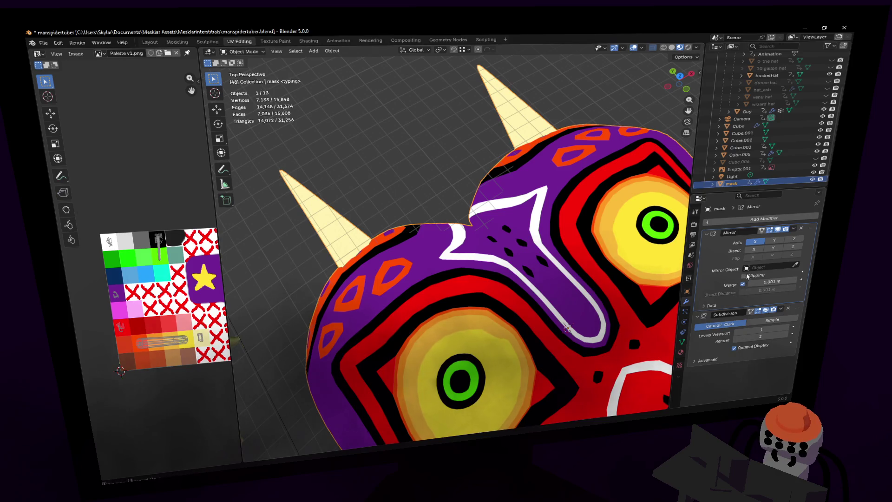
pyautogui.click(753, 251)
pyautogui.hotkey('shift', '`')
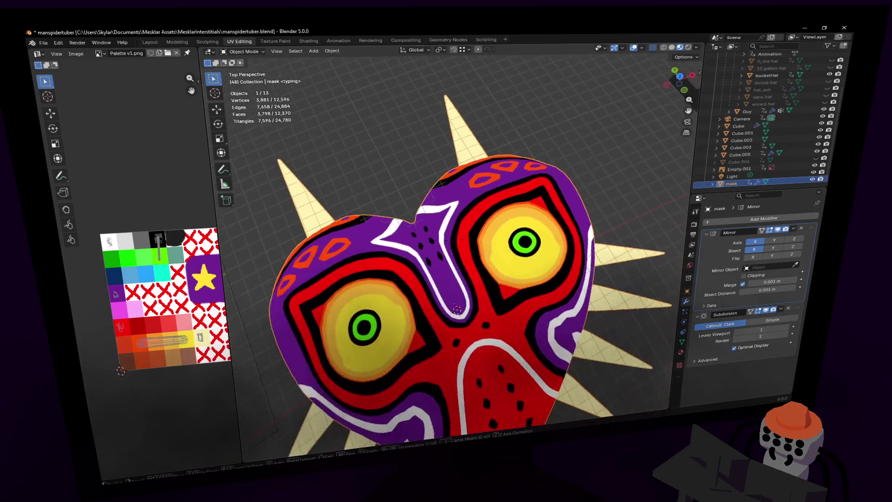
pyautogui.press('Return')
pyautogui.click(794, 229)
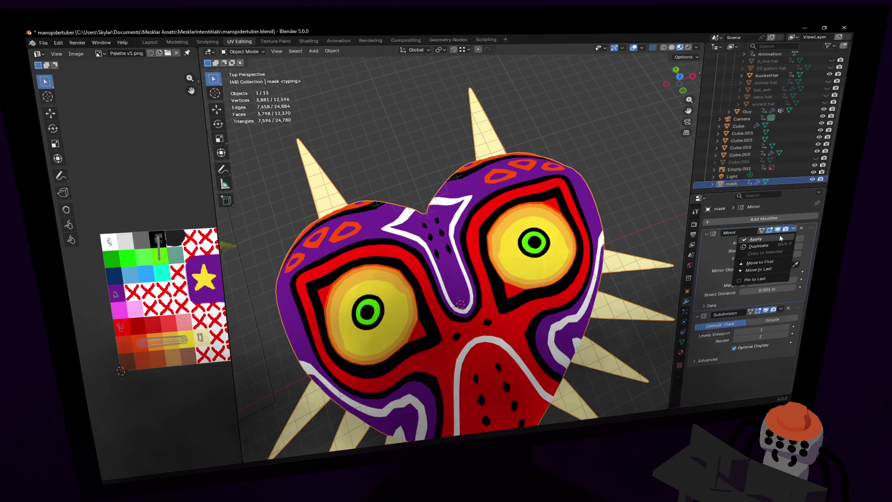
pyautogui.click(762, 236)
# Step: Nudge a face on the mask's top, check it from top view, and return to Object Mode
pyautogui.press('Tab')
pyautogui.moveTo(452, 194)
pyautogui.mouseDown(button='middle')
pyautogui.moveTo(446, 209)
pyautogui.moveTo(539, 242)
pyautogui.mouseUp(button='middle')
pyautogui.scroll(5, 446, 209)
pyautogui.click(445, 232)
pyautogui.press('g')
pyautogui.click(475, 220)
pyautogui.scroll(-4, 530, 239)
pyautogui.press('KP_7')
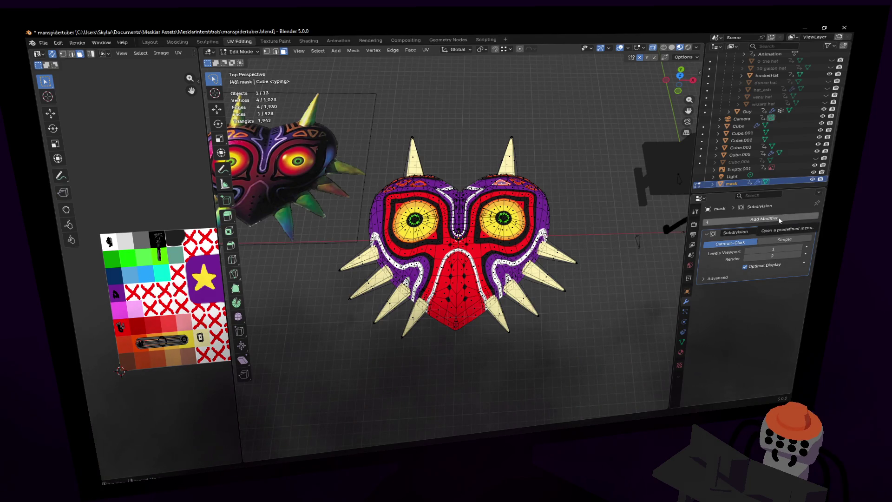
pyautogui.press('Tab')
pyautogui.click(562, 169)
pyautogui.hotkey('shift', '`')
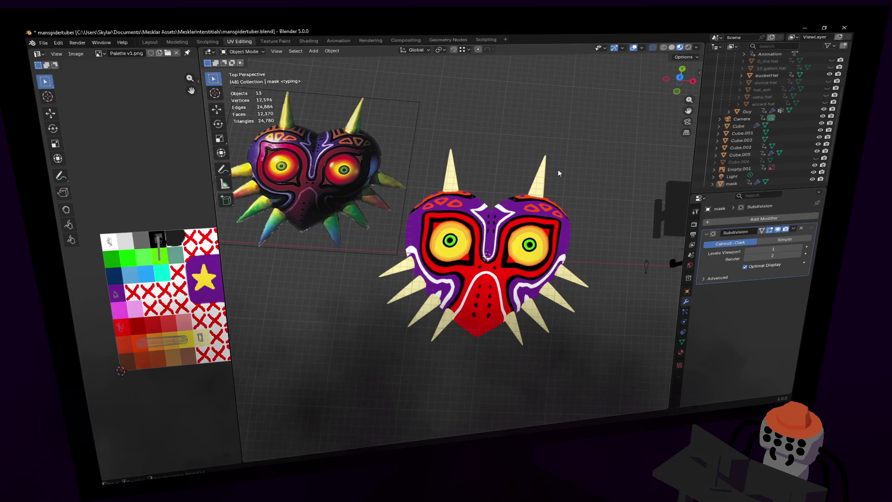
# Step: Preview the mask in Rendered shading, then switch back to Material Preview
pyautogui.click(452, 239)
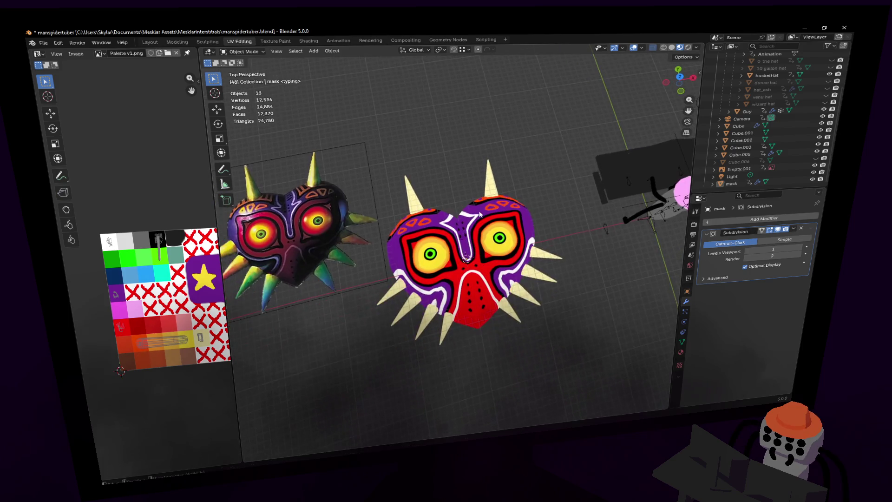
pyautogui.click(688, 48)
pyautogui.click(680, 47)
pyautogui.hotkey('shift', '`')
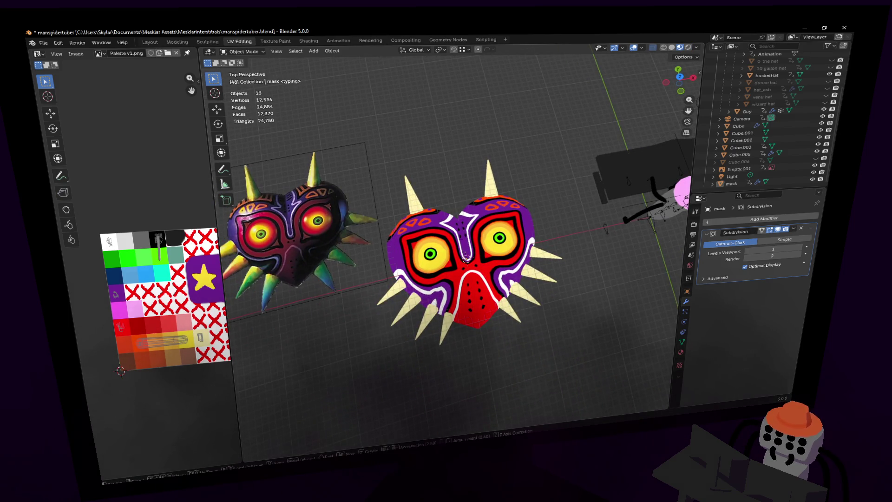
pyautogui.press('w')
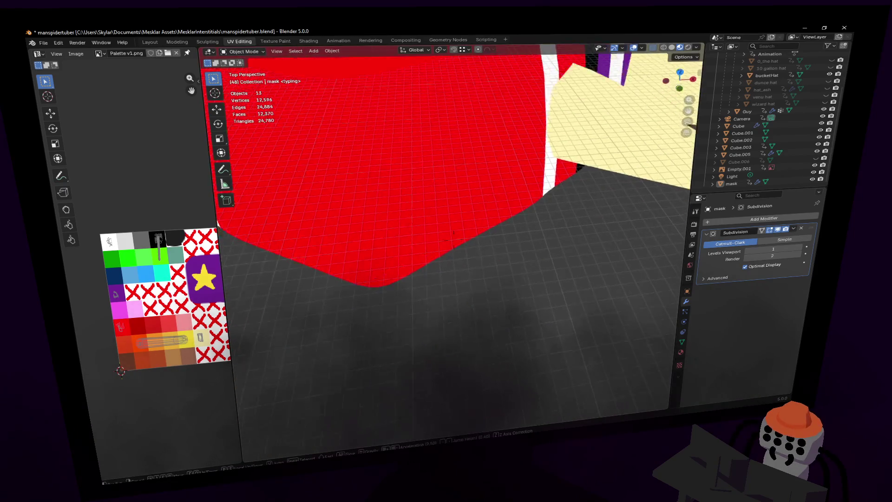
pyautogui.press('s')
pyautogui.click(453, 240)
pyautogui.hotkey('shift', '`')
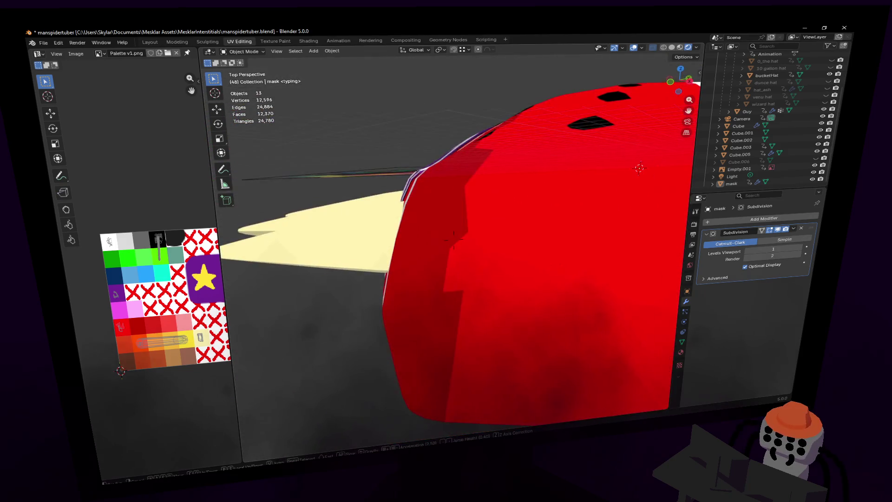
pyautogui.click(369, 274)
# Step: In edge mode, select an edge loop across the mask's face and move it along Z
pyautogui.press('Tab')
pyautogui.press('2')
pyautogui.moveTo(368, 275); pyautogui.dragTo(447, 308, button='middle')
pyautogui.keyDown('alt'); pyautogui.click(446, 307); pyautogui.keyUp('alt')
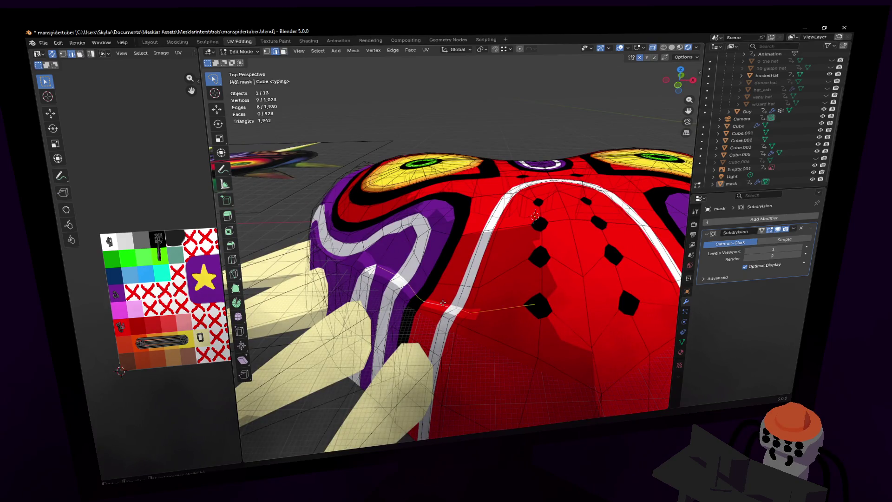
pyautogui.press('g')
pyautogui.press('z')
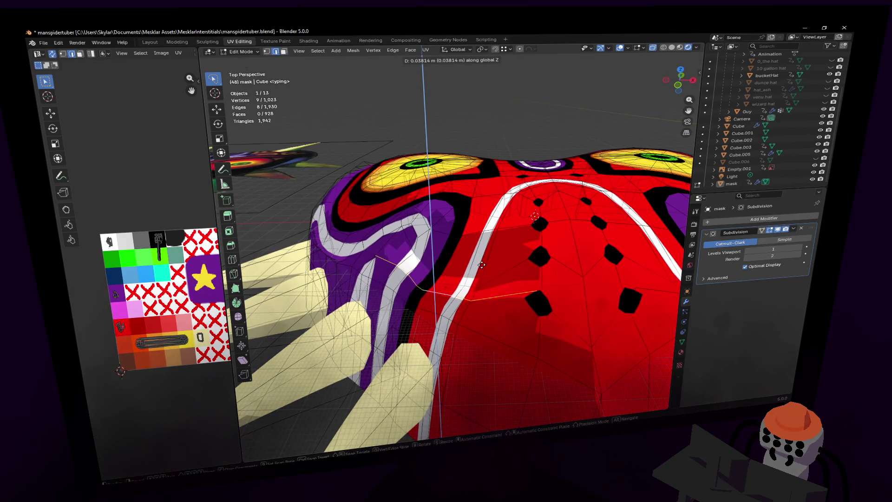
pyautogui.click(480, 266)
pyautogui.moveTo(481, 266); pyautogui.dragTo(476, 268, button='middle')
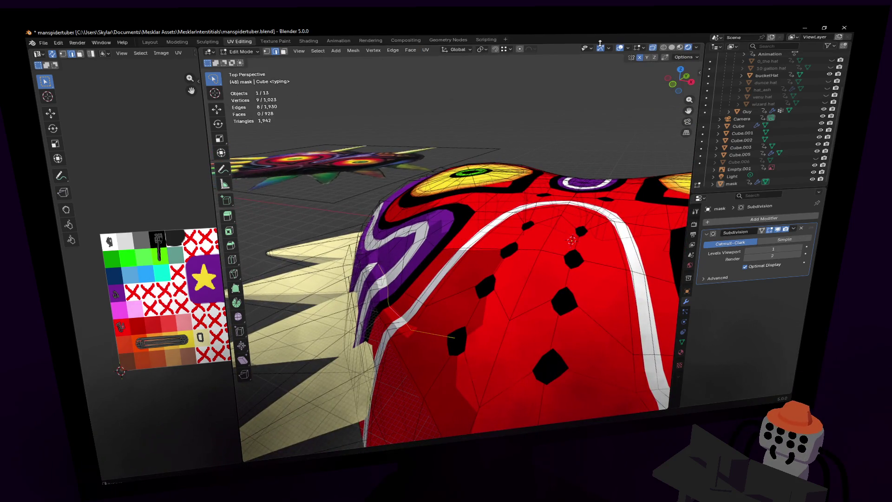
pyautogui.press('g')
pyautogui.press('z')
pyautogui.press('Escape')
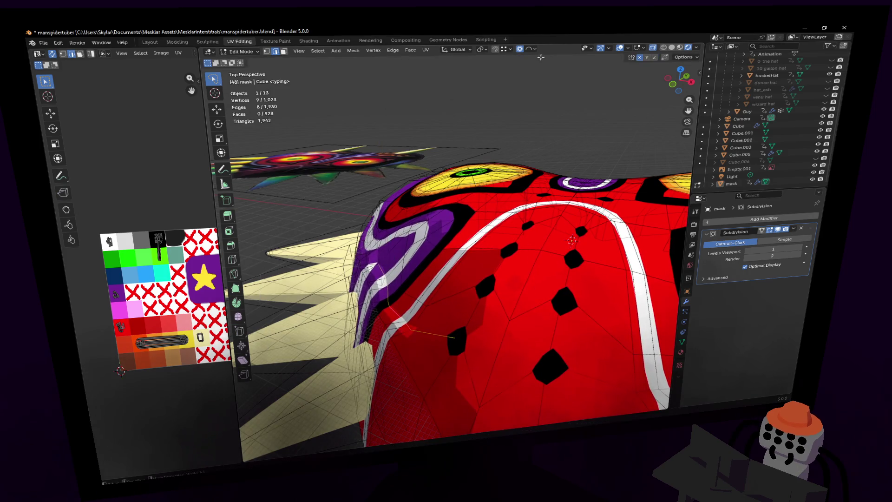
# Step: Set the proportional editing size to 0.025 m
pyautogui.click(528, 49)
pyautogui.click(528, 141)
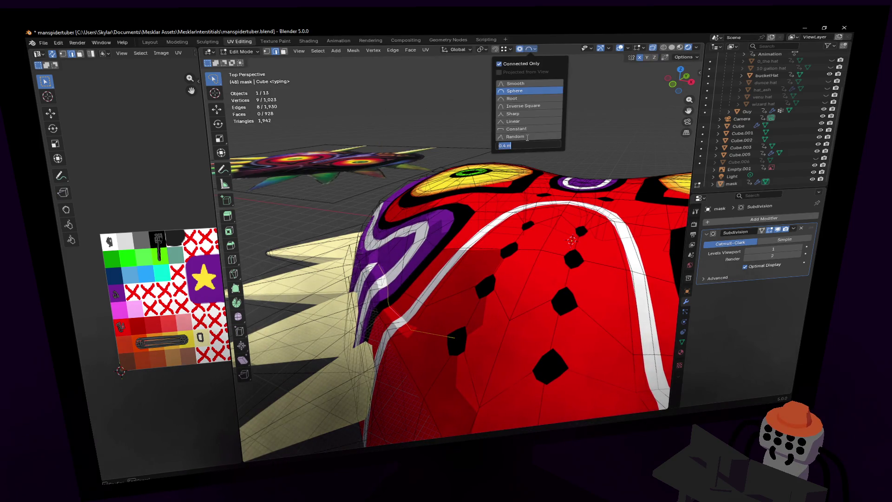
pyautogui.press('g')
pyautogui.press('z')
pyautogui.click(530, 49)
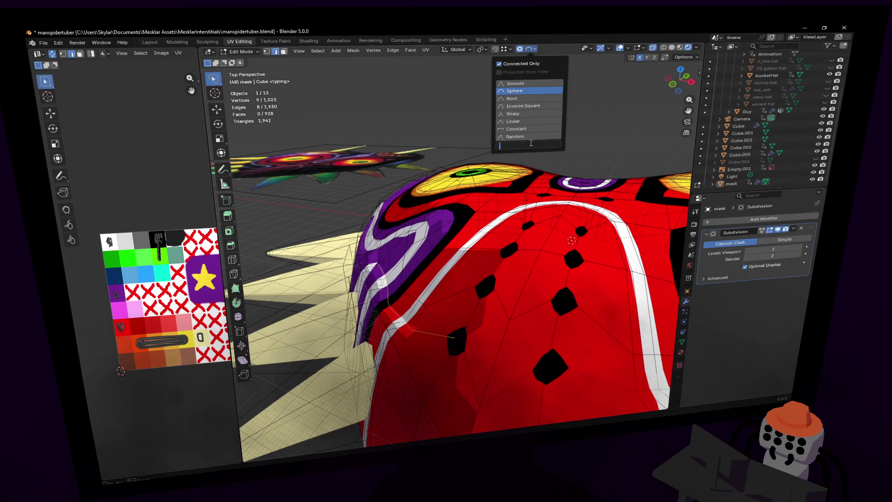
pyautogui.write('0.025')
pyautogui.press('Return')
pyautogui.hotkey('shift', '`')
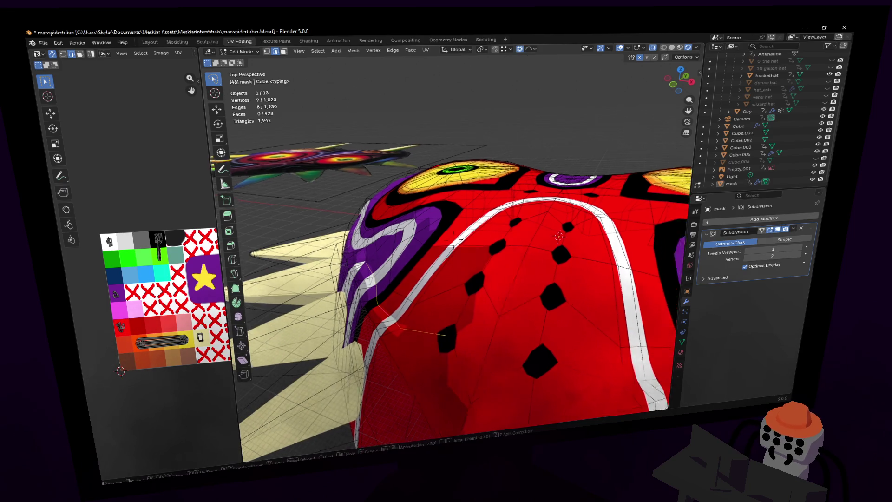
pyautogui.press('w')
pyautogui.click(464, 236)
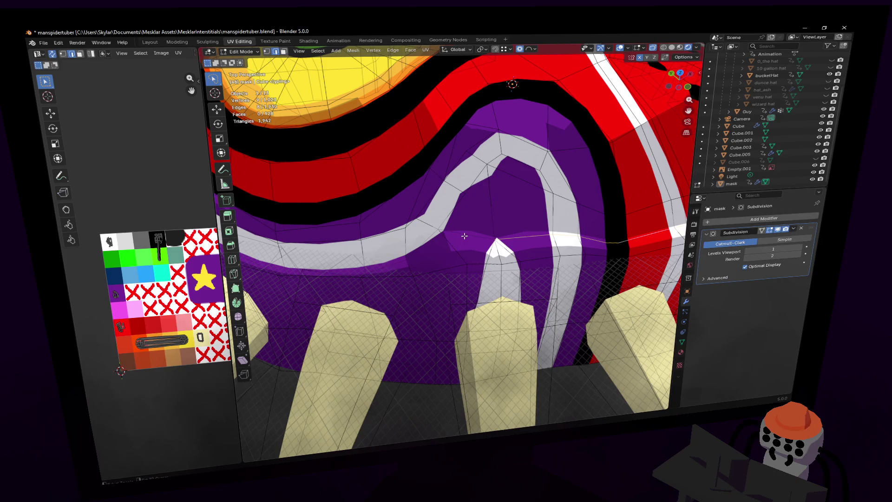
pyautogui.scroll(-5, 458, 235)
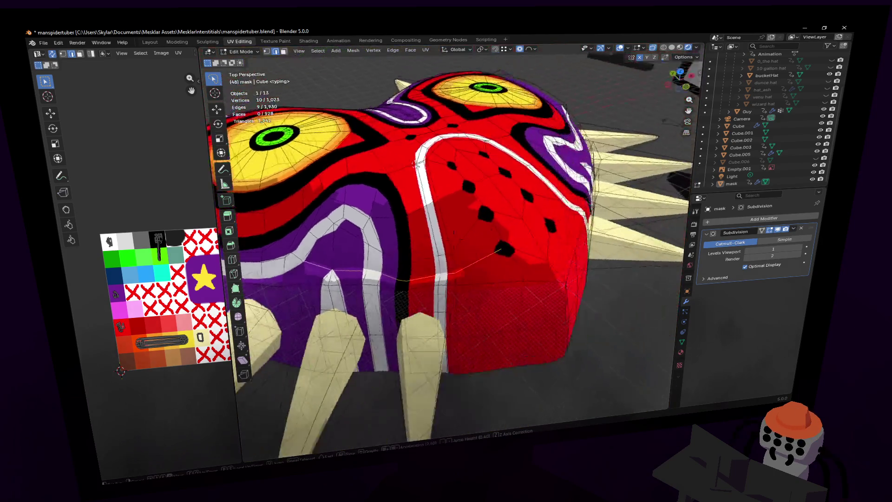
pyautogui.moveTo(458, 235); pyautogui.dragTo(511, 218, button='middle')
# Step: Move the selection and another edge path vertically along Z with proportional falloff
pyautogui.press('g')
pyautogui.press('z')
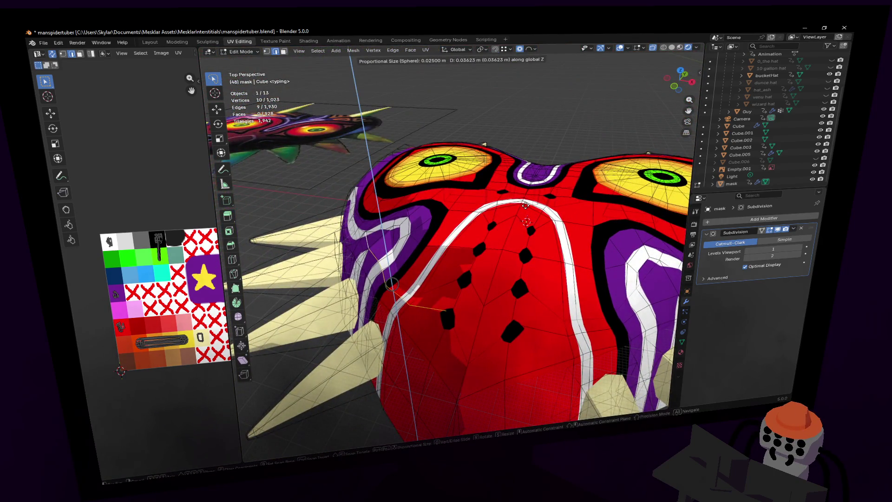
pyautogui.click(526, 206)
pyautogui.moveTo(526, 207)
pyautogui.mouseDown(button='middle')
pyautogui.moveTo(510, 204)
pyautogui.moveTo(507, 217)
pyautogui.mouseUp(button='middle')
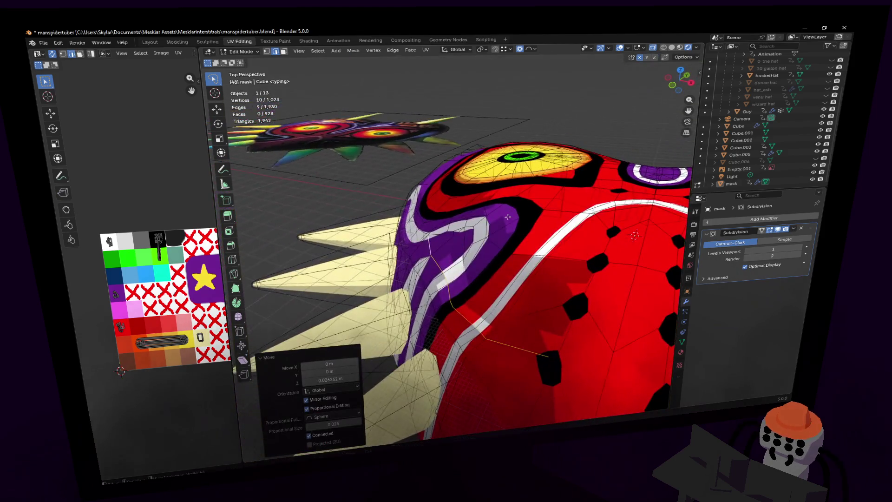
pyautogui.keyDown('ctrl'); pyautogui.click(461, 241); pyautogui.keyUp('ctrl')
pyautogui.press('g')
pyautogui.press('z')
pyautogui.click(483, 279)
# Step: Shift a smaller group of vertices along Z and return to Object Mode
pyautogui.moveTo(483, 279)
pyautogui.mouseDown(button='middle')
pyautogui.moveTo(441, 236)
pyautogui.moveTo(428, 291)
pyautogui.moveTo(528, 208)
pyautogui.mouseUp(button='middle')
pyautogui.press('.')
pyautogui.keyDown('ctrl'); pyautogui.click(432, 279); pyautogui.keyUp('ctrl')
pyautogui.press('g')
pyautogui.press('z')
pyautogui.click(457, 263)
pyautogui.press('Tab')
# Step: Select the mask object and frame the view around it
pyautogui.rightClick(528, 212)
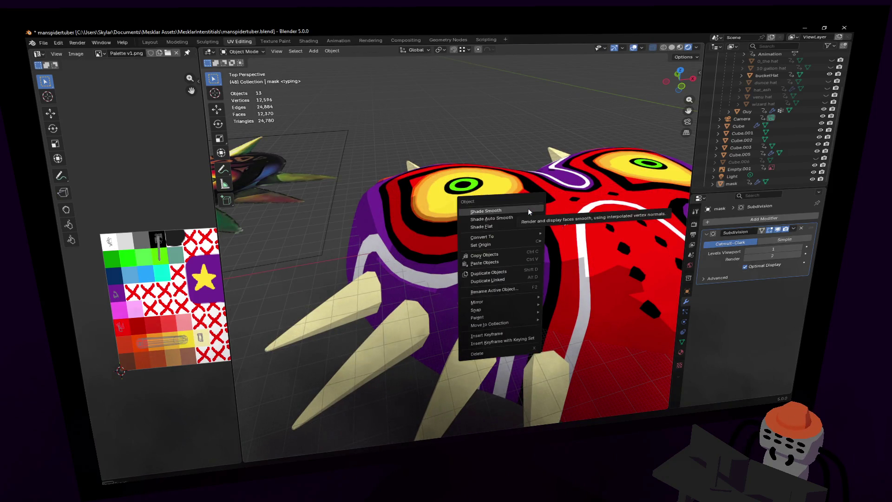
pyautogui.press('Escape')
pyautogui.press('Tab')
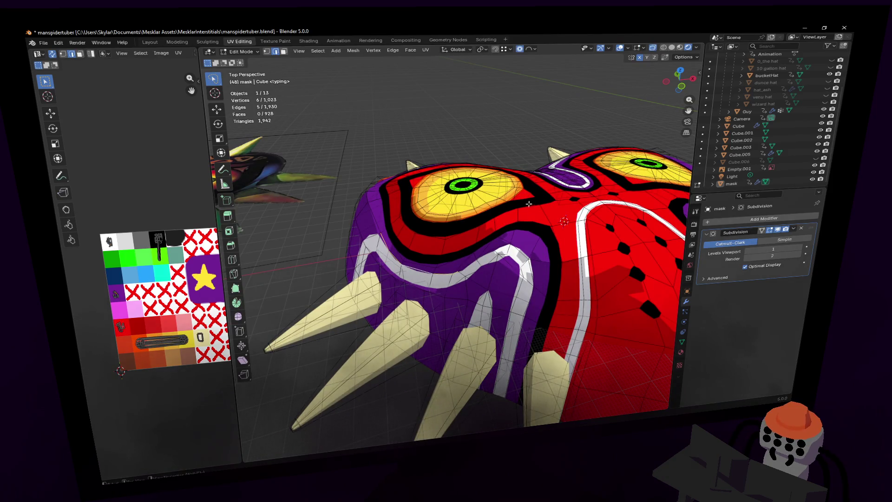
pyautogui.press('Tab')
pyautogui.hotkey('shift', '`')
pyautogui.press('Return')
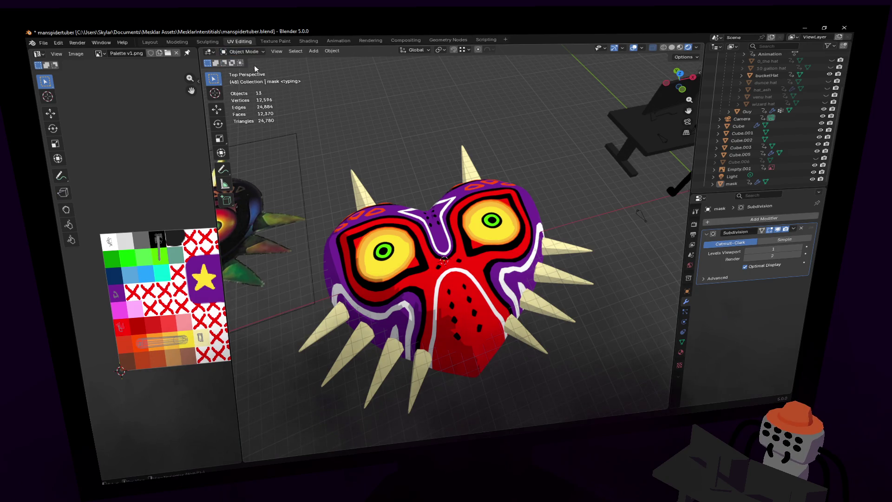
pyautogui.click(487, 229)
pyautogui.press('KP_Decimal')
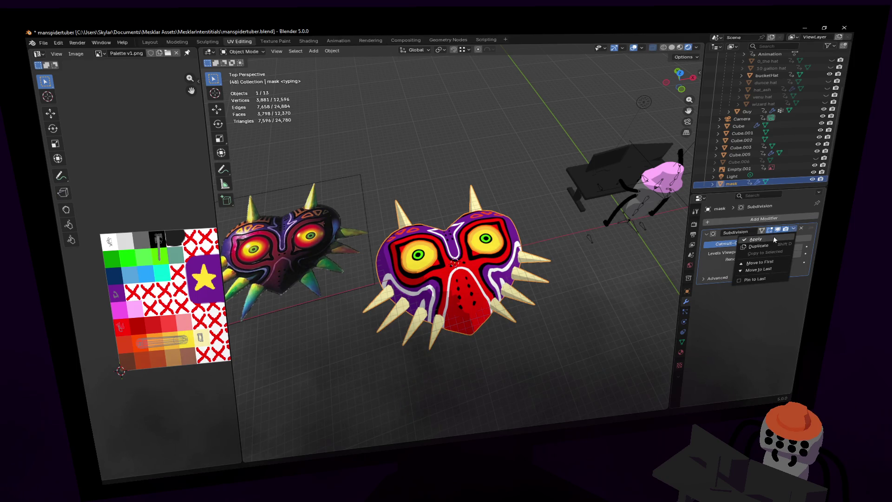
# Step: Delete the Subdivision modifier and inspect the mask's mesh in Edit Mode
pyautogui.click(800, 228)
pyautogui.hotkey('shift', '`')
pyautogui.press('w')
pyautogui.click(508, 170)
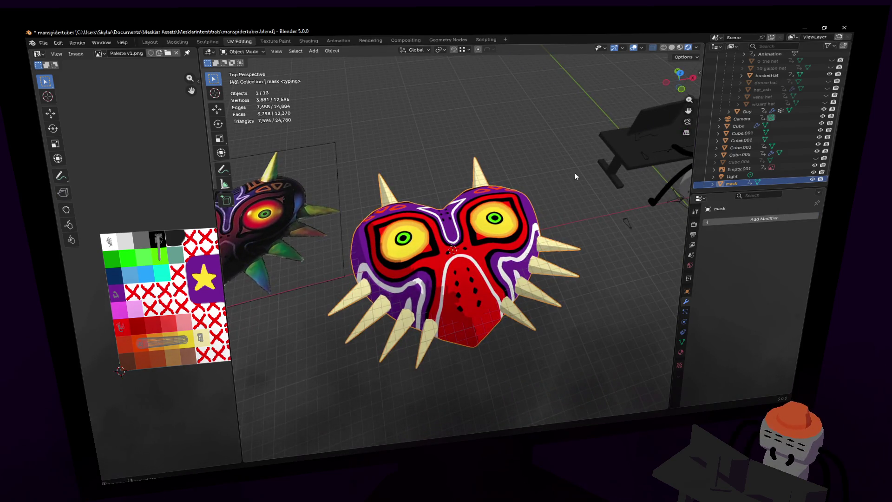
pyautogui.press('Tab')
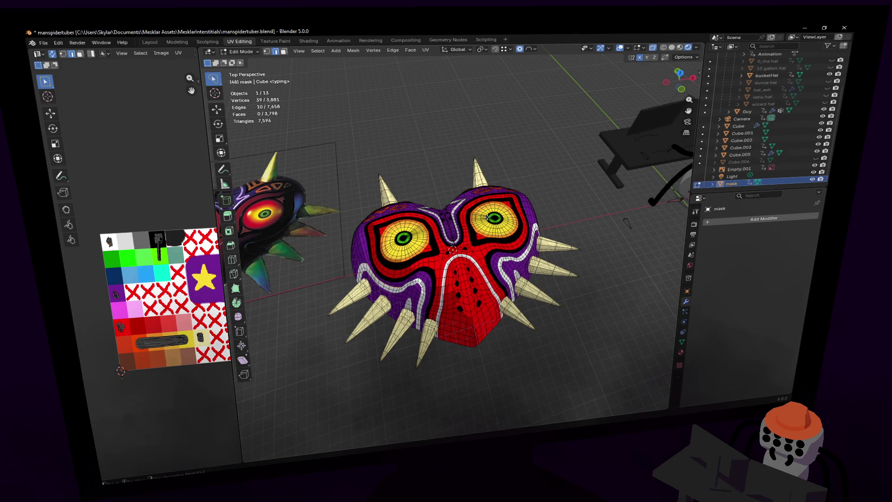
pyautogui.press('Tab')
# Step: Re-add a level-1 Subdivision, toggle its viewport display to compare, then delete it again
pyautogui.hotkey('ctrl', '1')
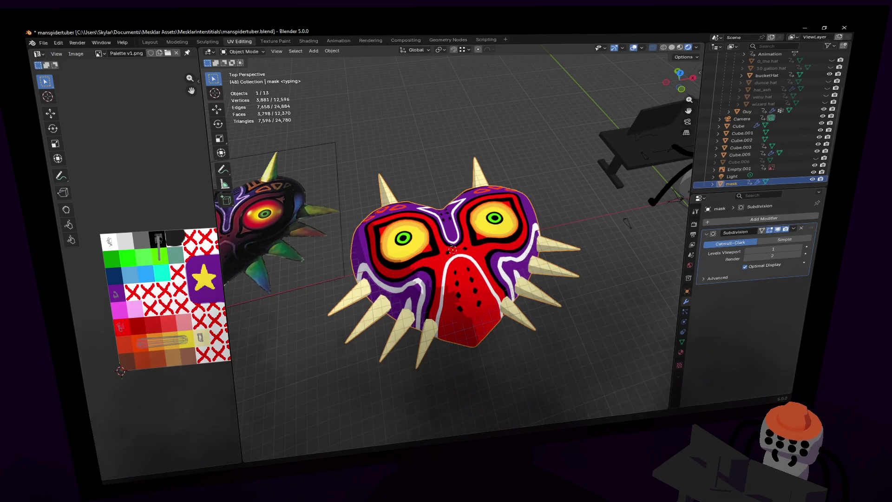
pyautogui.click(778, 230)
pyautogui.click(779, 229)
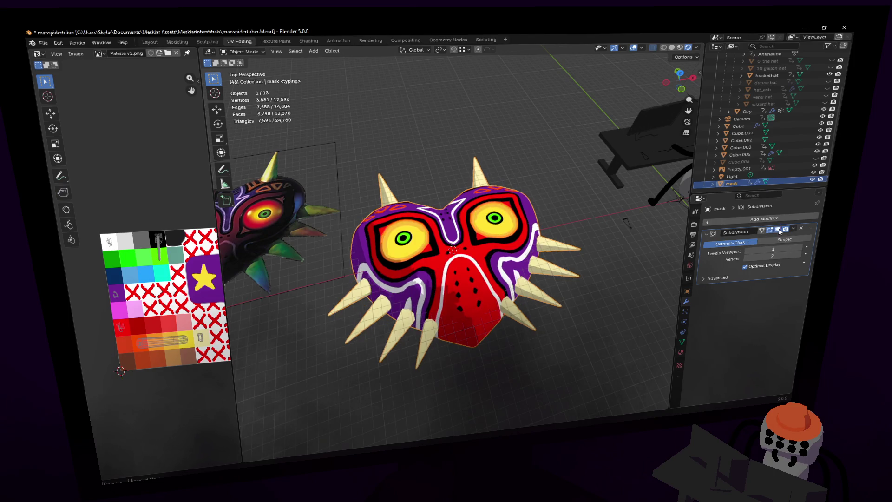
pyautogui.click(801, 228)
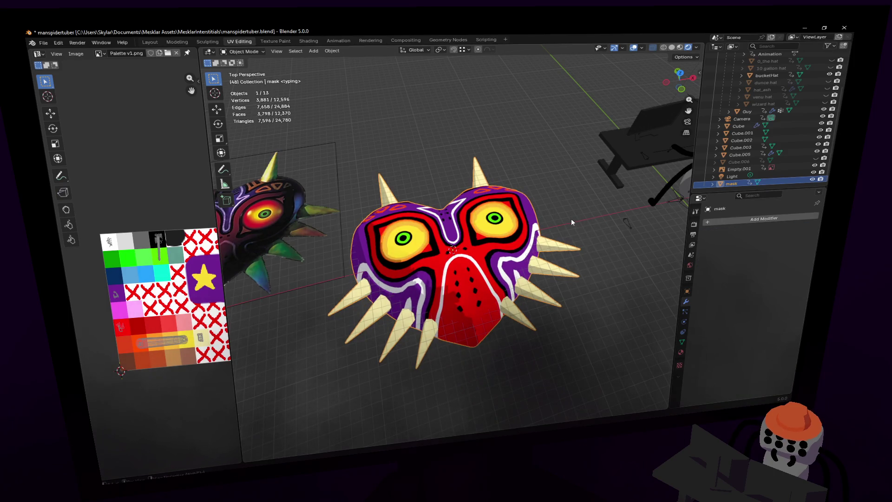
pyautogui.rightClick(525, 213)
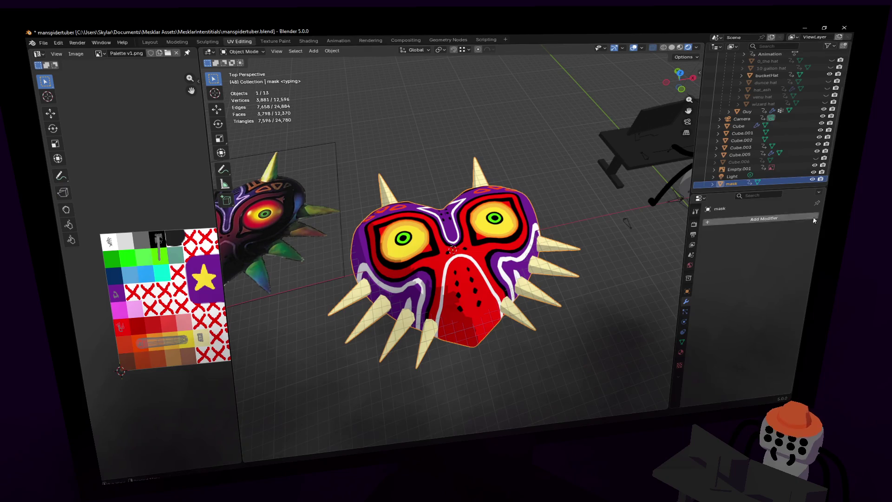
# Step: Add a Decimate modifier to the mask and try Planar mode with a lower angle limit
pyautogui.click(783, 217)
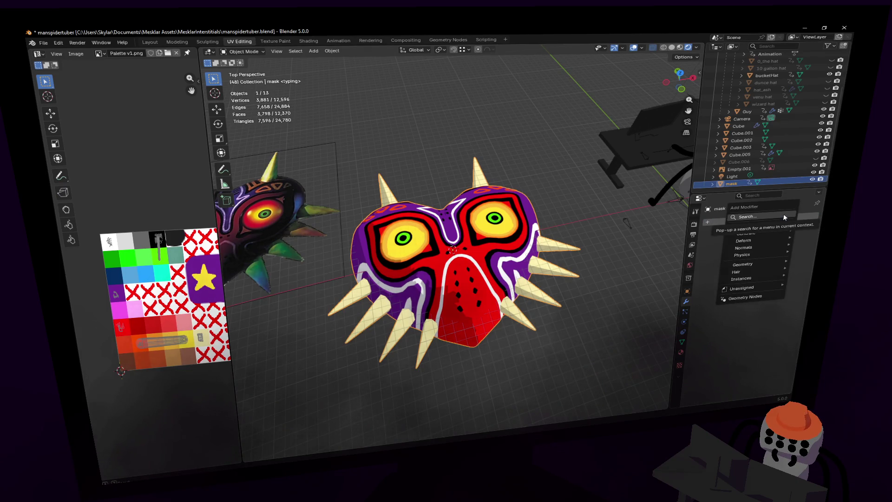
pyautogui.click(783, 217)
pyautogui.write('dec')
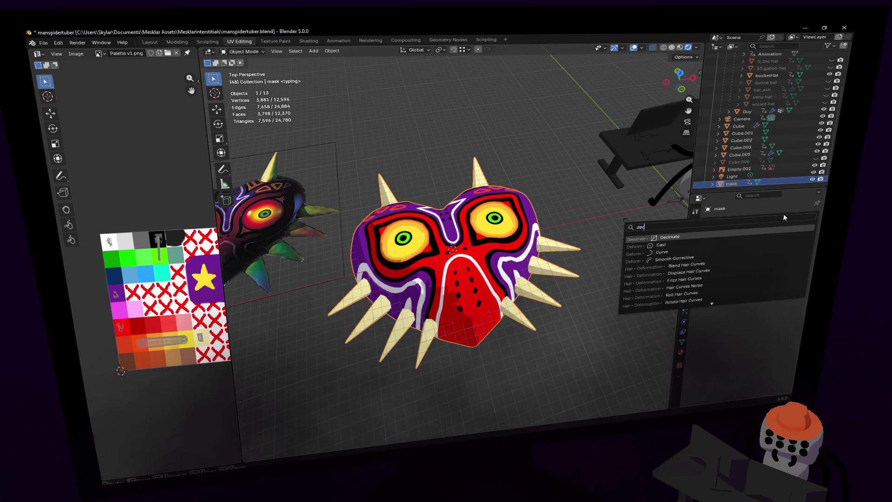
pyautogui.press('Return')
pyautogui.click(792, 238)
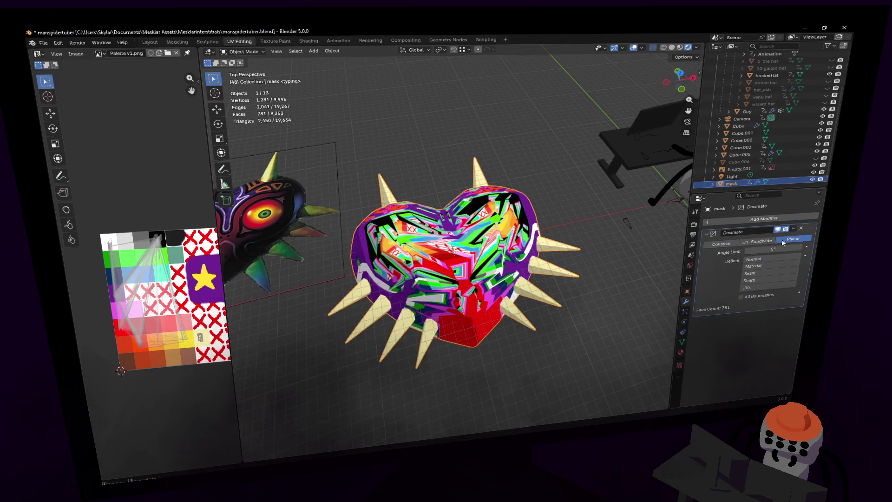
pyautogui.moveTo(783, 247)
pyautogui.mouseDown()
pyautogui.moveTo(762, 248)
pyautogui.moveTo(794, 248)
pyautogui.moveTo(726, 254)
pyautogui.moveTo(799, 250)
pyautogui.moveTo(762, 249)
pyautogui.mouseUp()
# Step: Try Un-Subdivide at 0 iterations and Collapse ratios, then remove the Decimate modifier
pyautogui.click(753, 243)
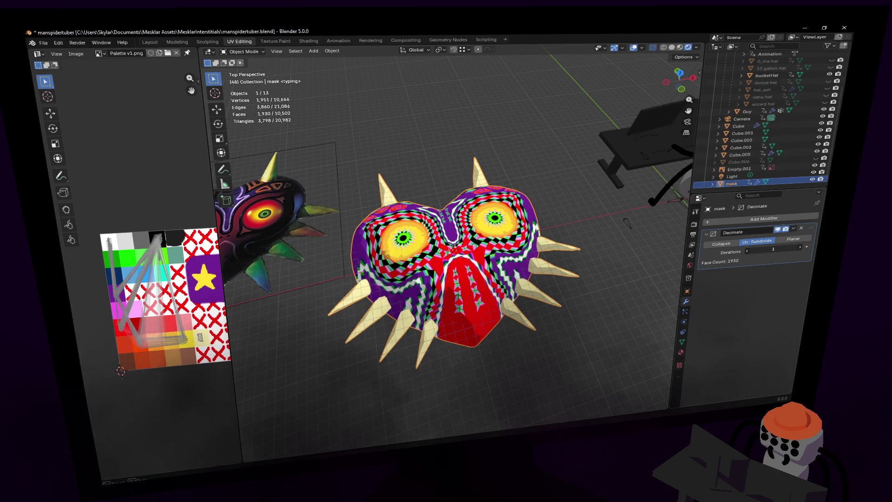
pyautogui.moveTo(773, 249)
pyautogui.mouseDown()
pyautogui.moveTo(762, 249)
pyautogui.moveTo(773, 249)
pyautogui.moveTo(762, 249)
pyautogui.moveTo(773, 249)
pyautogui.moveTo(762, 249)
pyautogui.moveTo(769, 243)
pyautogui.mouseUp()
pyautogui.click(731, 245)
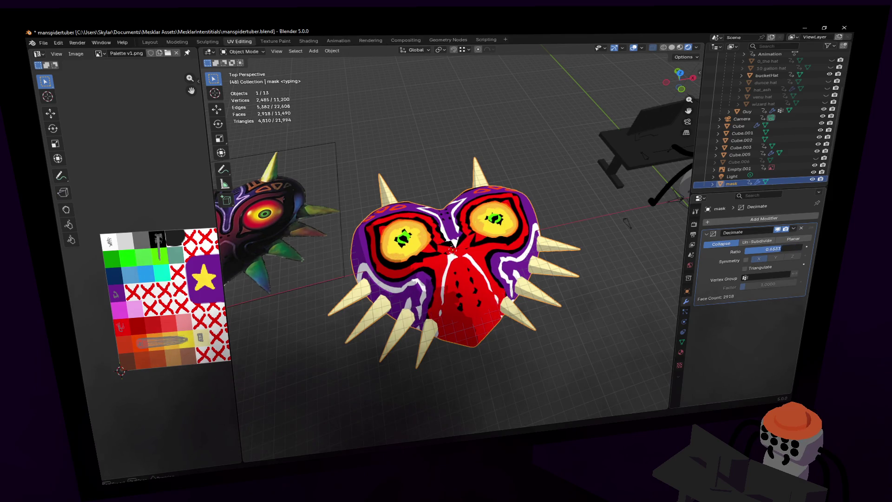
pyautogui.moveTo(773, 249)
pyautogui.mouseDown()
pyautogui.moveTo(746, 249)
pyautogui.moveTo(794, 249)
pyautogui.mouseUp()
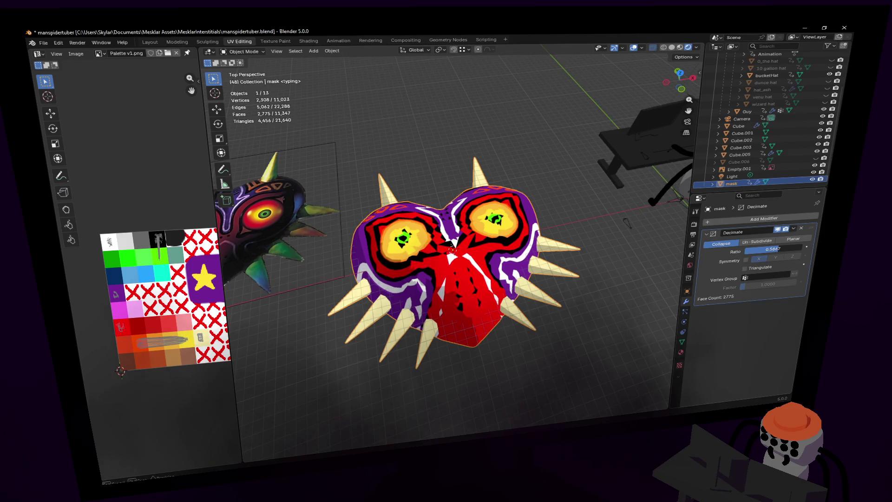
pyautogui.moveTo(773, 249); pyautogui.dragTo(799, 249)
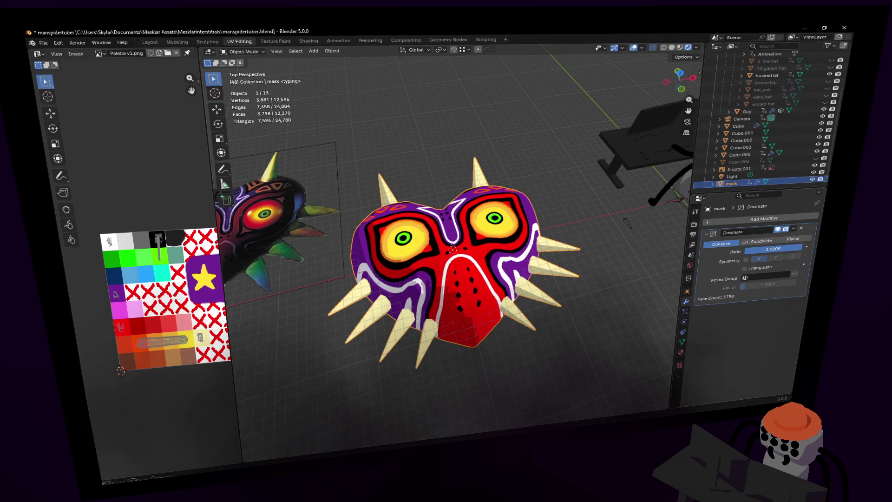
pyautogui.click(801, 229)
# Step: Bring the view onto the mask and enter Edit Mode on its 3,881-vertex mesh
pyautogui.hotkey('shift', '`')
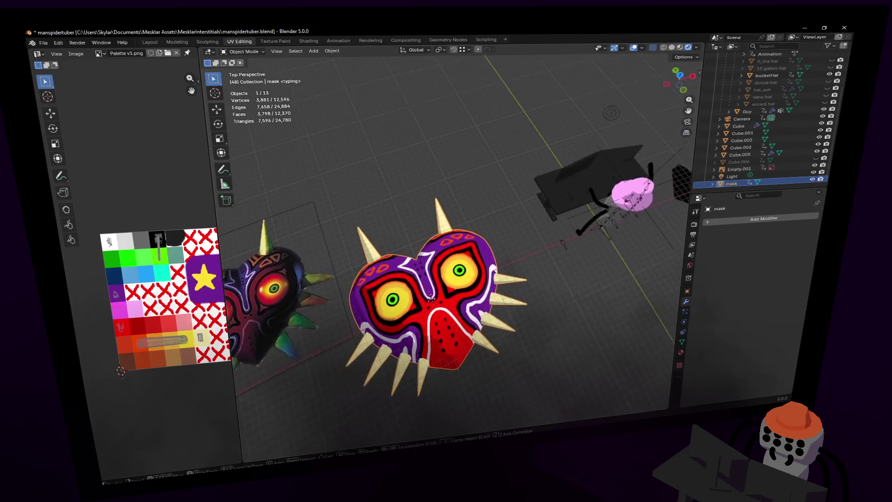
pyautogui.press('w')
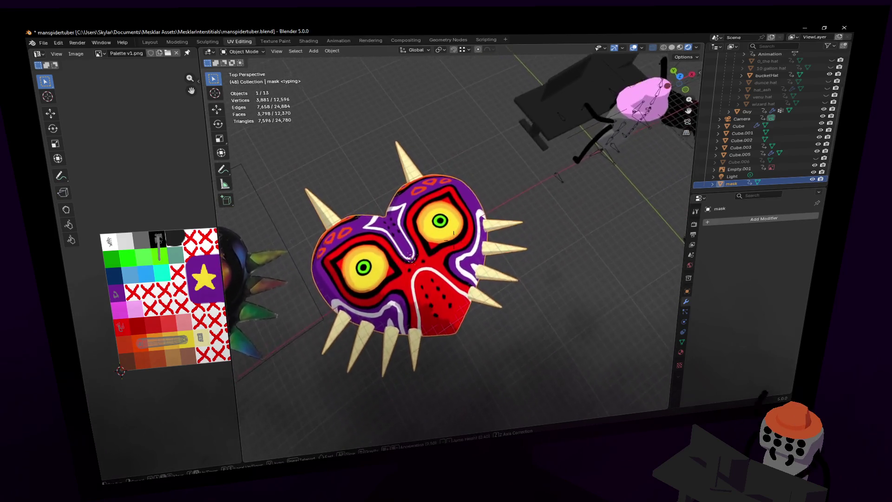
pyautogui.press('w')
pyautogui.click(490, 188)
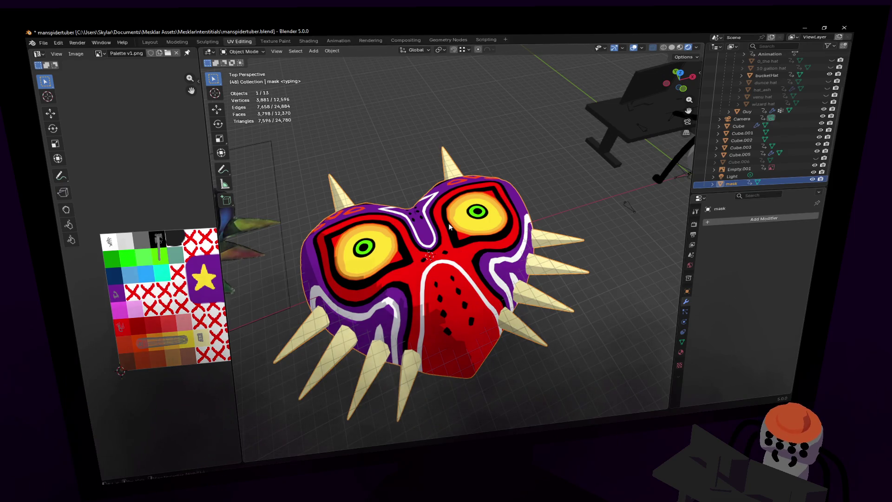
pyautogui.hotkey('shift', '`')
pyautogui.click(452, 180)
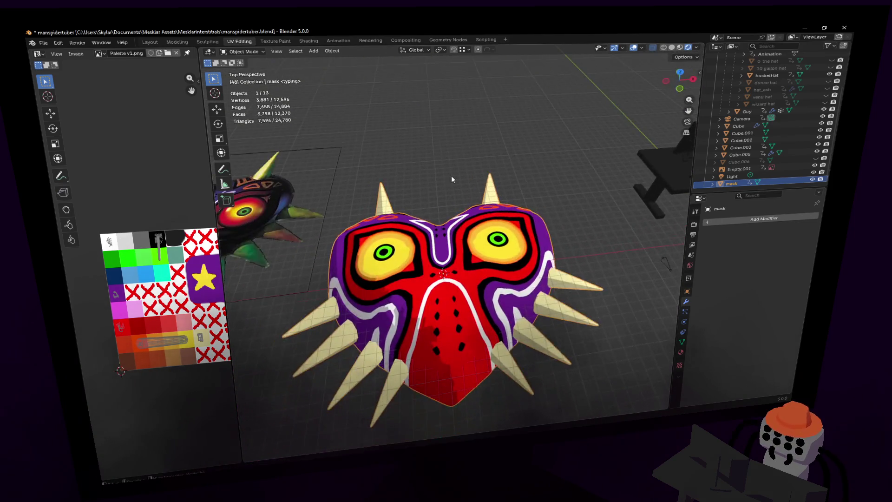
pyautogui.press('Tab')
# Step: Select all the mask's vertices and scale them down to about 0.408
pyautogui.press('a')
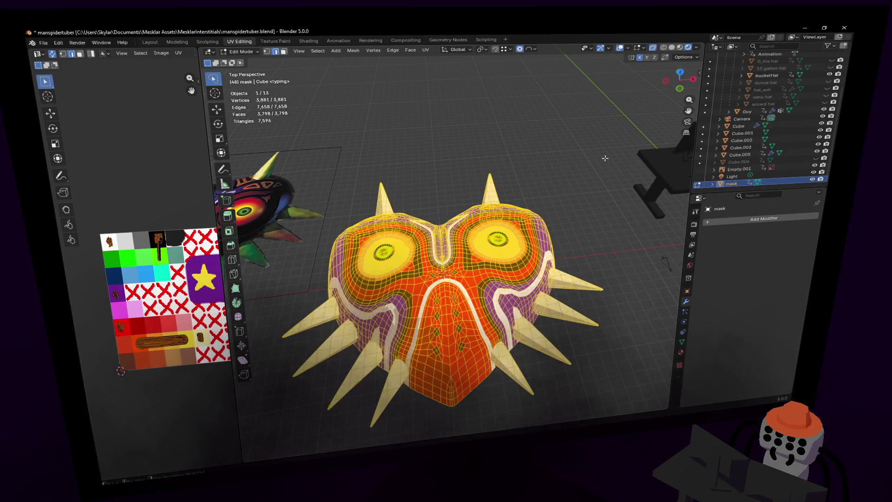
pyautogui.press('s')
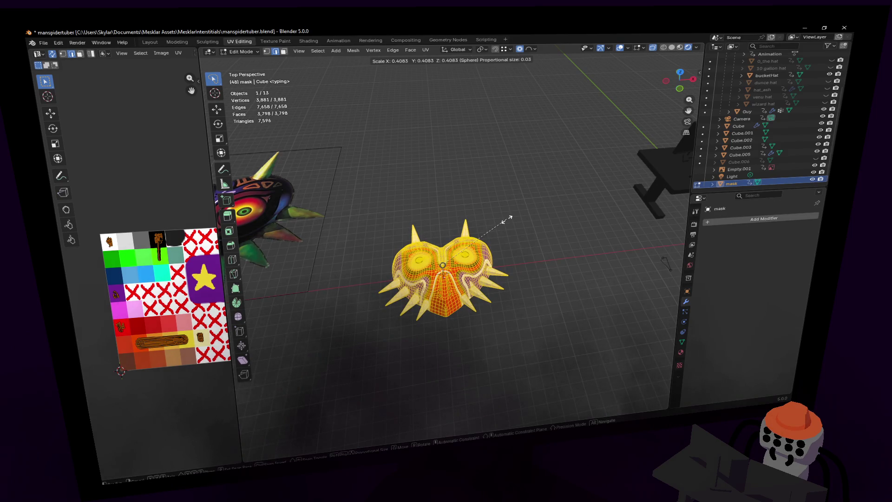
pyautogui.click(506, 218)
pyautogui.hotkey('shift', '`')
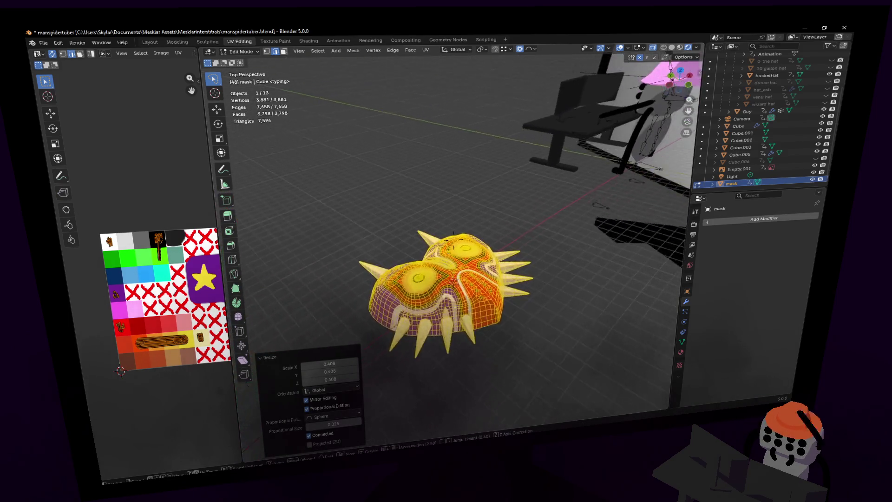
pyautogui.press('w')
pyautogui.click(506, 231)
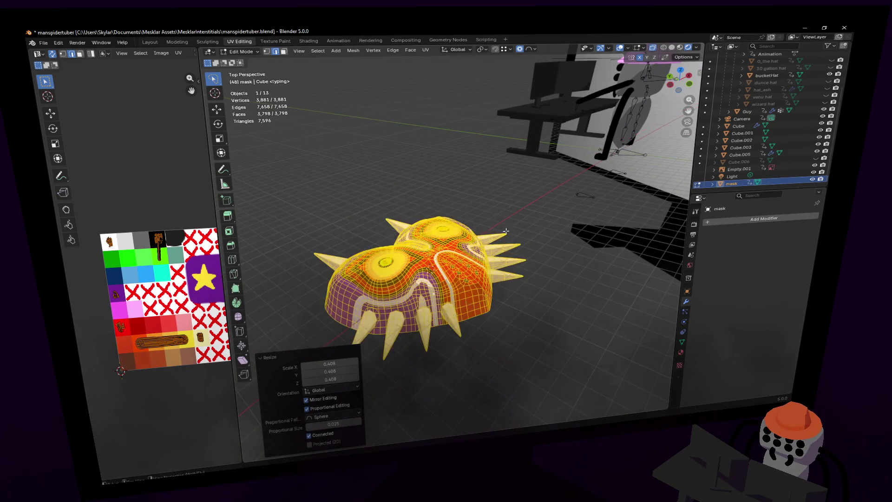
pyautogui.moveTo(506, 231); pyautogui.dragTo(617, 93, button='middle')
pyautogui.moveTo(640, 59); pyautogui.dragTo(525, 218, button='middle')
# Step: Rotate the mask 90° about the X axis
pyautogui.press('r')
pyautogui.press('x')
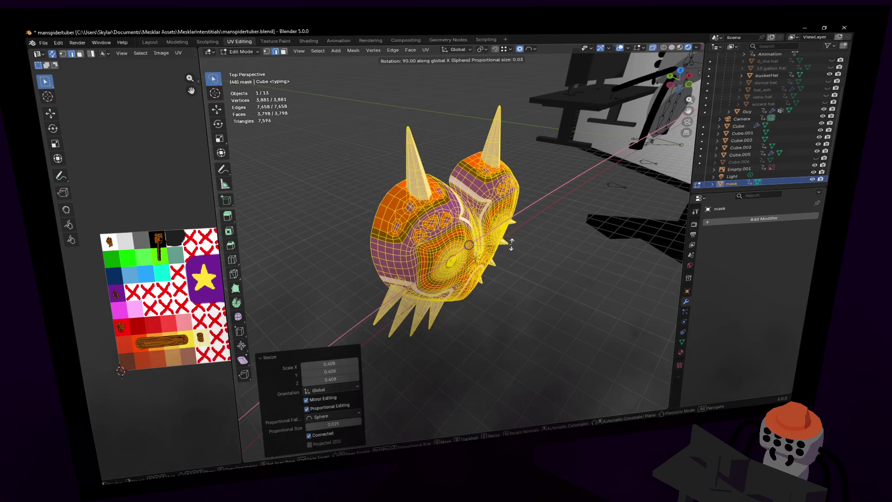
pyautogui.click(510, 241)
pyautogui.hotkey('shift', '`')
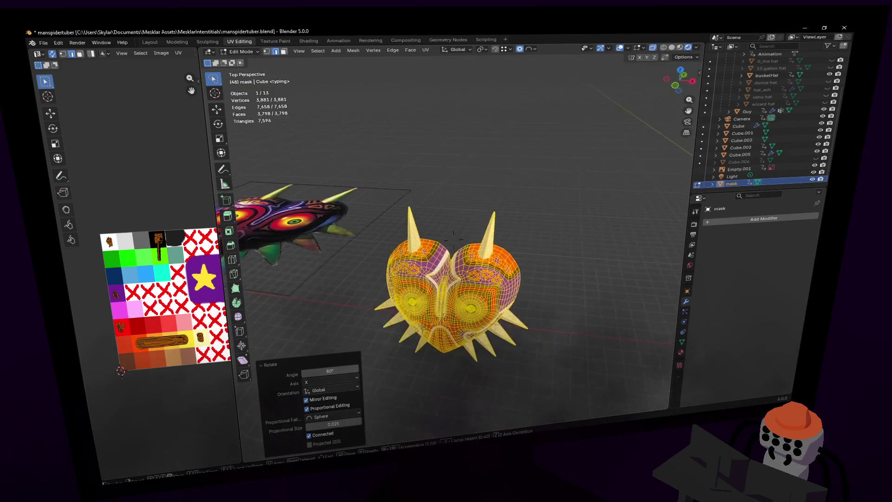
pyautogui.click(500, 245)
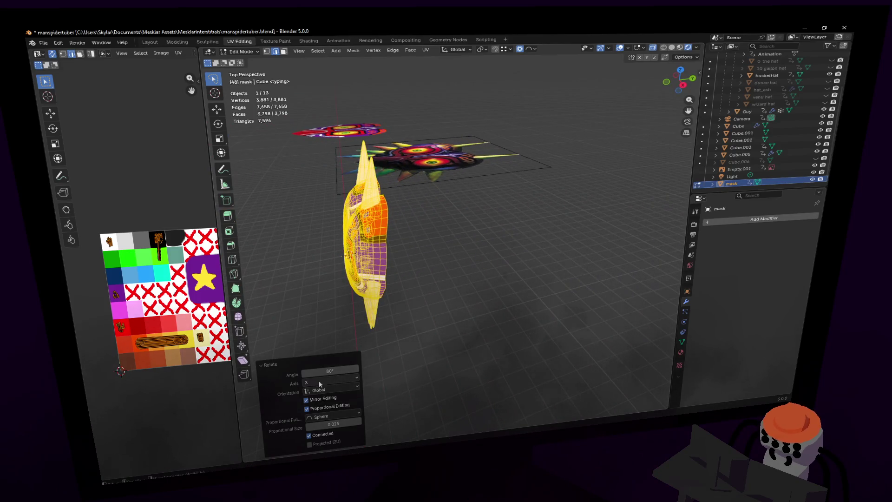
pyautogui.write('90')
pyautogui.press('Return')
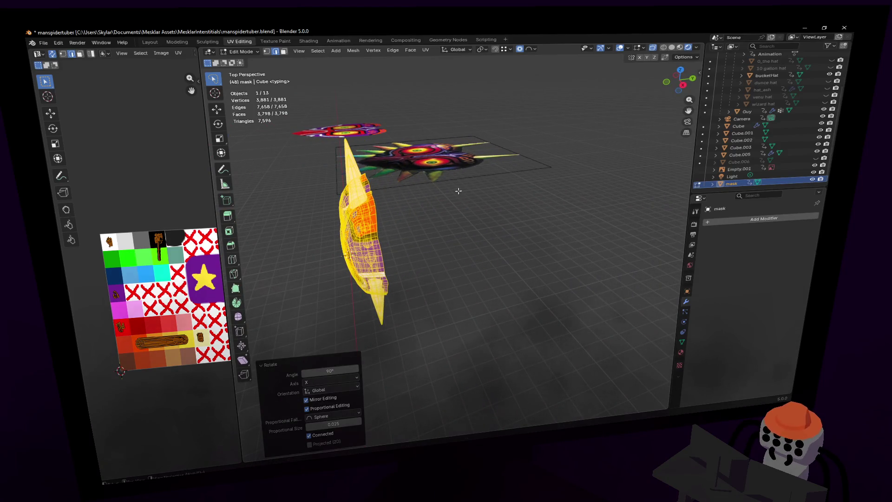
pyautogui.press('KP_4')
pyautogui.press('KP_4')
pyautogui.press('KP_4')
# Step: Shift the mask along Y and rotate it -180° about the Z axis
pyautogui.press('g')
pyautogui.press('y')
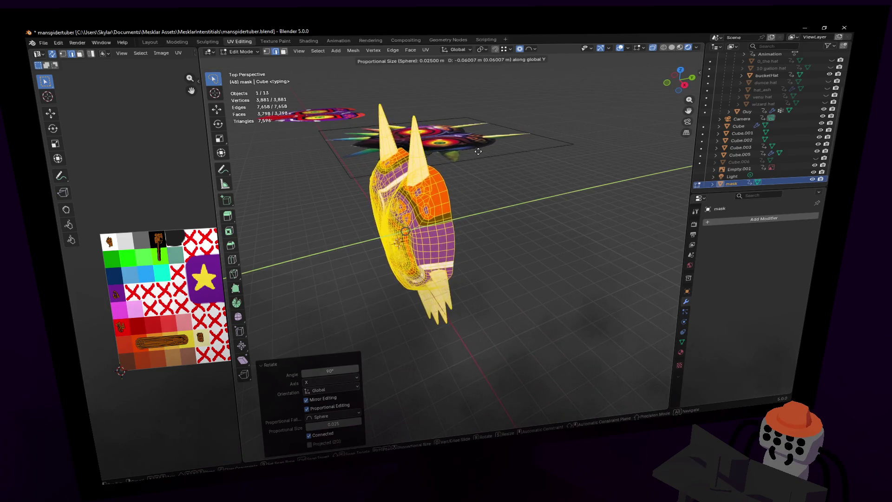
pyautogui.press('Return')
pyautogui.press('r')
pyautogui.press('z')
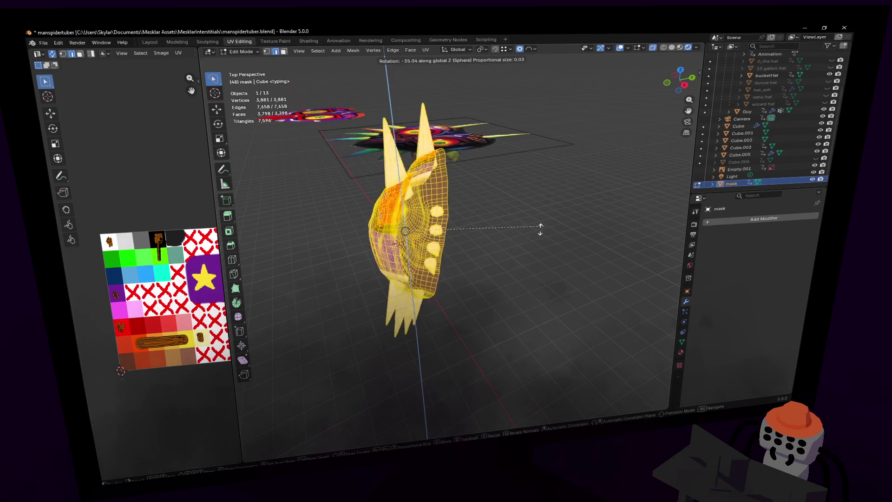
pyautogui.write('-180')
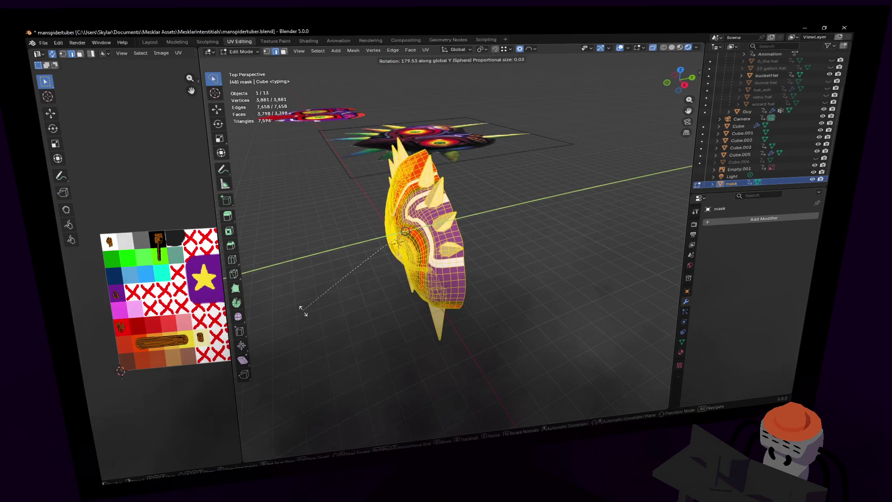
pyautogui.press('Return')
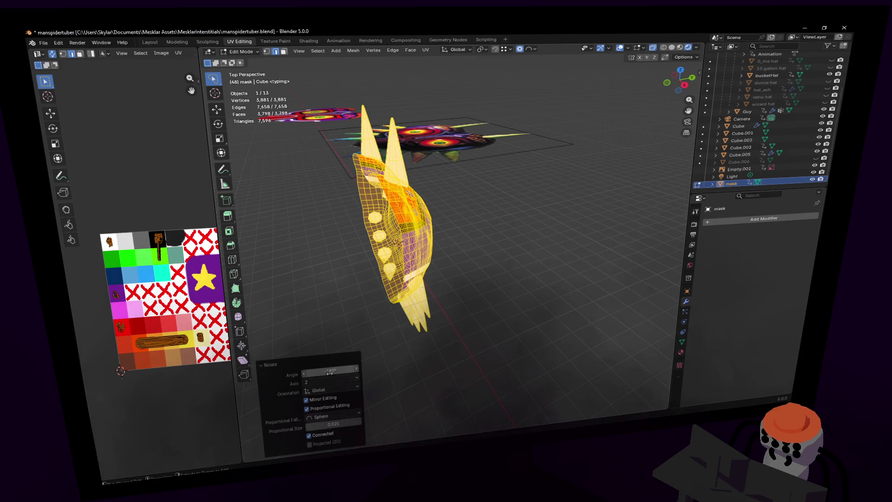
# Step: Select the mask's open back rim edge loop and fill it with faces
pyautogui.hotkey('shift', '`')
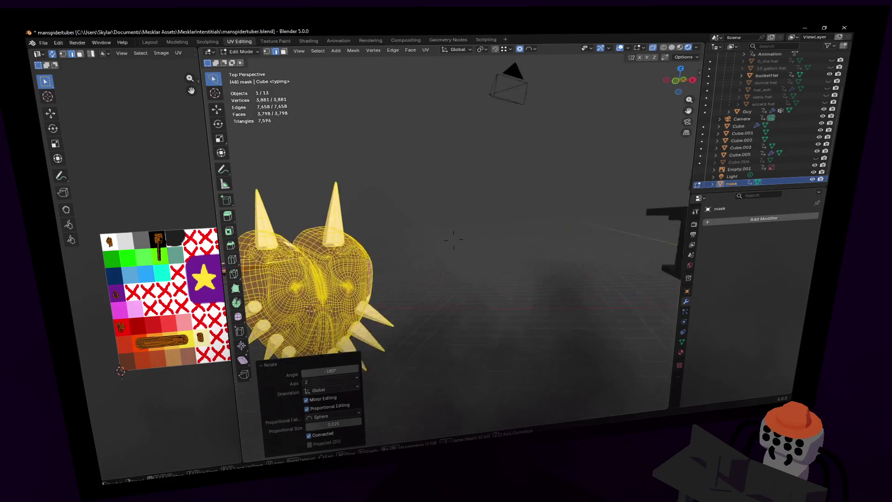
pyautogui.click(569, 213)
pyautogui.moveTo(517, 218)
pyautogui.mouseDown(button='middle')
pyautogui.moveTo(516, 229)
pyautogui.moveTo(521, 217)
pyautogui.mouseUp(button='middle')
pyautogui.scroll(3, 495, 249)
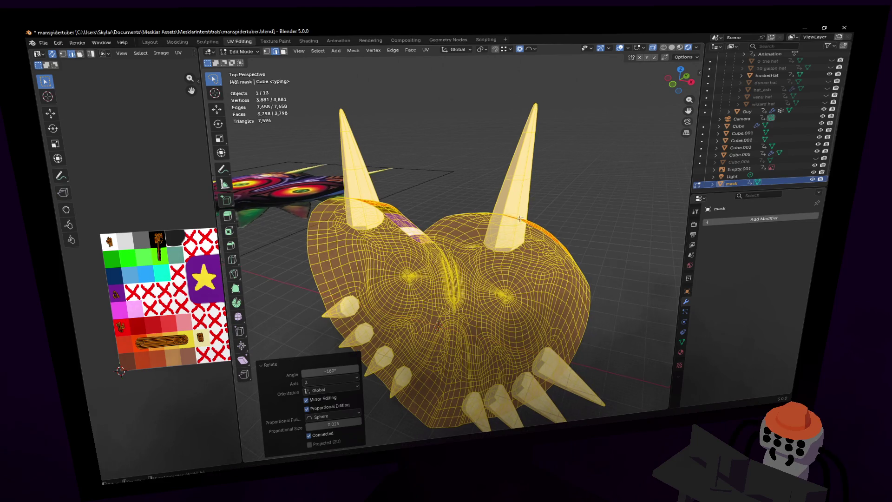
pyautogui.keyDown('alt'); pyautogui.click(395, 225); pyautogui.keyUp('alt')
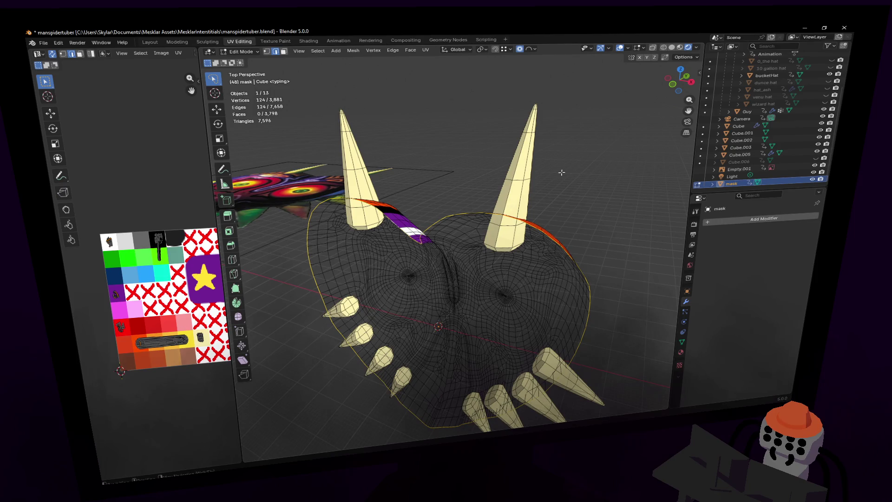
pyautogui.hotkey('alt', 'f')
# Step: Scale the filled rim, flatten it to zero on Y, and move it along Y
pyautogui.moveTo(465, 260)
pyautogui.mouseDown(button='middle')
pyautogui.moveTo(453, 240)
pyautogui.moveTo(457, 256)
pyautogui.moveTo(459, 239)
pyautogui.moveTo(467, 251)
pyautogui.mouseUp(button='middle')
pyautogui.press('s')
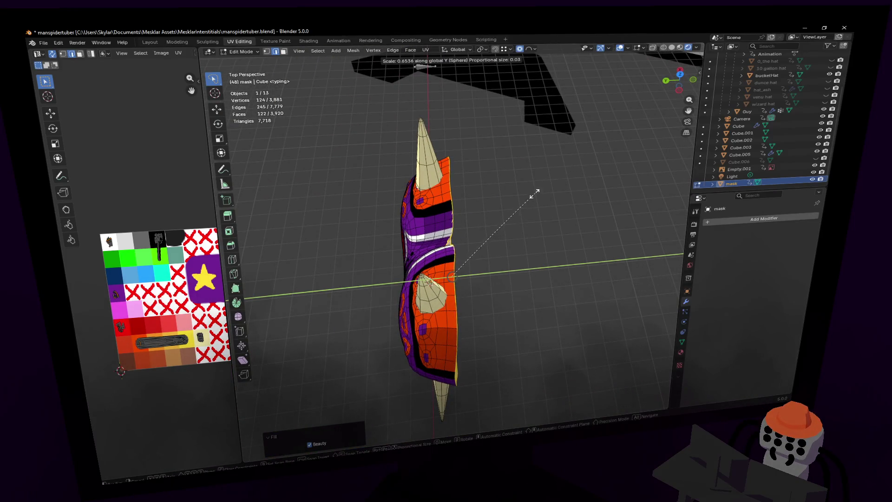
pyautogui.press('Return')
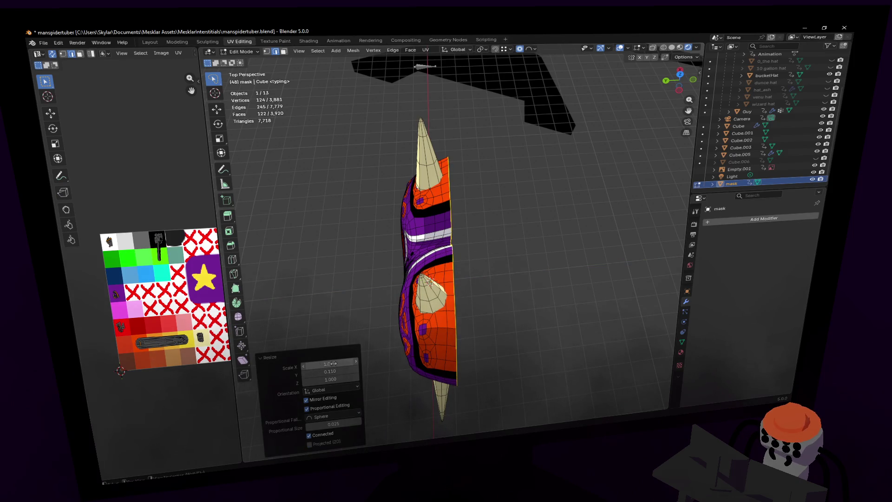
pyautogui.press('Return')
pyautogui.moveTo(464, 279)
pyautogui.mouseDown(button='middle')
pyautogui.moveTo(503, 243)
pyautogui.moveTo(485, 224)
pyautogui.mouseUp(button='middle')
pyautogui.press('g')
pyautogui.press('y')
pyautogui.click(502, 243)
# Step: Switch to face selection, reselect the whole rim fill and inset the heart face
pyautogui.press('3')
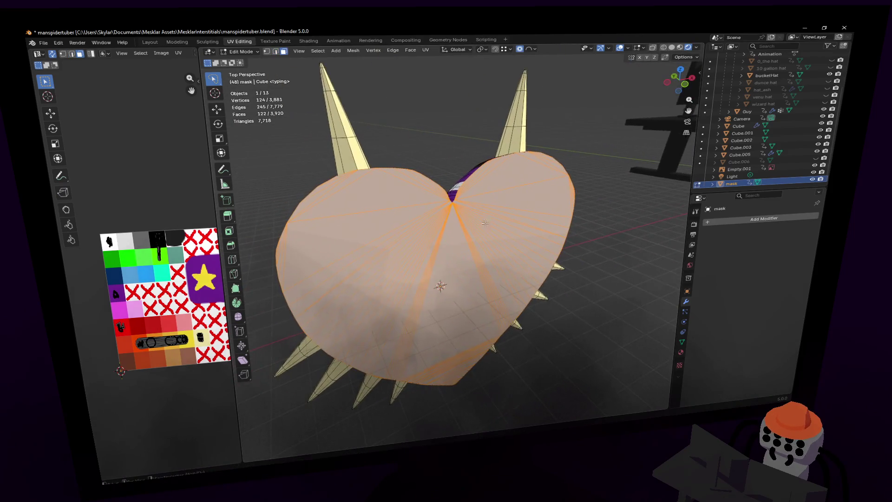
pyautogui.moveTo(415, 256); pyautogui.dragTo(454, 260)
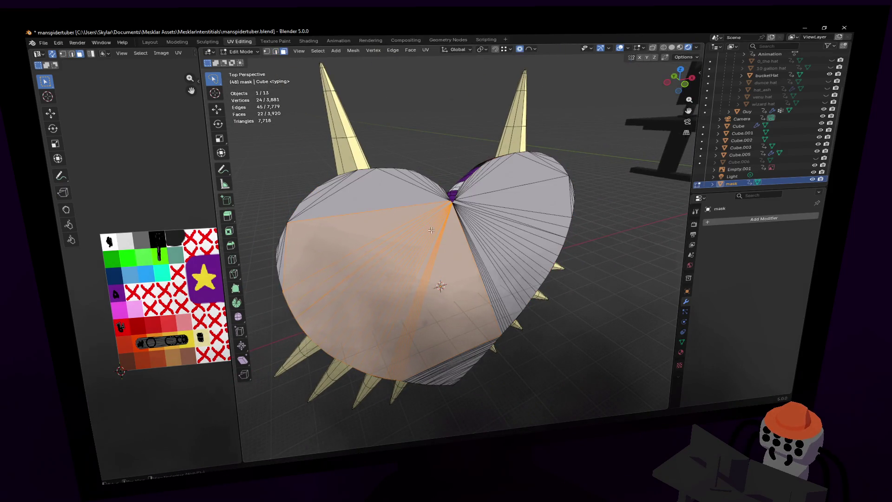
pyautogui.hotkey('ctrl', 'z')
pyautogui.hotkey('shift', '`')
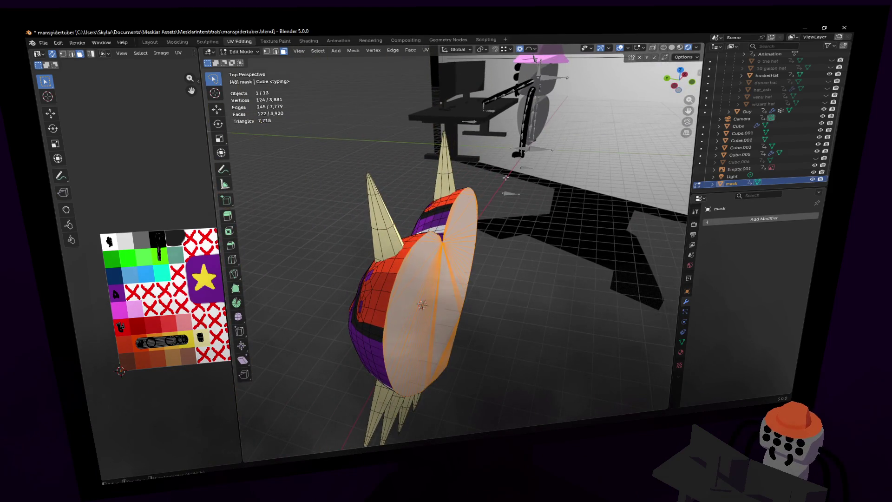
pyautogui.click(549, 150)
pyautogui.moveTo(549, 150); pyautogui.dragTo(576, 115, button='middle')
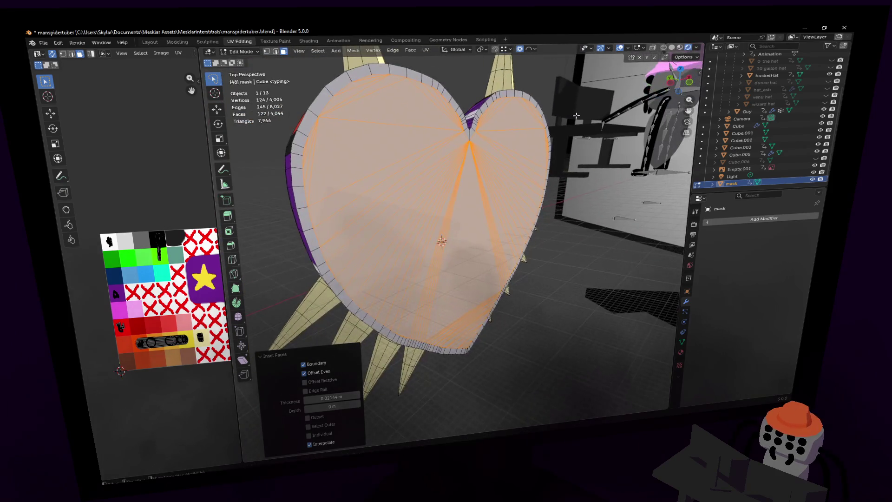
# Step: Try an extruded, shrunken rim, undo it, and UV-unwrap the flat heart face Angle Based
pyautogui.press('e')
pyautogui.click(571, 118)
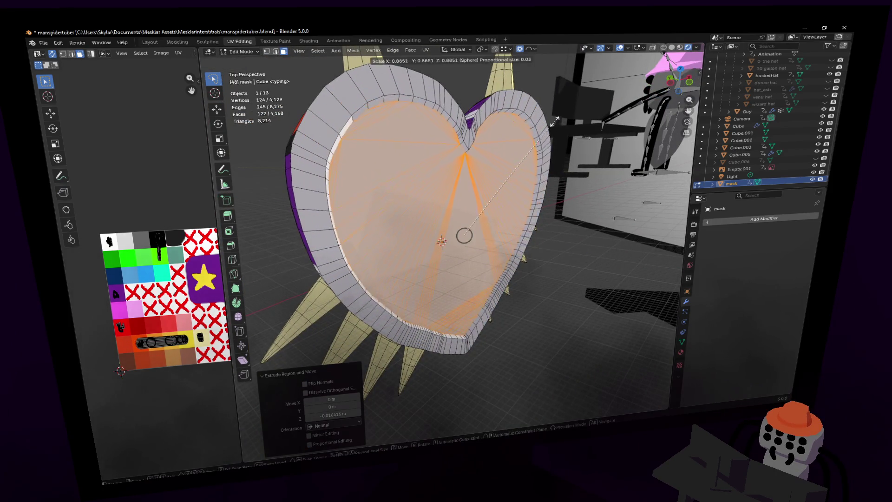
pyautogui.press('s')
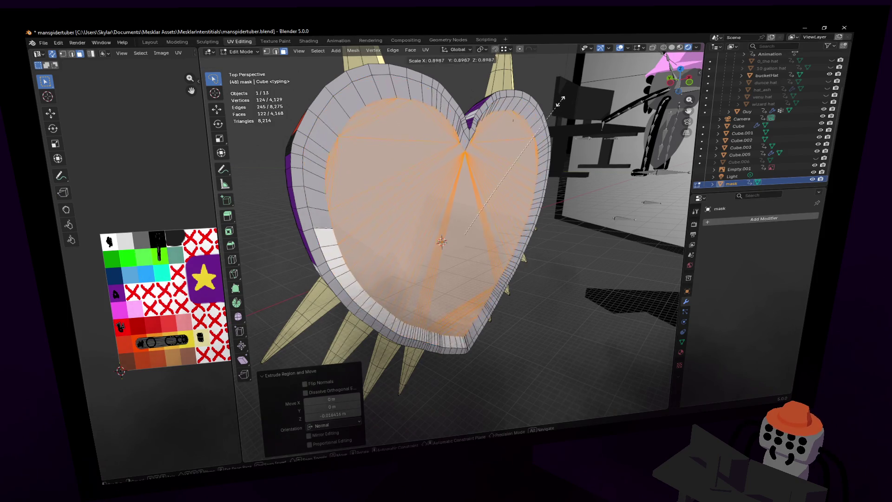
pyautogui.click(540, 116)
pyautogui.moveTo(540, 116); pyautogui.dragTo(454, 239, button='middle')
pyautogui.moveTo(530, 126)
pyautogui.mouseDown(button='middle')
pyautogui.moveTo(589, 180)
pyautogui.moveTo(577, 157)
pyautogui.mouseUp(button='middle')
pyautogui.hotkey('ctrl', 'z')
pyautogui.hotkey('ctrl', 'z')
pyautogui.press('u')
pyautogui.click(577, 157)
# Step: Shrink the heart's UV island onto the black palette swatch and return to Object Mode
pyautogui.press('s')
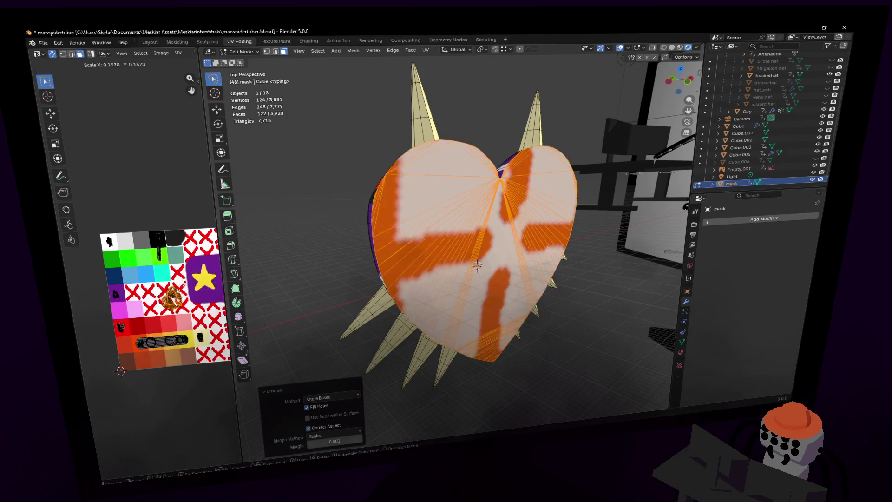
pyautogui.press('Return')
pyautogui.press('g')
pyautogui.press('Return')
pyautogui.press('Tab')
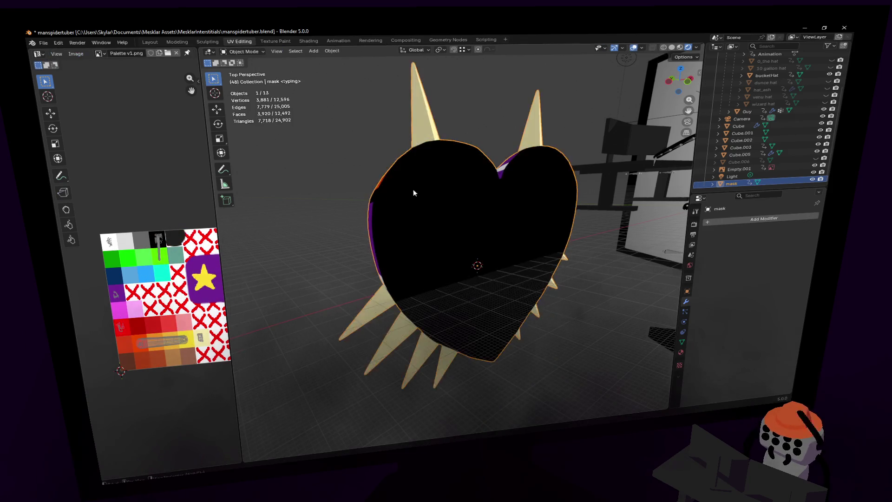
# Step: Move the upright mask along the X axis beside the seated character
pyautogui.hotkey('shift', '`')
pyautogui.press('s')
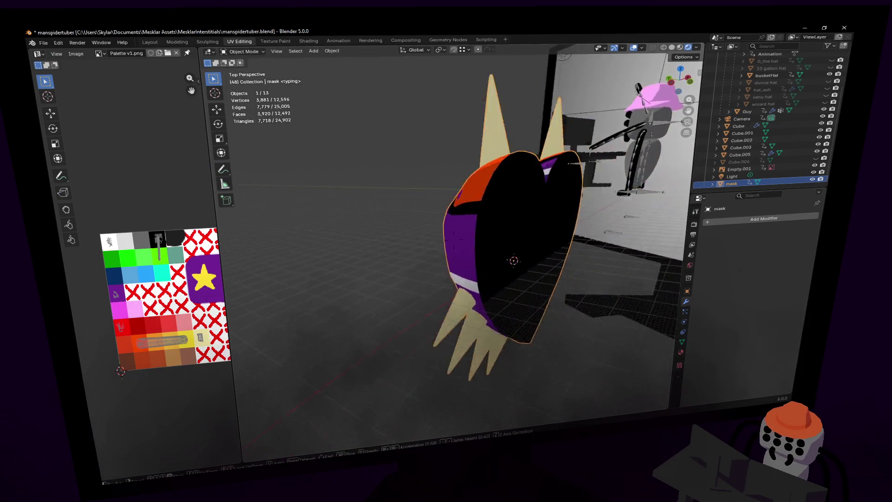
pyautogui.press('s')
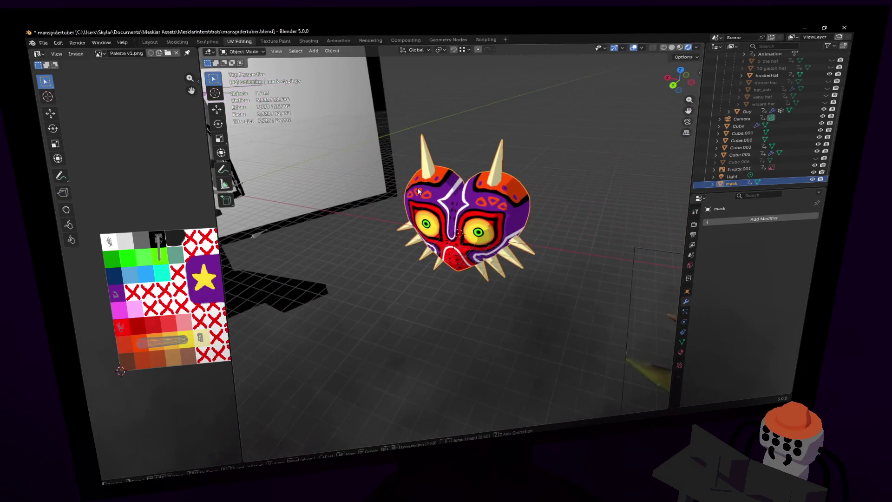
pyautogui.click(525, 199)
pyautogui.moveTo(525, 200); pyautogui.dragTo(589, 203, button='middle')
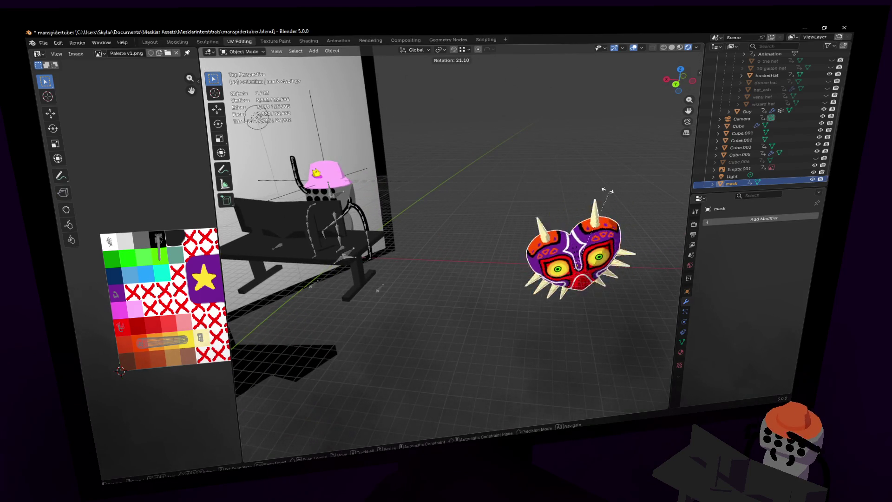
pyautogui.press('g')
pyautogui.press('x')
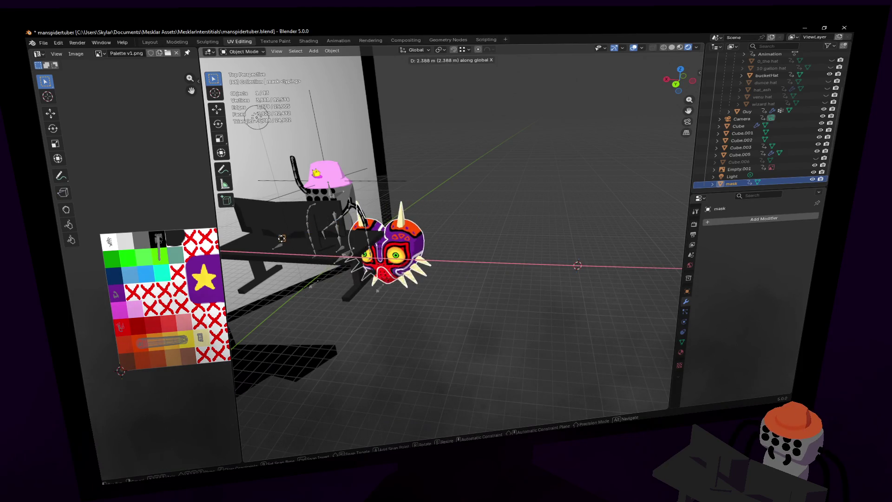
pyautogui.click(578, 265)
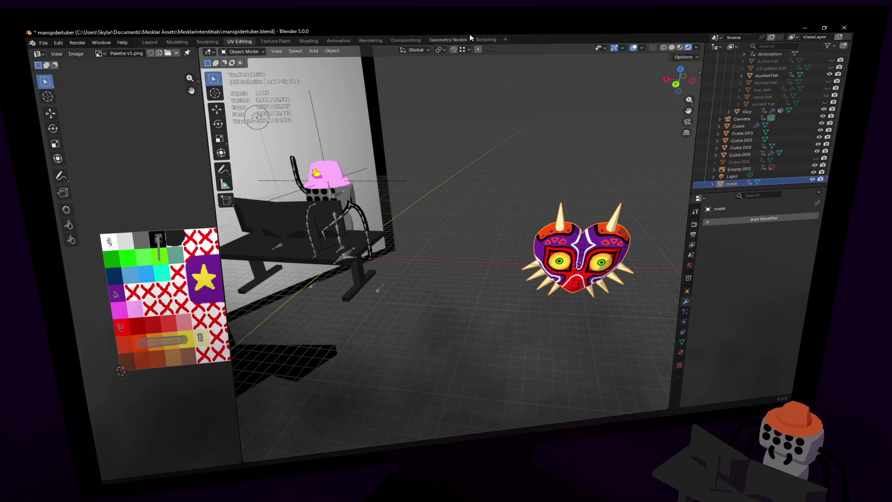
# Step: Set snapping to Increment and make a first free move of the mask
pyautogui.click(462, 50)
pyautogui.click(465, 99)
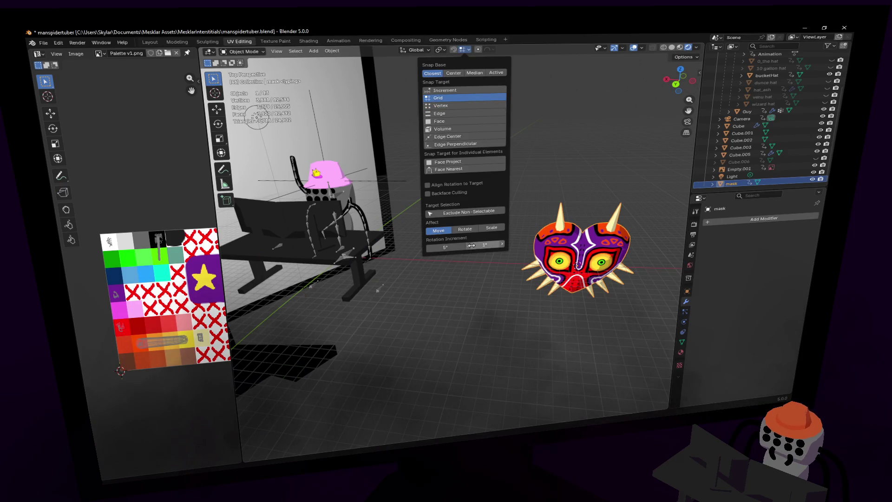
pyautogui.moveTo(520, 110)
pyautogui.mouseDown(button='middle')
pyautogui.moveTo(534, 117)
pyautogui.moveTo(501, 121)
pyautogui.mouseUp(button='middle')
pyautogui.press('g')
pyautogui.click(574, 153)
# Step: Move the mask 3 m along X to the character's head
pyautogui.press('g')
pyautogui.press('z')
pyautogui.press('x')
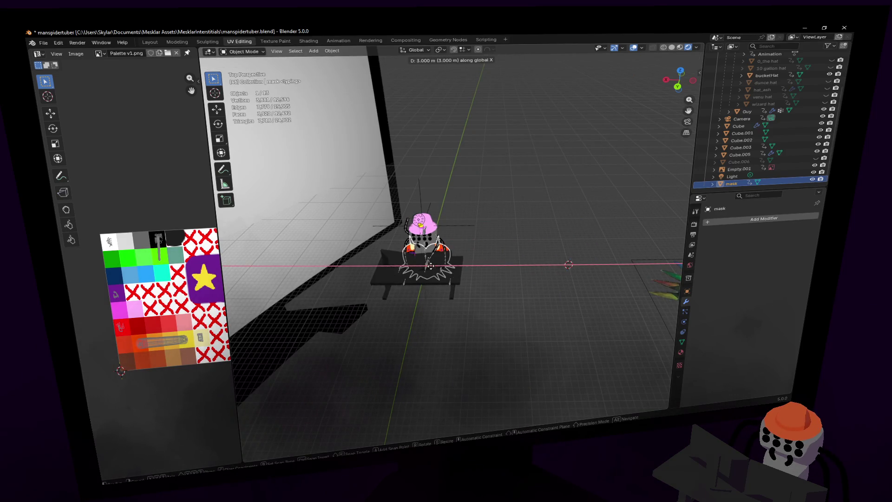
pyautogui.click(569, 264)
pyautogui.scroll(5, 568, 265)
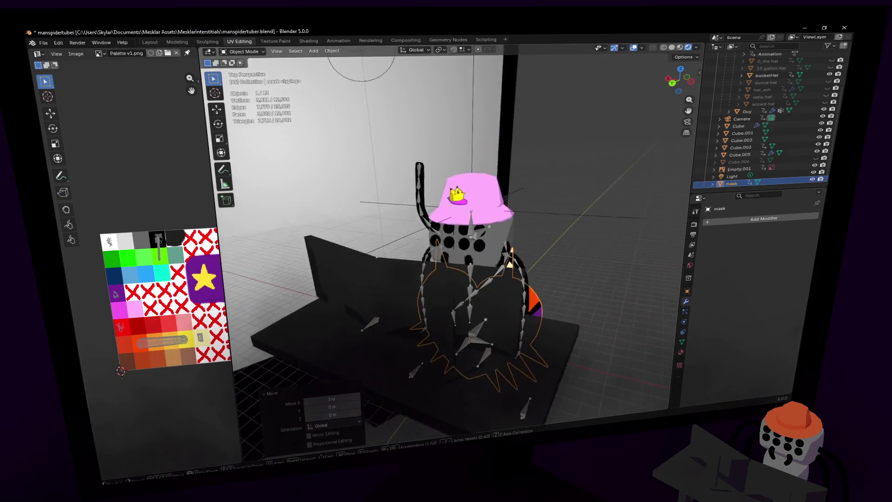
pyautogui.moveTo(464, 246); pyautogui.dragTo(483, 241, button='middle')
# Step: Raise the mask 0.74078 m on Z to head height, try a Y shift, and enter Edit Mode
pyautogui.press('g')
pyautogui.press('z')
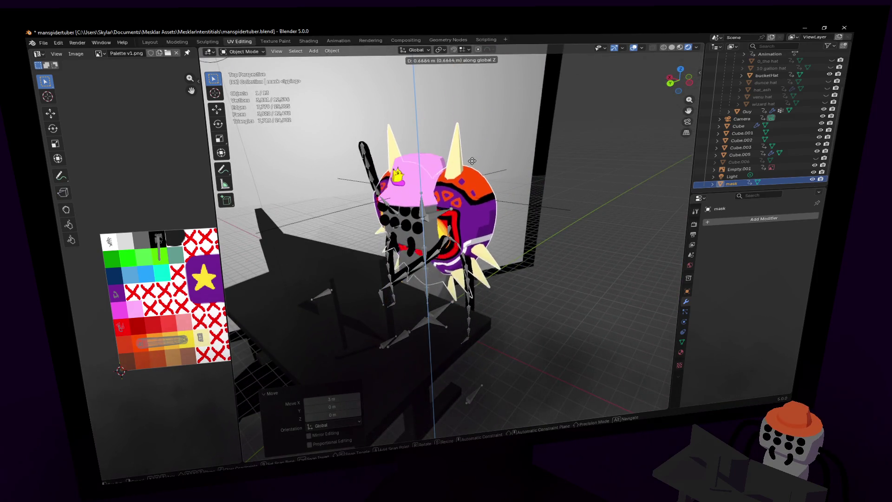
pyautogui.click(473, 159)
pyautogui.moveTo(473, 159); pyautogui.dragTo(531, 146, button='middle')
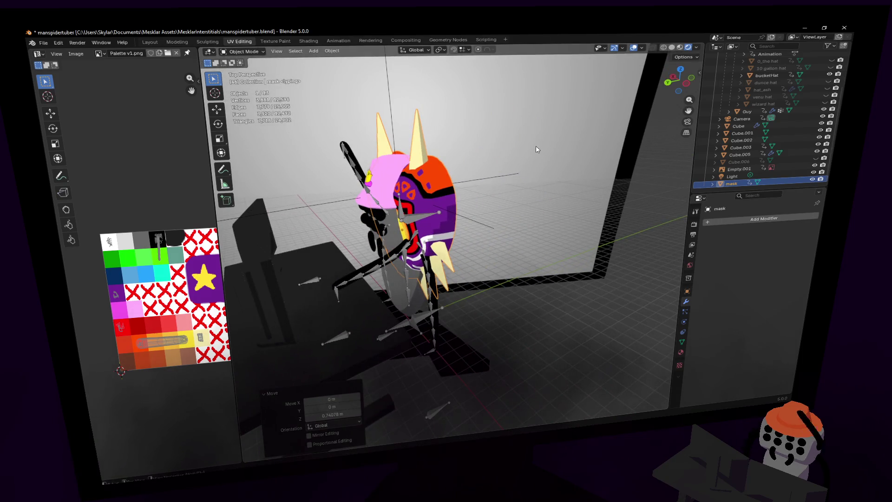
pyautogui.press('g')
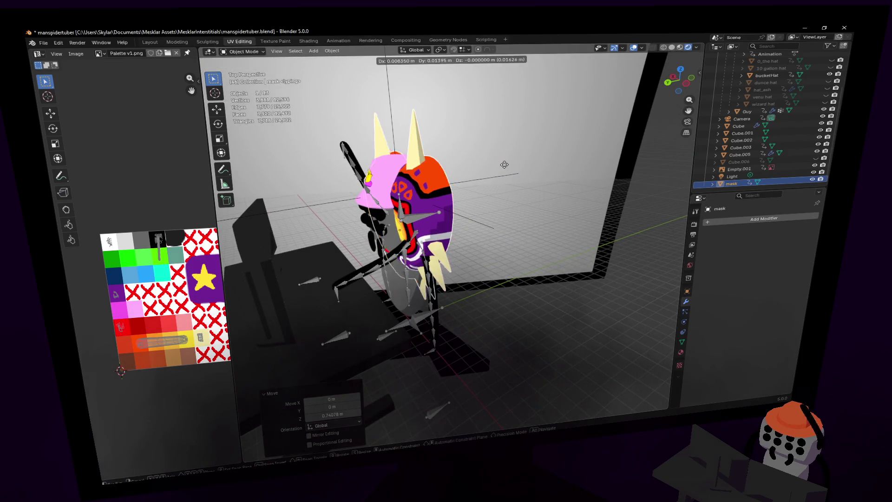
pyautogui.press('y')
pyautogui.press('Escape')
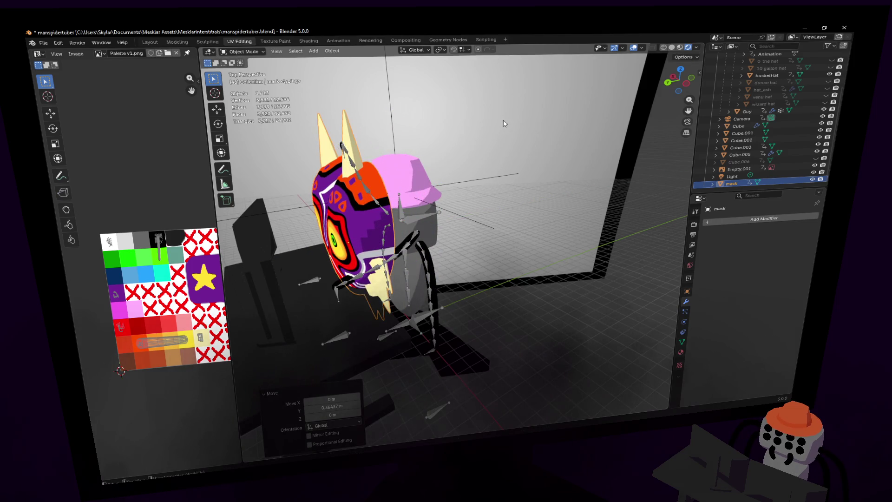
pyautogui.press('Tab')
# Step: Rescale the mask mesh through 0.584 and 1.360, settling at 0.907, then return to Object Mode
pyautogui.press('s')
pyautogui.click(457, 158)
pyautogui.moveTo(458, 158)
pyautogui.mouseDown(button='middle')
pyautogui.moveTo(428, 168)
pyautogui.moveTo(460, 160)
pyautogui.moveTo(509, 170)
pyautogui.mouseUp(button='middle')
pyautogui.press('s')
pyautogui.click(446, 163)
pyautogui.press('s')
pyautogui.click(496, 164)
pyautogui.press('s')
pyautogui.click(513, 171)
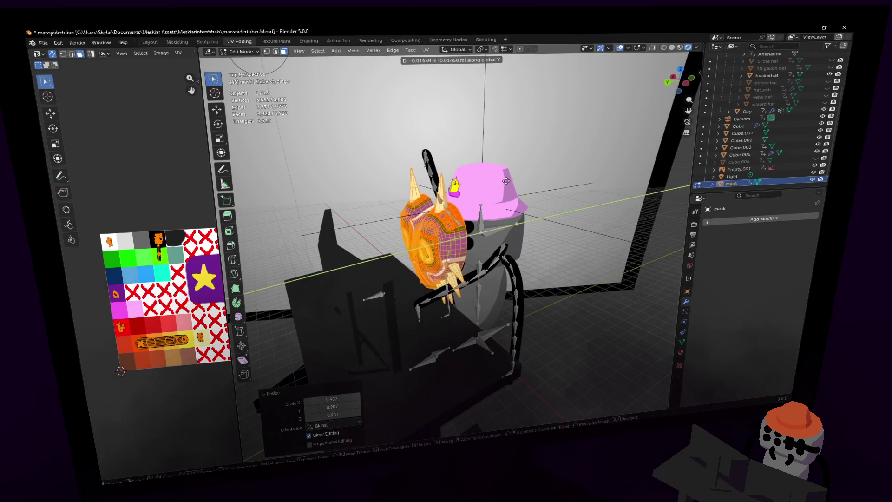
pyautogui.press('Tab')
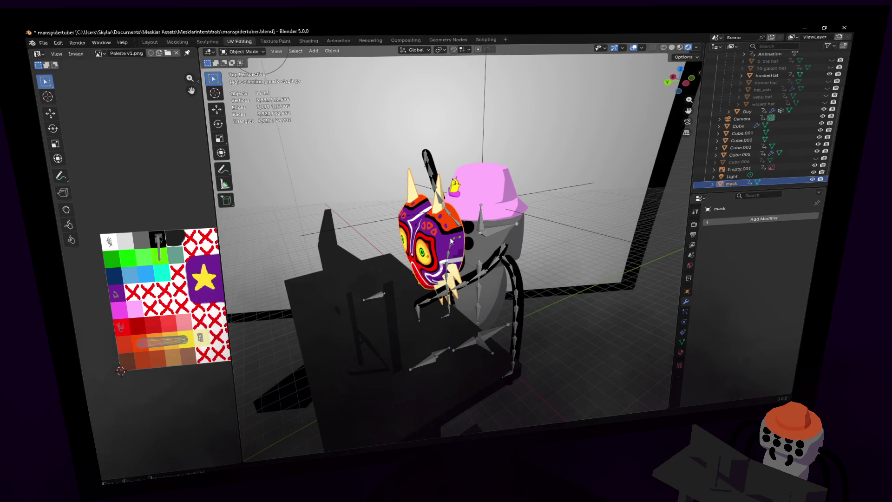
# Step: Push the mask along Y against the spider's face and adjust its height on Z
pyautogui.press('g')
pyautogui.press('y')
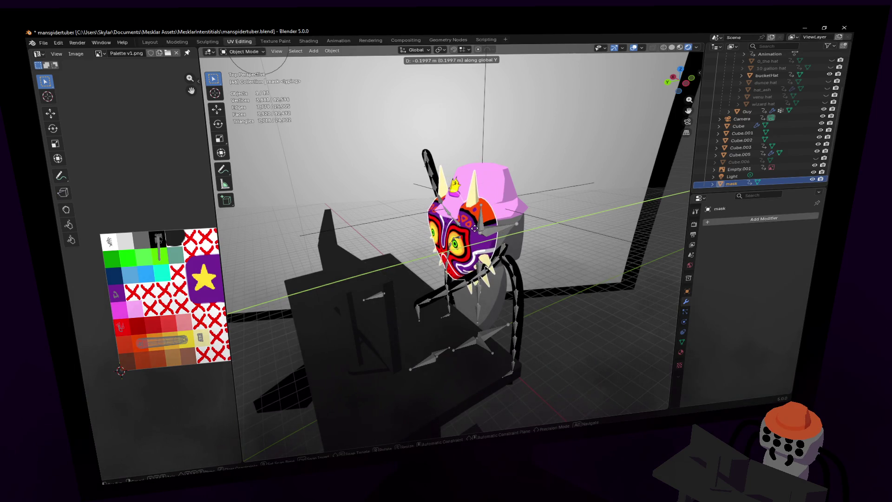
pyautogui.click(474, 228)
pyautogui.hotkey('shift', '`')
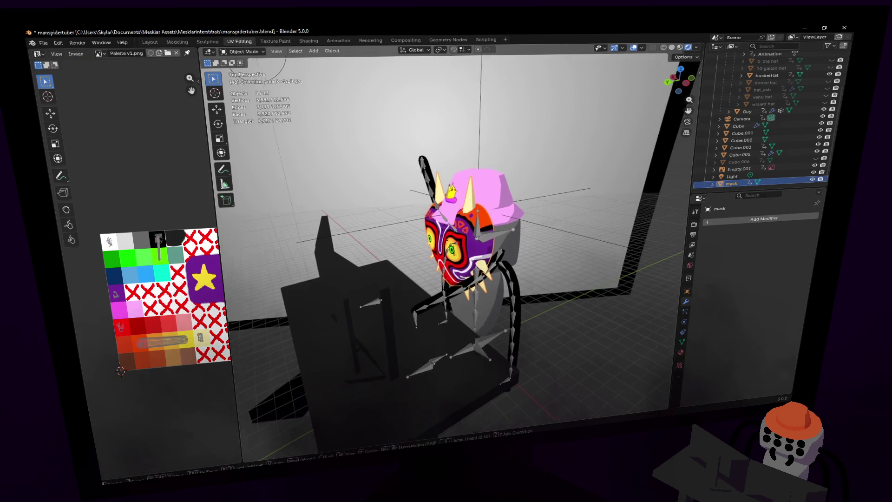
pyautogui.click(528, 208)
pyautogui.press('g')
pyautogui.press('z')
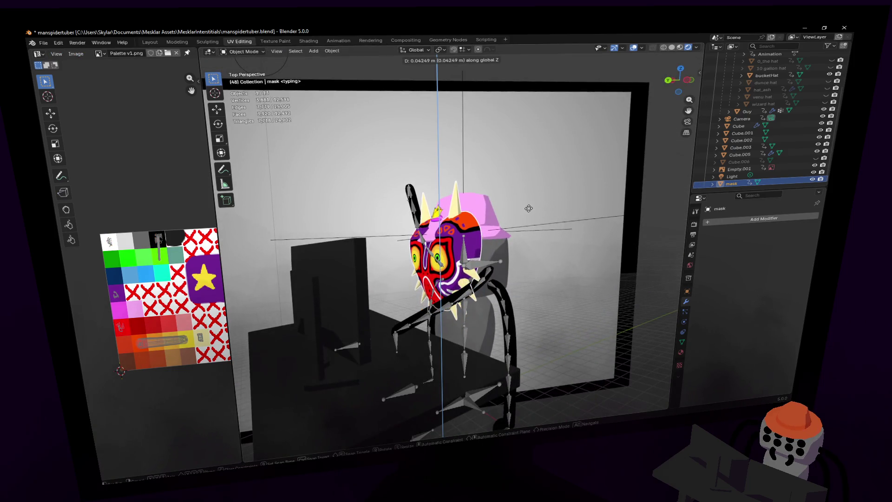
pyautogui.click(532, 204)
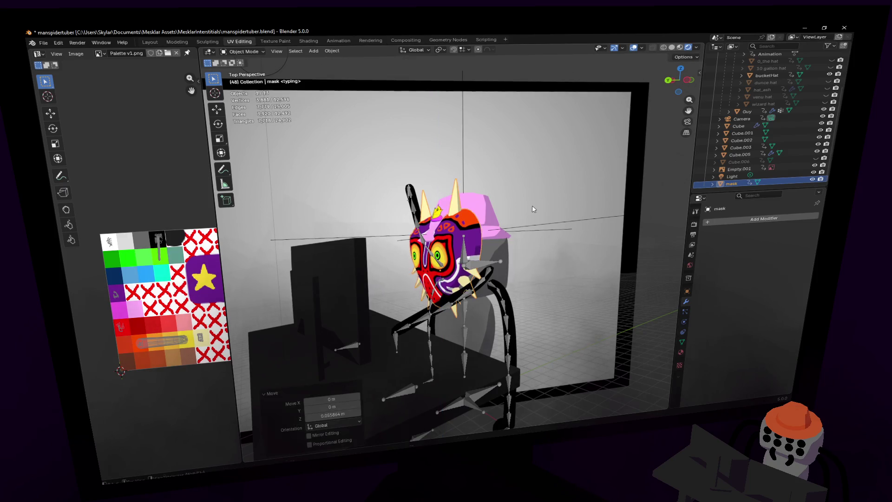
# Step: Lower the mask slightly along Z and give it a final small nudge under the pink hat
pyautogui.press('Tab')
pyautogui.hotkey('shift', '`')
pyautogui.press('w')
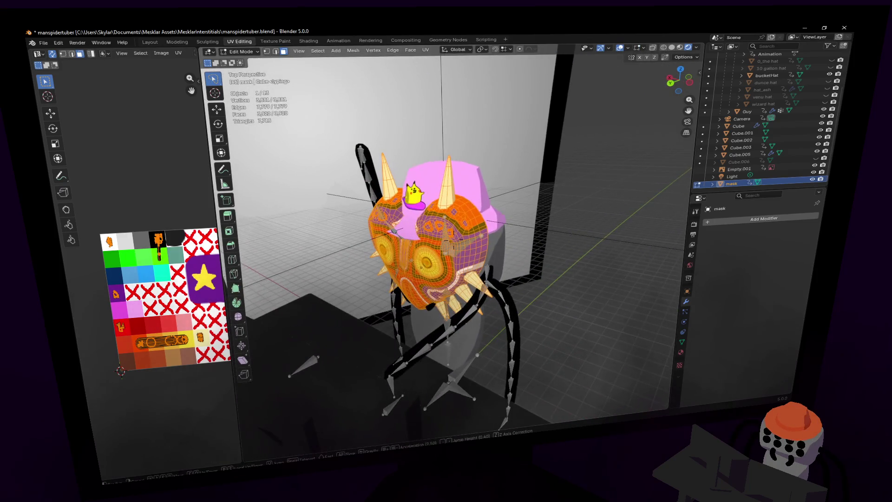
pyautogui.press('Tab')
pyautogui.press('g')
pyautogui.press('z')
pyautogui.click(494, 161)
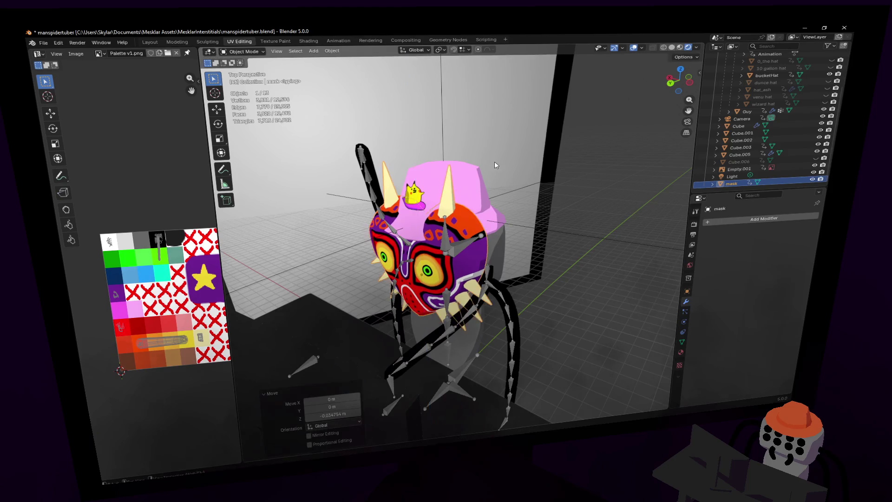
pyautogui.hotkey('shift', '`')
pyautogui.click(525, 164)
pyautogui.press('g')
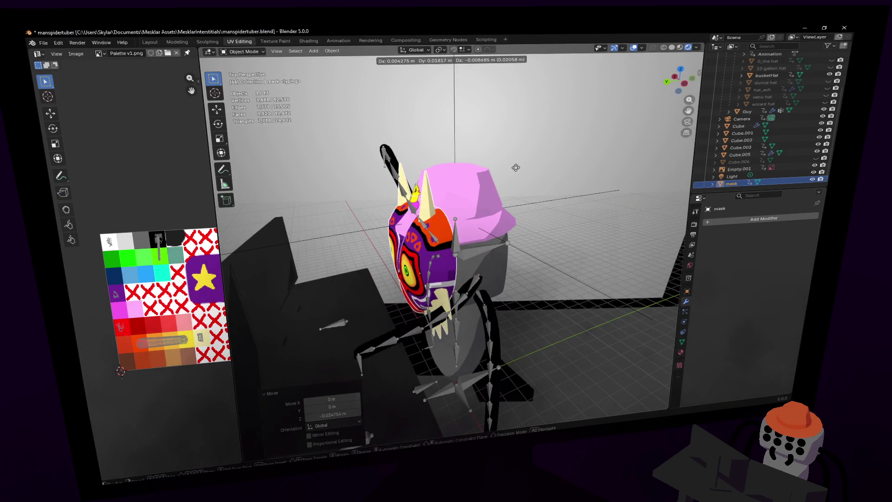
pyautogui.click(513, 167)
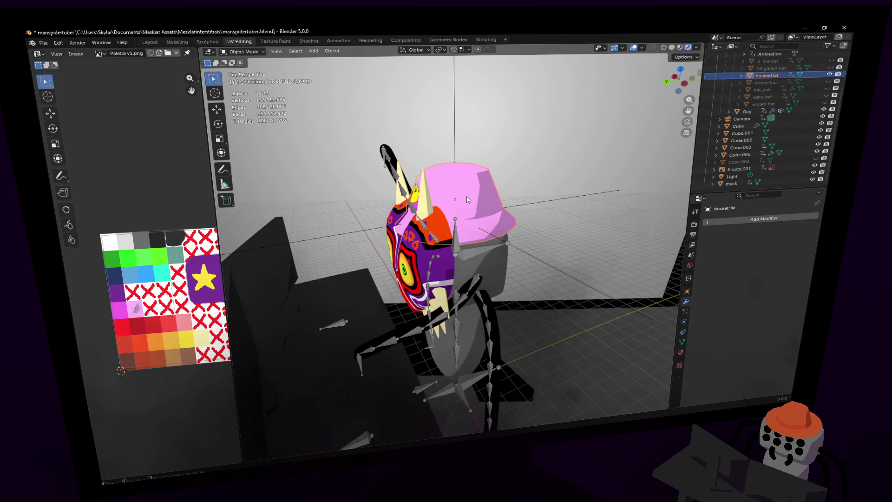
# Step: Hide the bucketHat in the Outliner and turn the view to face the mask
pyautogui.click(472, 199)
pyautogui.click(829, 76)
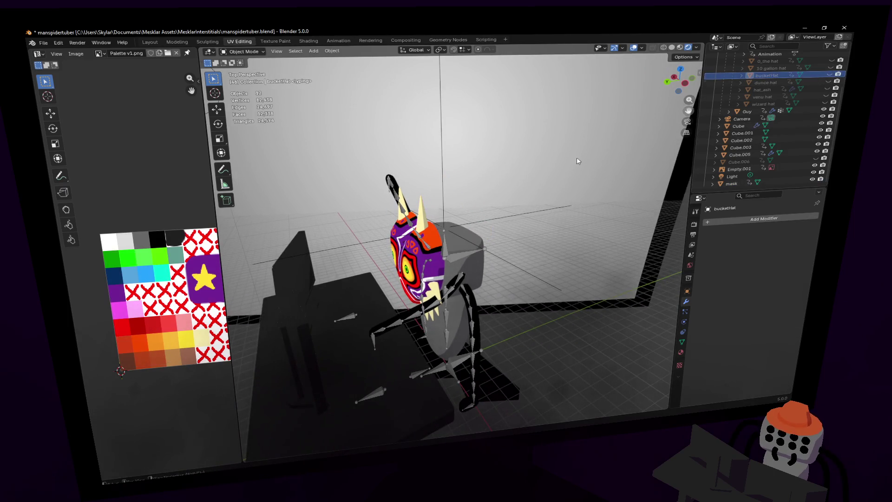
pyautogui.hotkey('shift', '`')
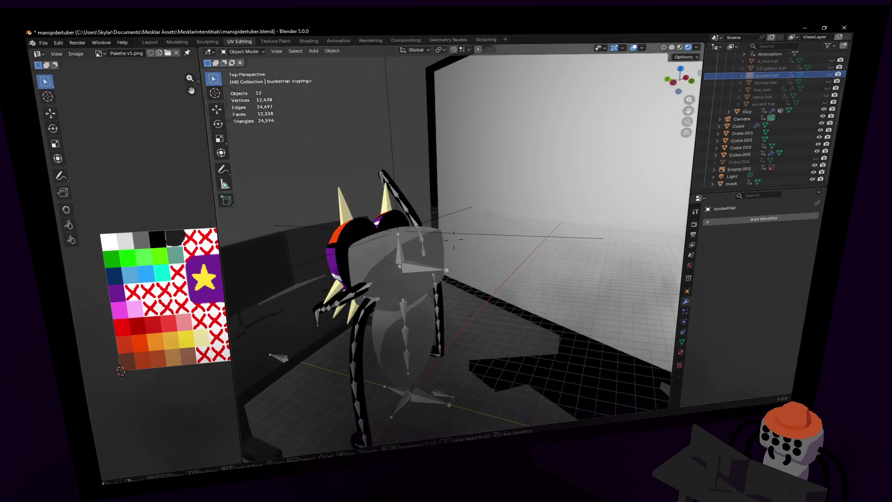
pyautogui.press('a')
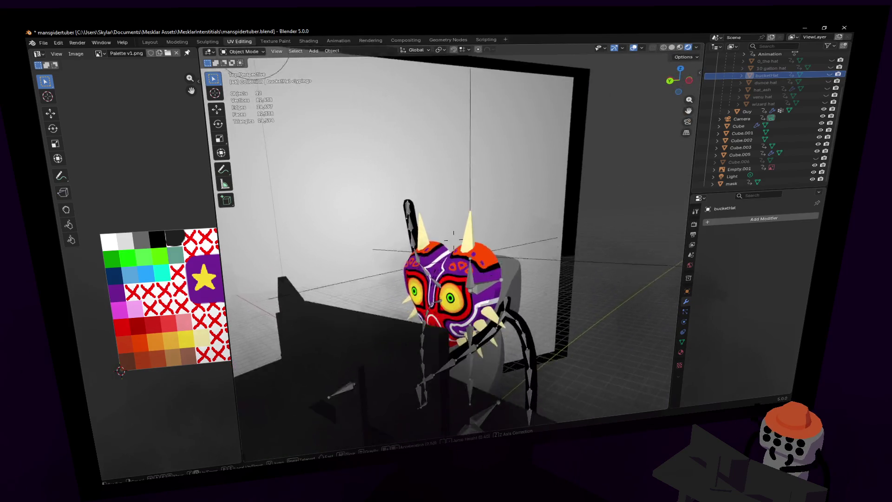
pyautogui.click(445, 237)
# Step: Lower the mask about 0.027 m along Z on the spider's head
pyautogui.click(457, 250)
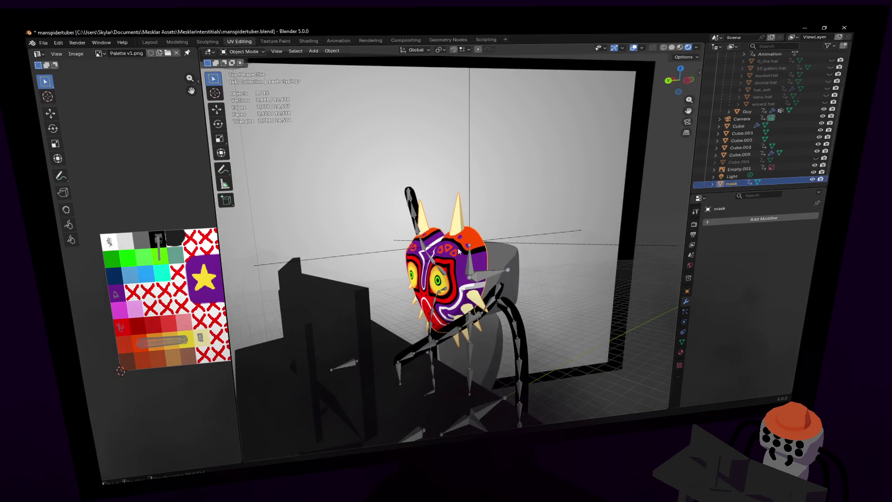
pyautogui.press('g')
pyautogui.press('z')
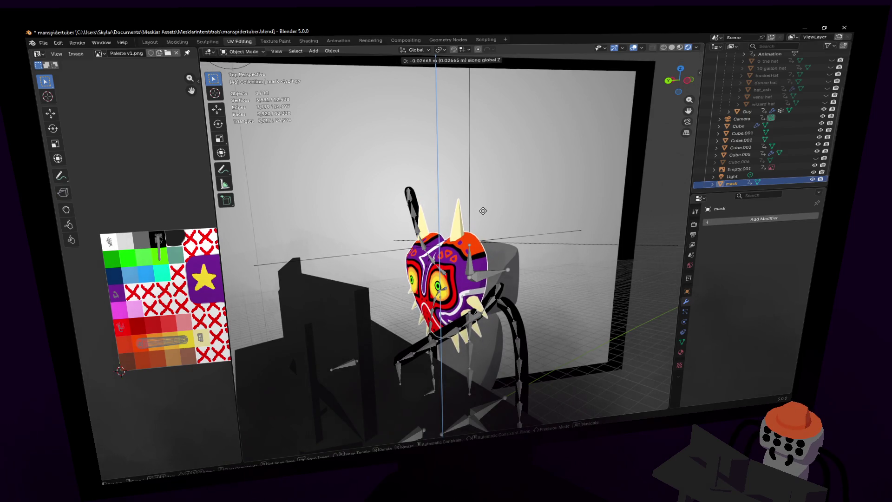
pyautogui.click(483, 210)
# Step: Switch the mask into Edit Mode, viewed from the front
pyautogui.hotkey('shift', '`')
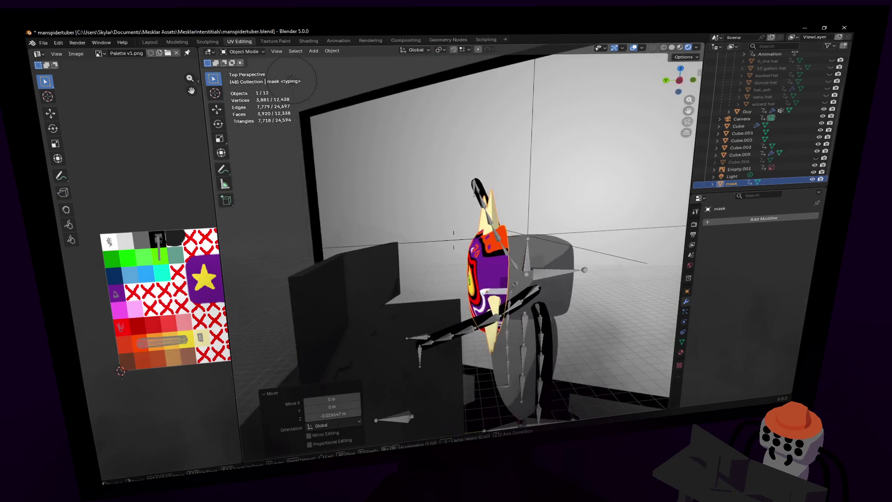
pyautogui.press('a')
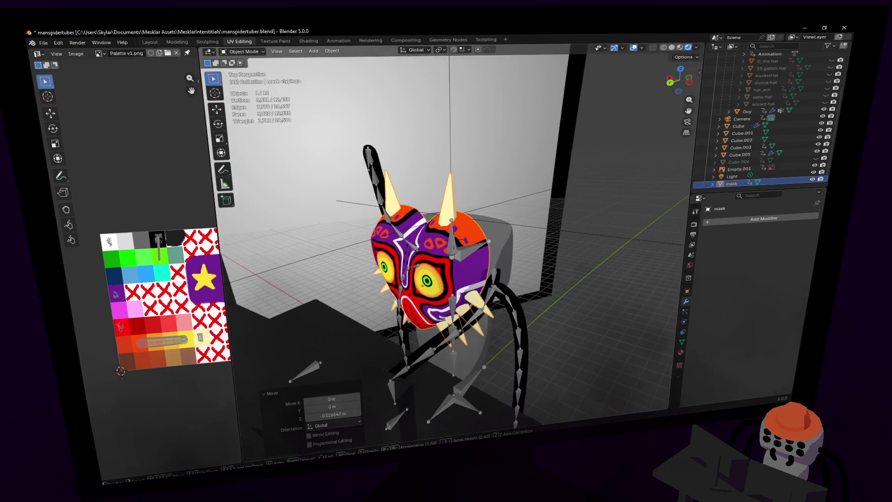
pyautogui.click(469, 236)
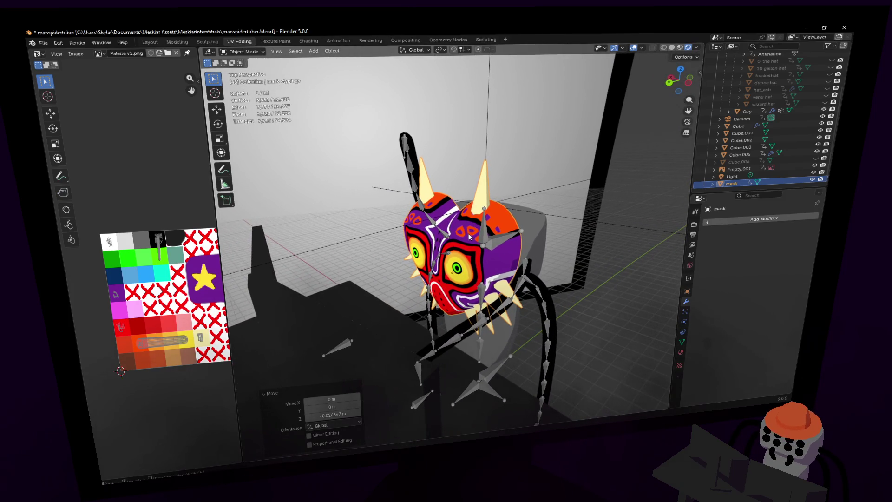
pyautogui.press('Tab')
pyautogui.hotkey('shift', '`')
# Step: Push the eye-centre vertex outward along Y with Sphere proportional editing
pyautogui.press('w')
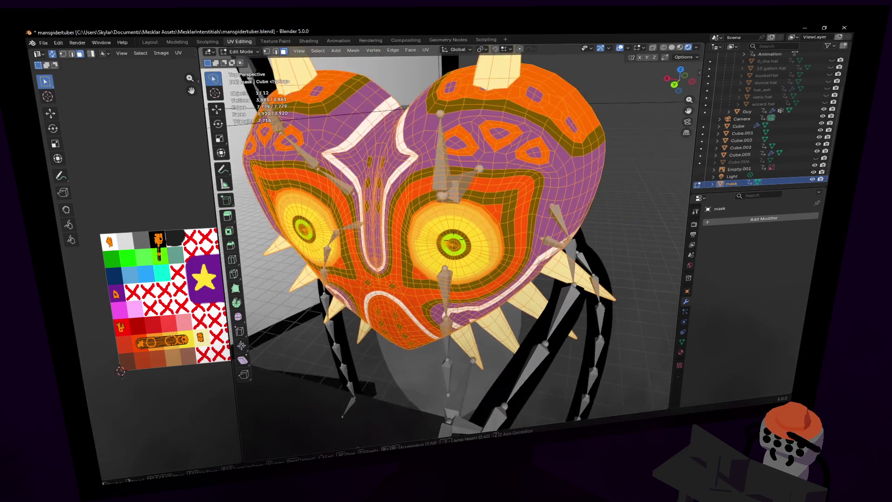
pyautogui.click(466, 236)
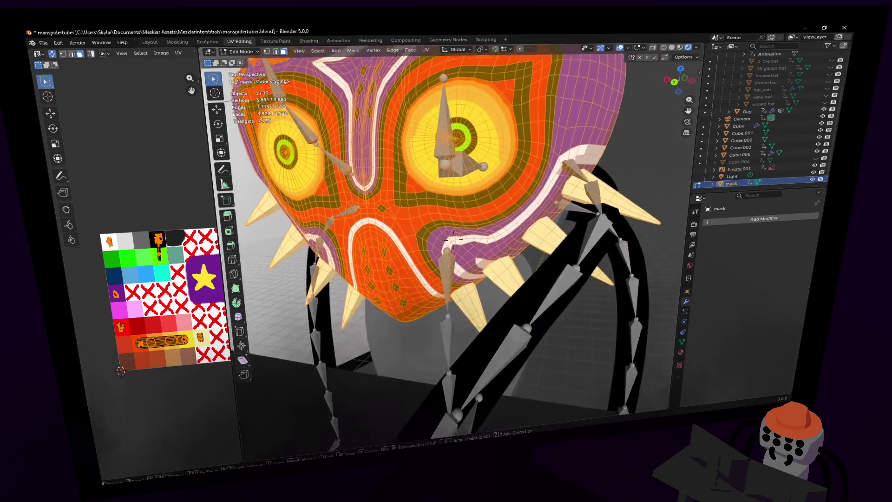
pyautogui.click(459, 229)
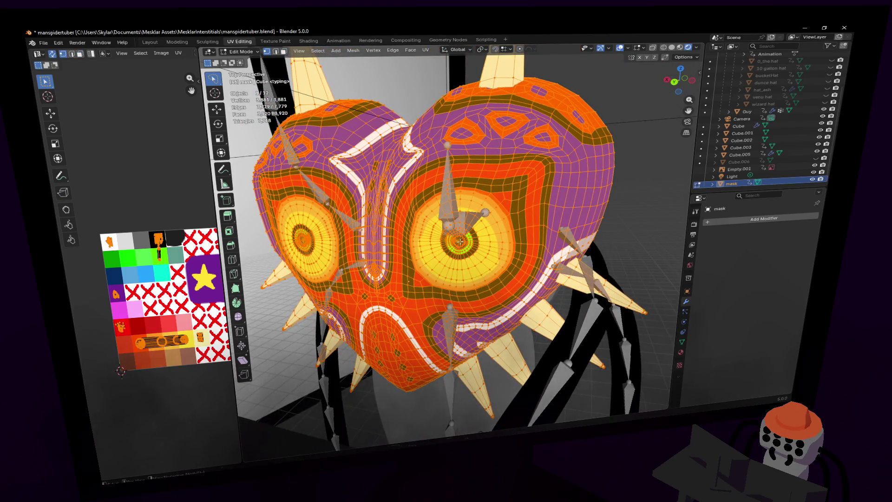
pyautogui.click(459, 241)
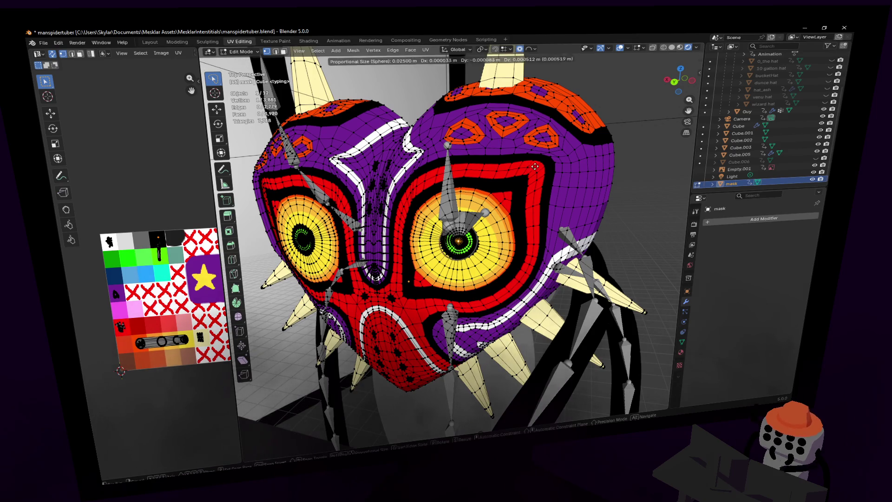
pyautogui.click(533, 48)
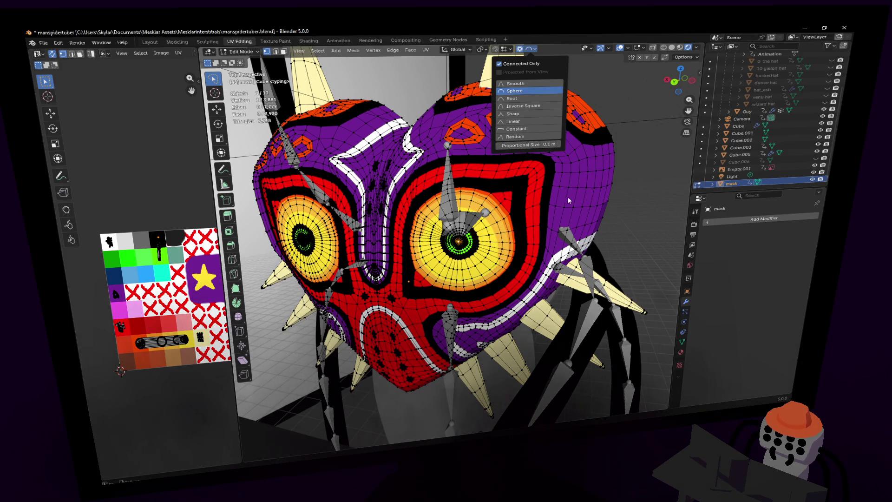
pyautogui.hotkey('shift', '`')
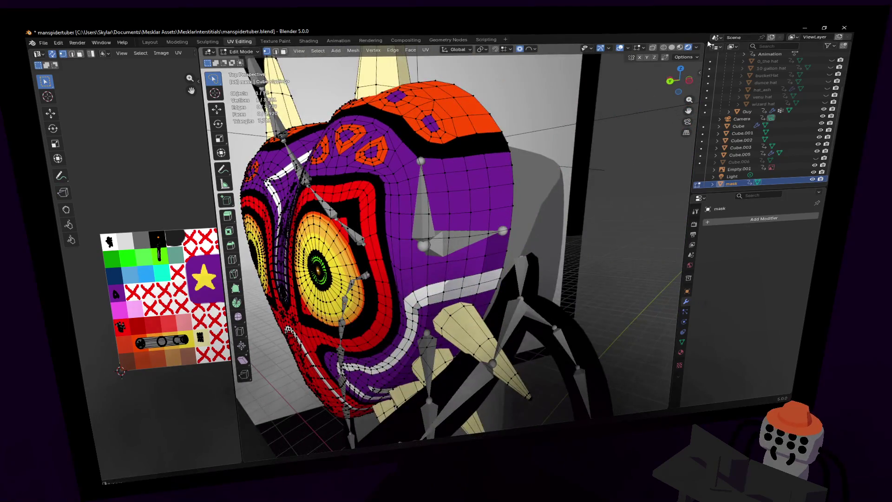
pyautogui.press('g')
pyautogui.press('y')
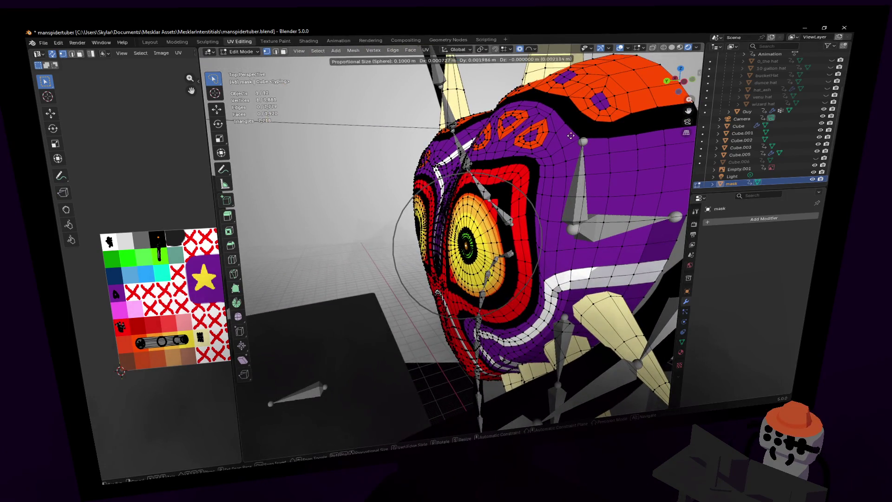
pyautogui.click(532, 87)
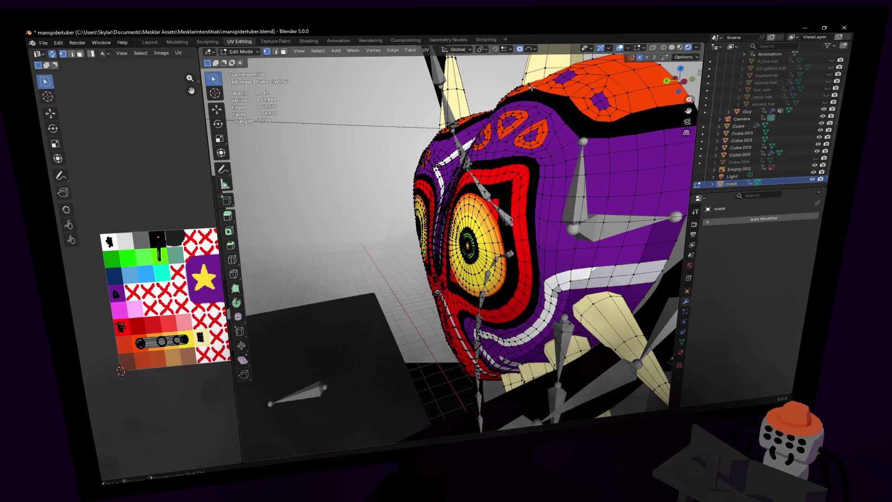
# Step: Reshape the top of the mask with soft falloff
pyautogui.click(531, 49)
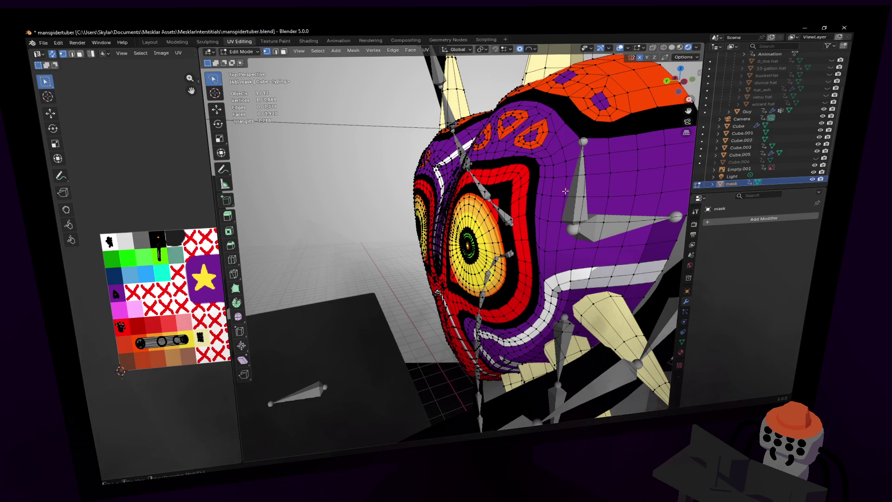
pyautogui.press('g')
pyautogui.click(500, 228)
pyautogui.moveTo(499, 227); pyautogui.dragTo(465, 218, button='middle')
pyautogui.scroll(5, 458, 216)
# Step: Bulge the eye region about 0.024 m along Y, then return to Object Mode
pyautogui.press('2')
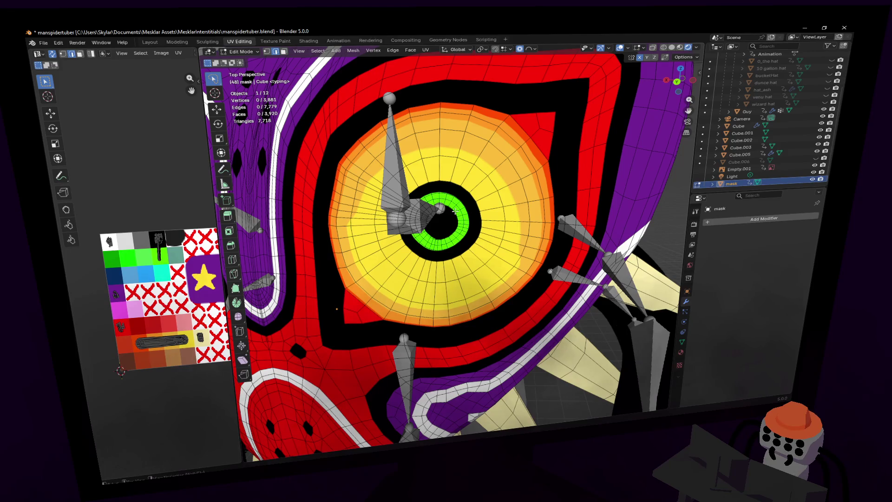
pyautogui.hotkey('shift', '`')
pyautogui.press('s')
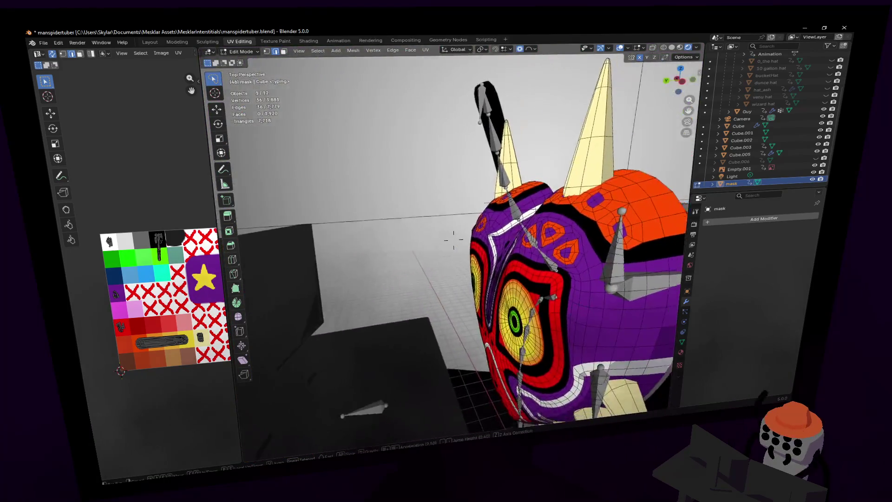
pyautogui.press('w')
pyautogui.click(477, 202)
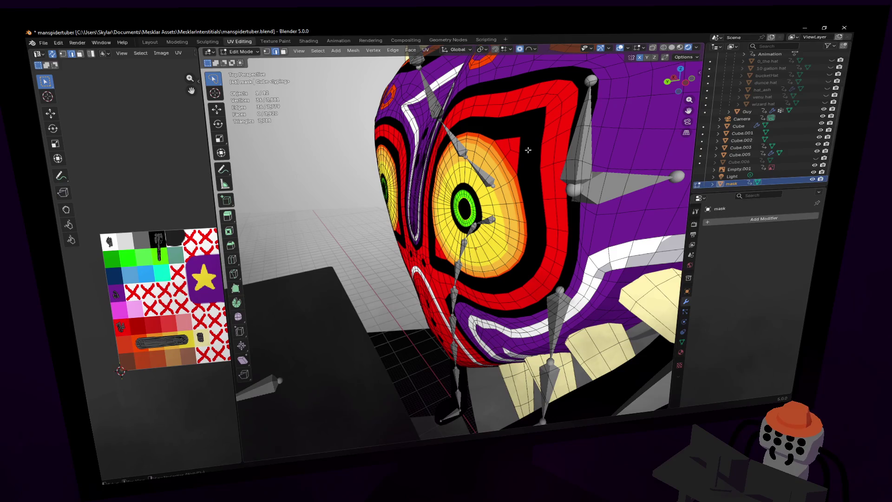
pyautogui.press('g')
pyautogui.press('y')
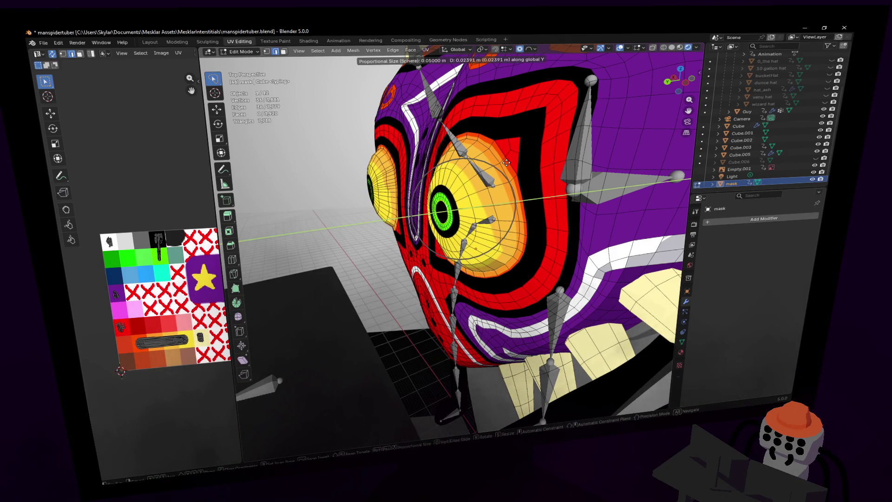
pyautogui.click(506, 162)
pyautogui.press('Tab')
pyautogui.hotkey('shift', '`')
# Step: Parent majora's mask to the hat Empty with Object (Keep Transform)
pyautogui.press('s')
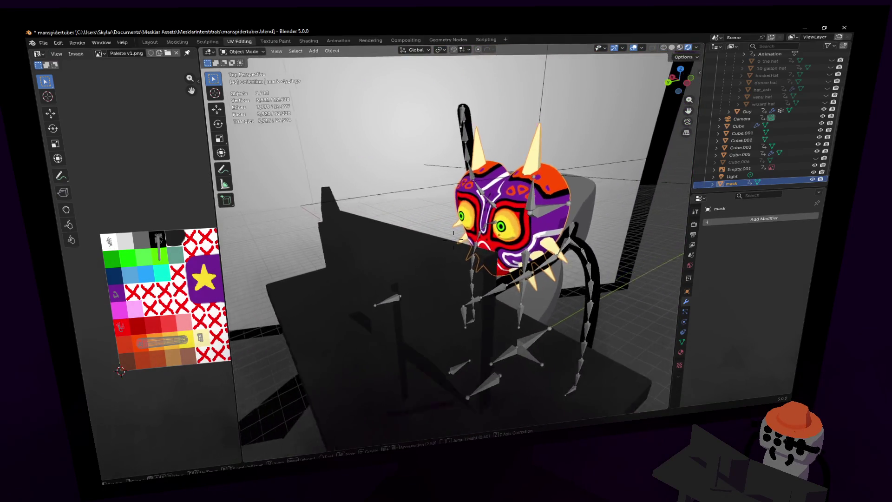
pyautogui.press('w')
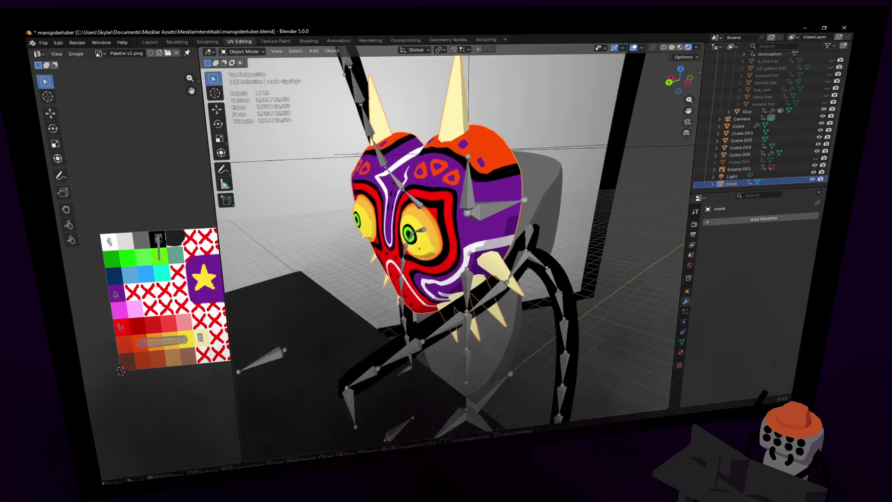
pyautogui.press('d')
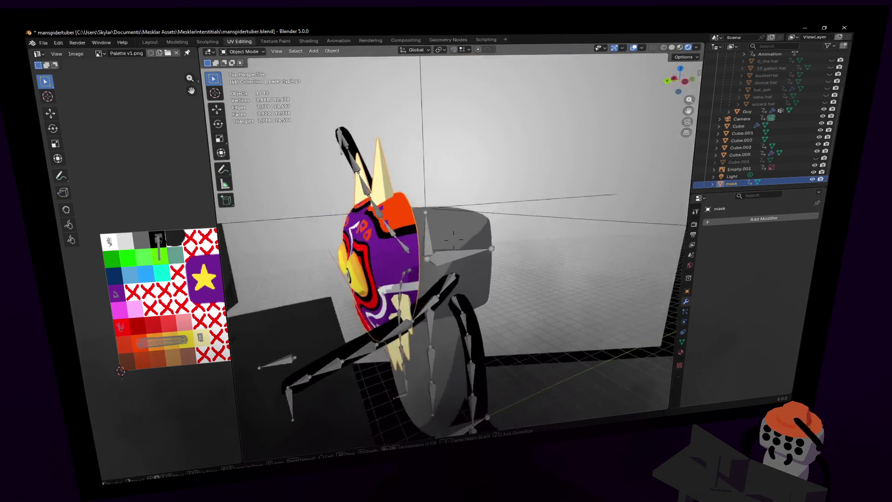
pyautogui.press('a')
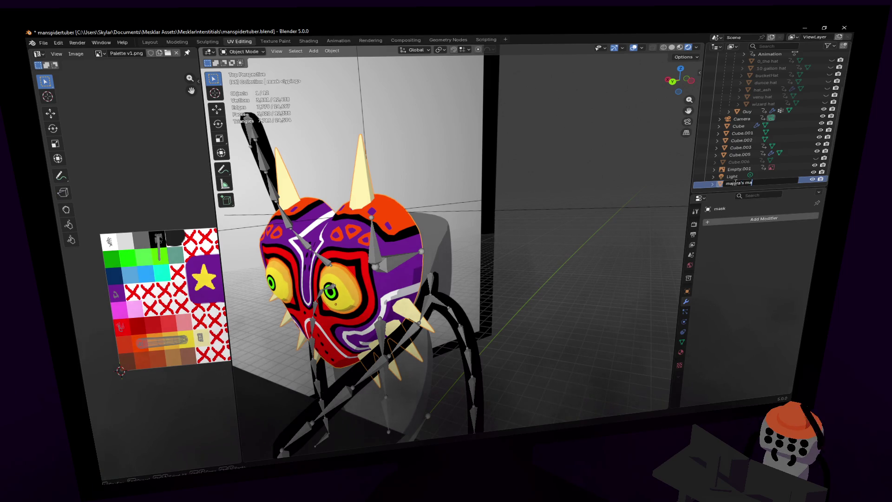
pyautogui.scroll(5, 747, 174)
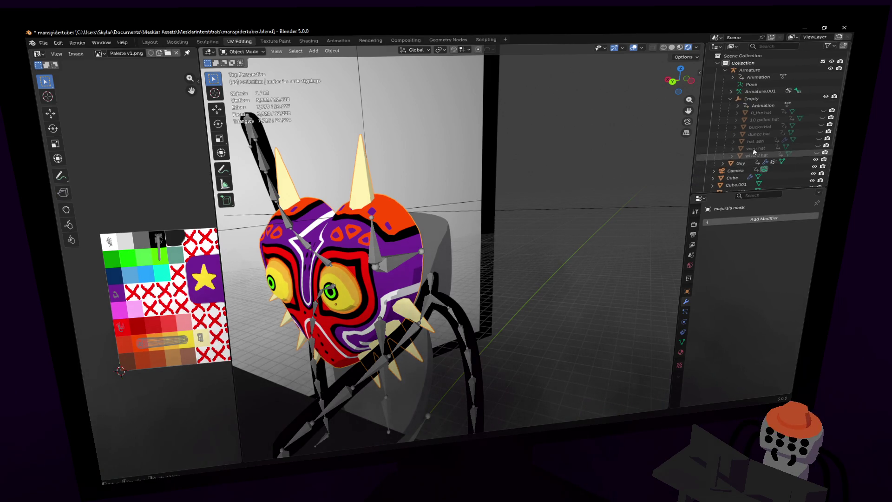
pyautogui.click(762, 99)
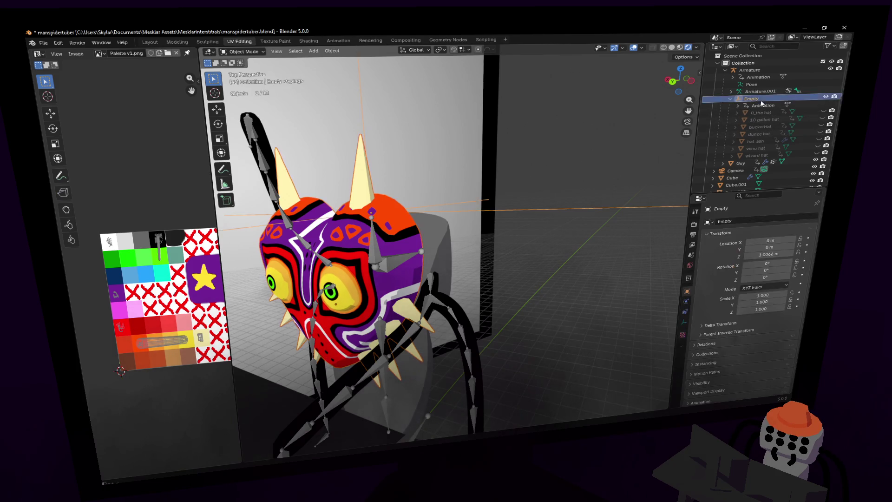
pyautogui.hotkey('ctrl', 'p')
pyautogui.click(525, 103)
# Step: Go through the Modeling workspace back to Layout with its timeline
pyautogui.hotkey('shift', '`')
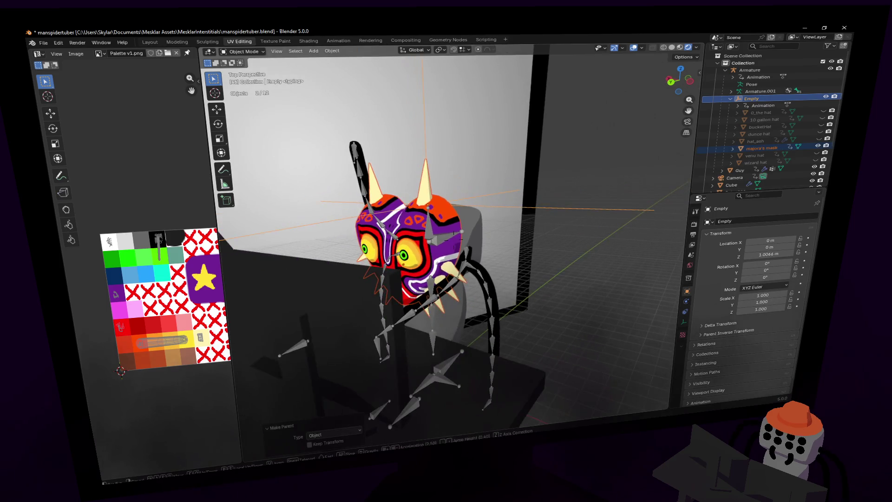
pyautogui.press('w')
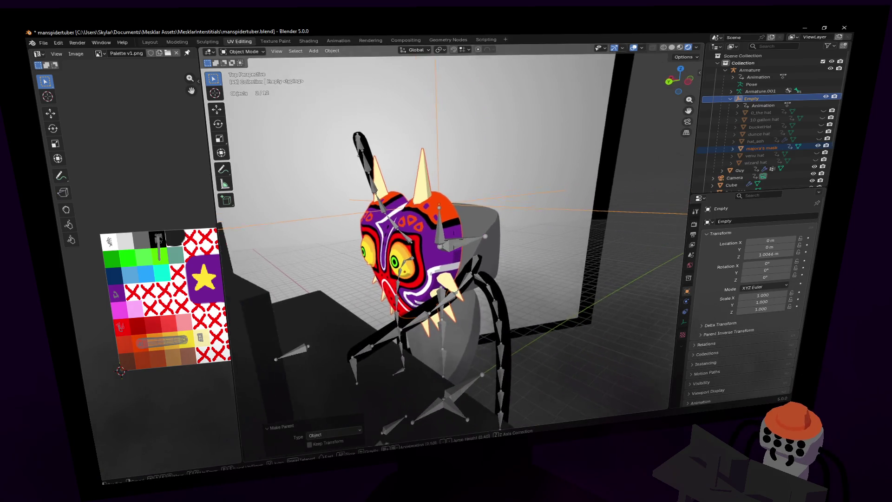
pyautogui.click(546, 243)
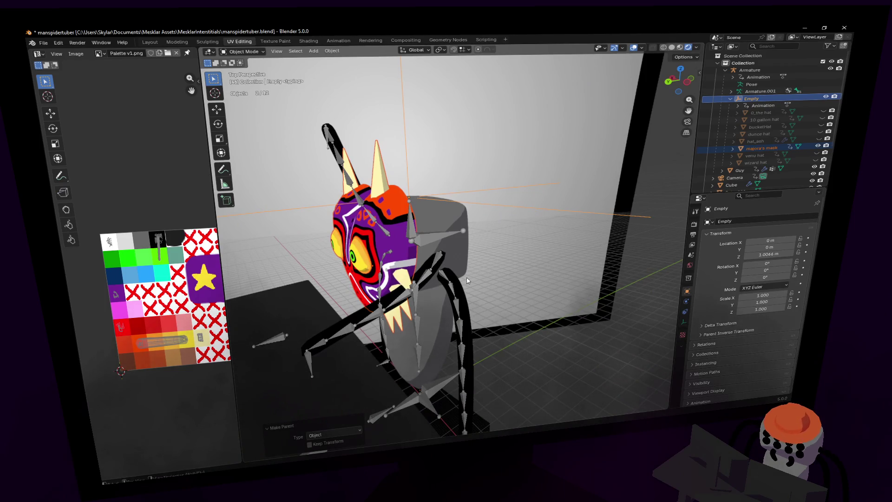
pyautogui.click(172, 43)
pyautogui.click(150, 43)
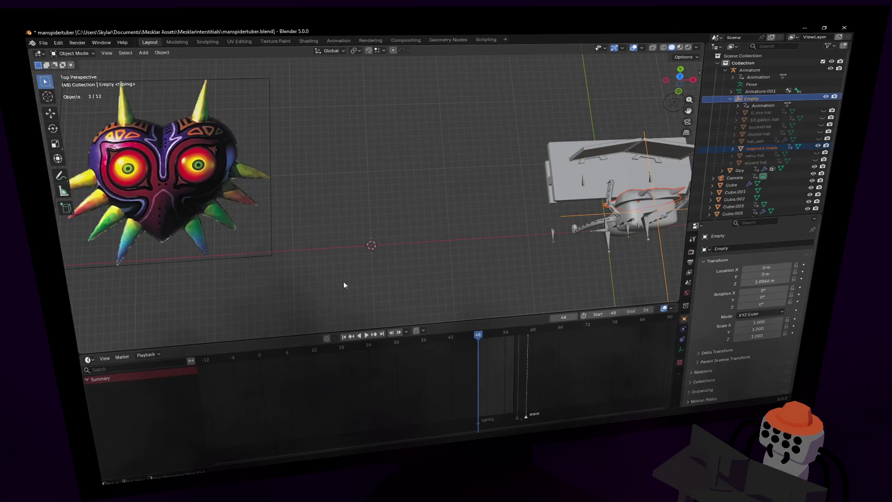
# Step: Fly the view close to the character and select the majora's mask object
pyautogui.hotkey('shift', '`')
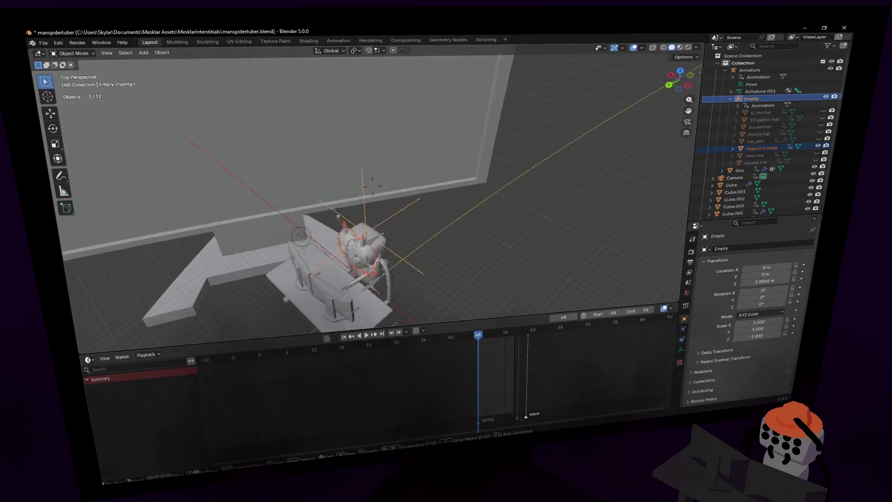
pyautogui.press('w')
pyautogui.click(425, 273)
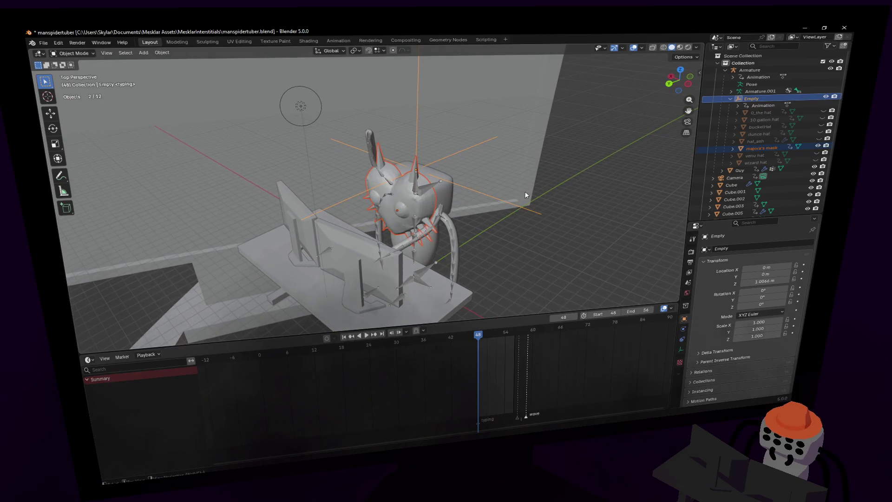
pyautogui.hotkey('shift', '`')
pyautogui.press('w')
pyautogui.click(433, 228)
pyautogui.rightClick(431, 228)
pyautogui.click(430, 228)
pyautogui.click(431, 229)
pyautogui.click(531, 270)
pyautogui.click(413, 233)
# Step: Apply Shade Smooth to the mask
pyautogui.rightClick(413, 233)
pyautogui.click(414, 233)
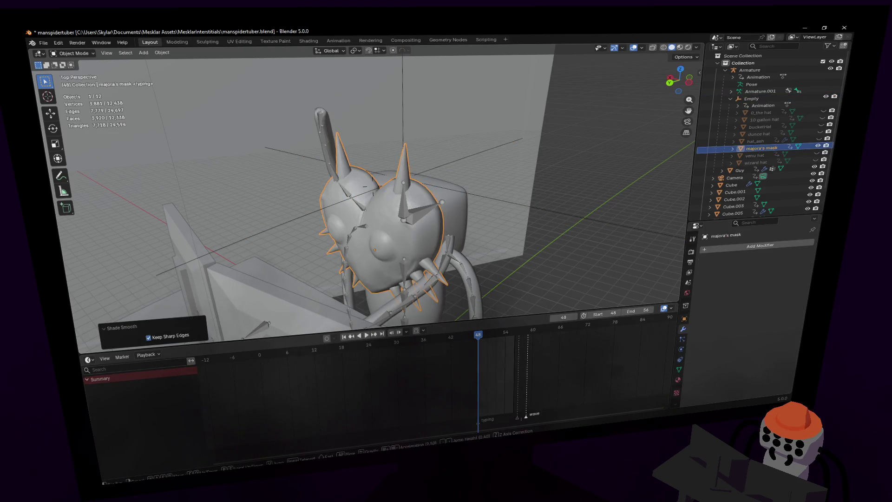
pyautogui.moveTo(413, 233); pyautogui.dragTo(463, 234, button='middle')
pyautogui.press('Tab')
pyautogui.press('Tab')
pyautogui.hotkey('shift', '`')
pyautogui.press('w')
pyautogui.click(475, 227)
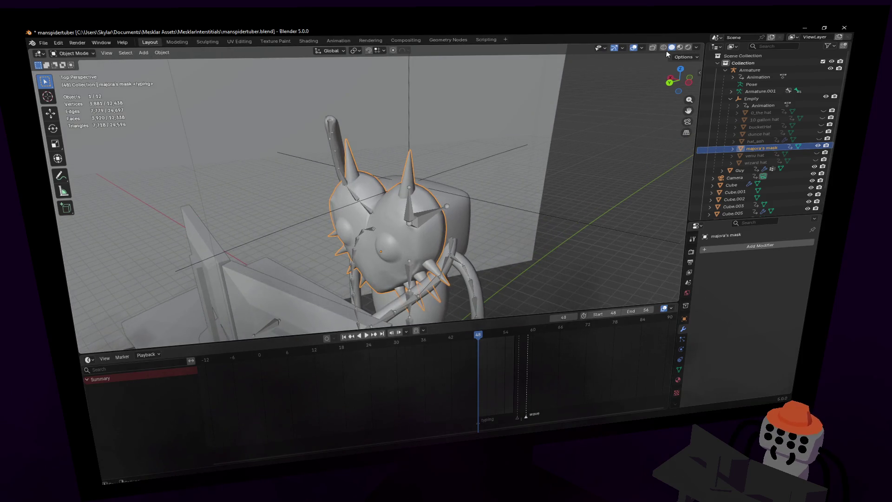
# Step: Switch viewport shading to Material Preview, then Rendered, facing the mask
pyautogui.click(680, 47)
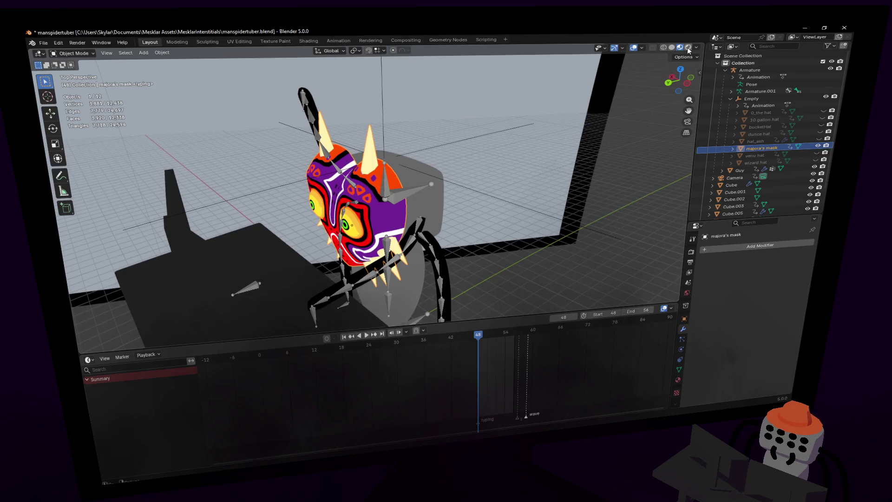
pyautogui.click(688, 47)
pyautogui.hotkey('shift', '`')
pyautogui.press('s')
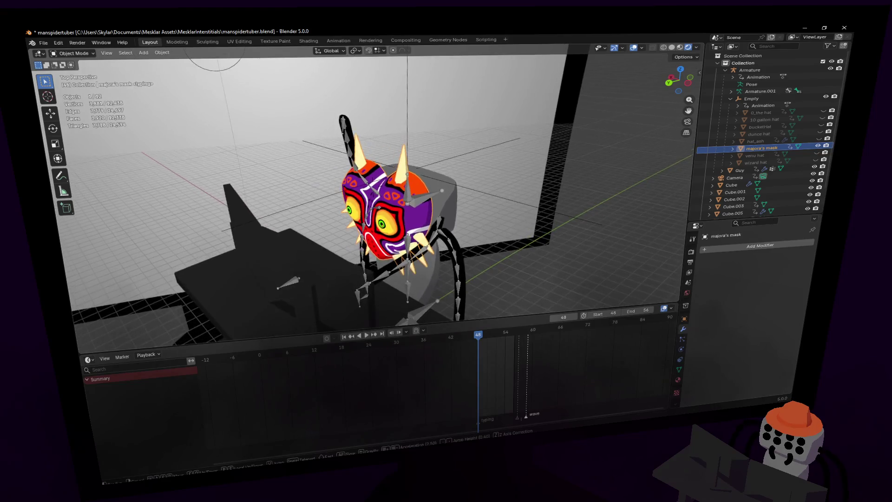
pyautogui.click(404, 366)
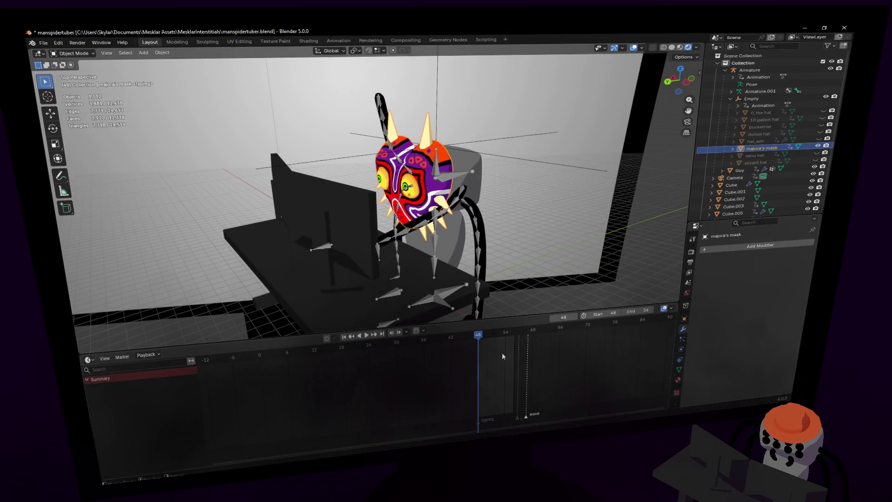
# Step: Play and stop the spider's animation, then save manspidertuber.blend
pyautogui.press('space')
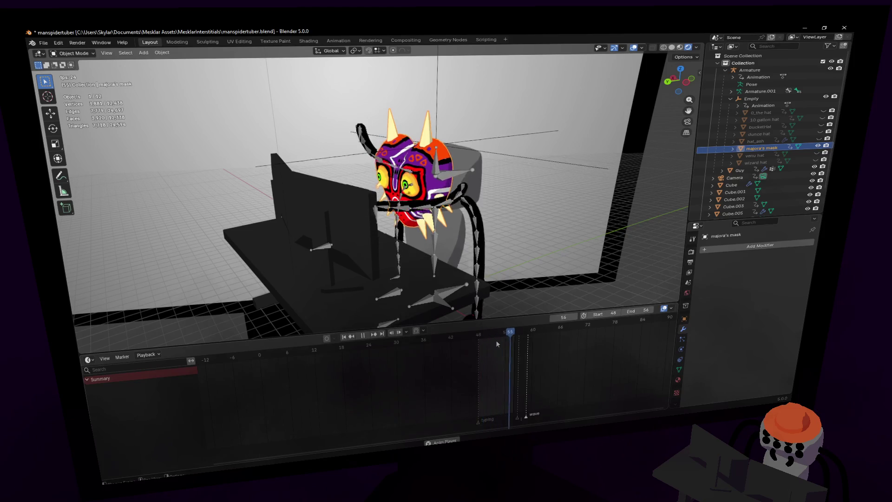
pyautogui.press('space')
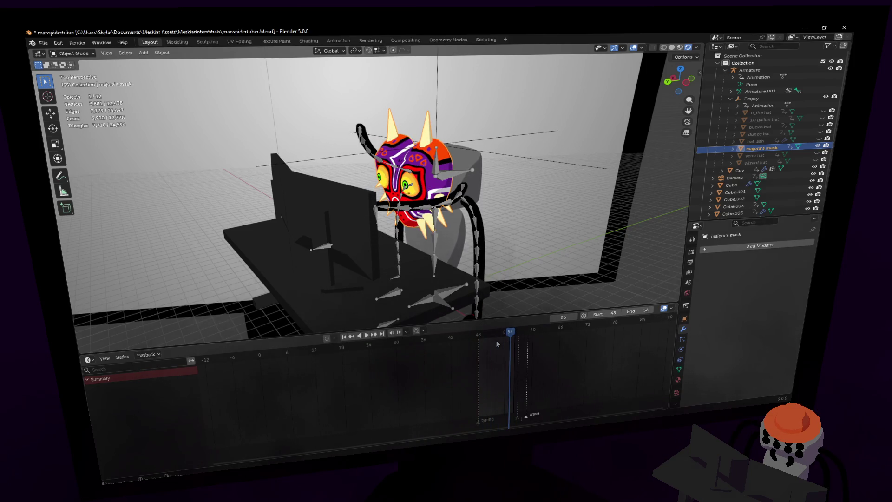
pyautogui.hotkey('ctrl', 's')
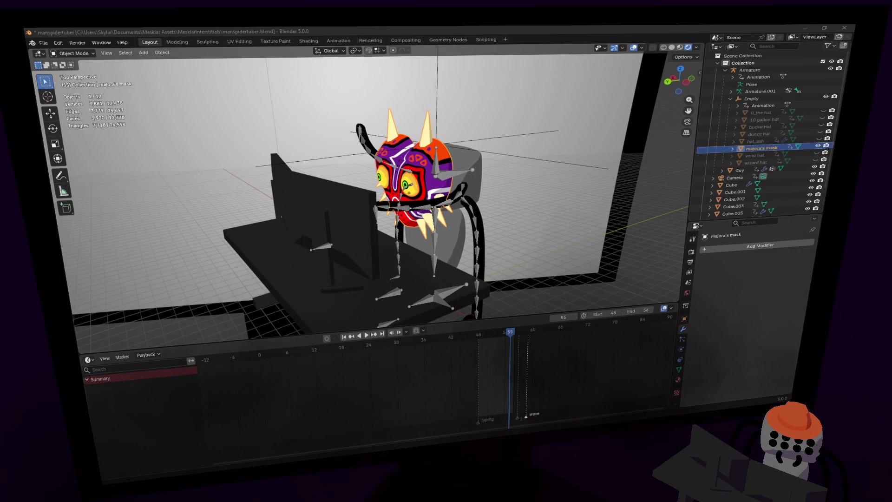
# Step: Save manspidertuber.blend again before moving over to Unity
pyautogui.click(541, 29)
pyautogui.hotkey('ctrl', 's')
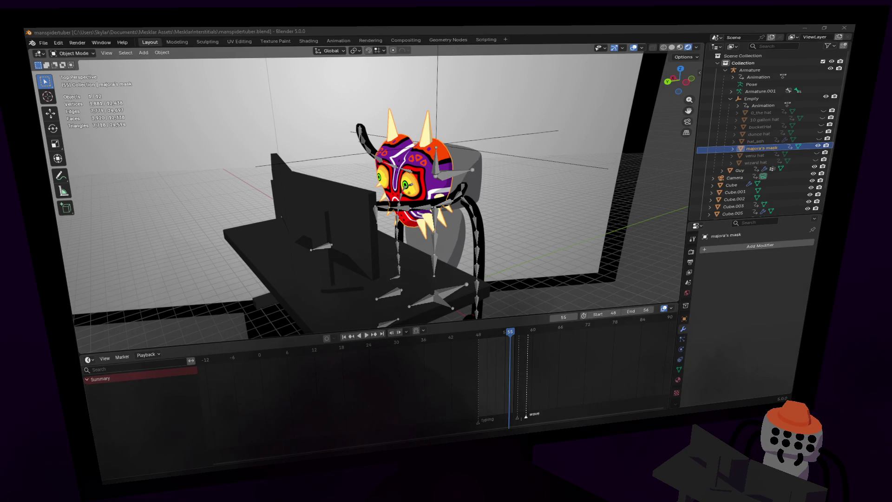
pyautogui.hotkey('alt', 'Tab')
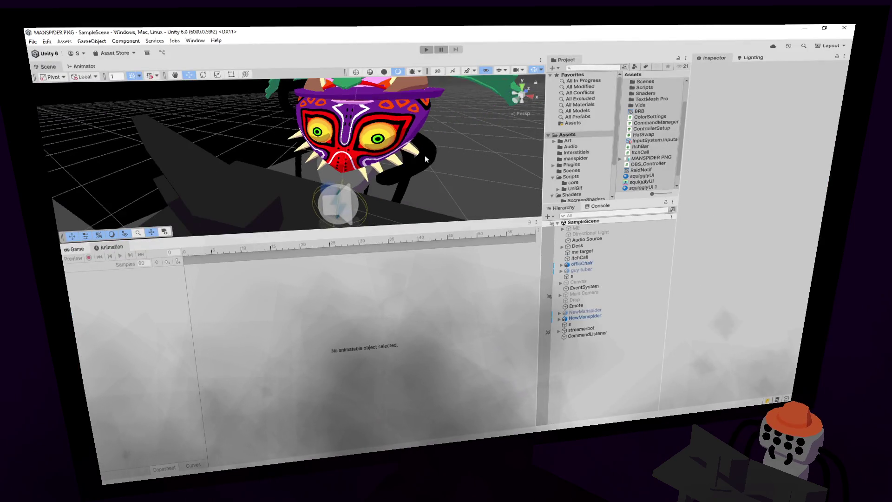
# Step: Orbit onto the masked spider, select NewManspider, and enlarge the Game view below
pyautogui.moveTo(425, 159)
pyautogui.keyDown('alt'); pyautogui.mouseDown()
pyautogui.moveTo(398, 168)
pyautogui.moveTo(317, 166)
pyautogui.mouseUp(); pyautogui.keyUp('alt')
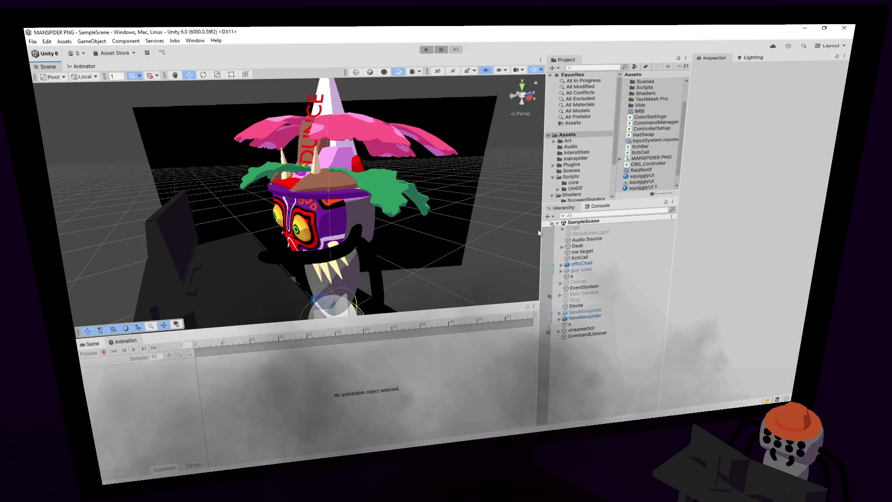
pyautogui.click(350, 212)
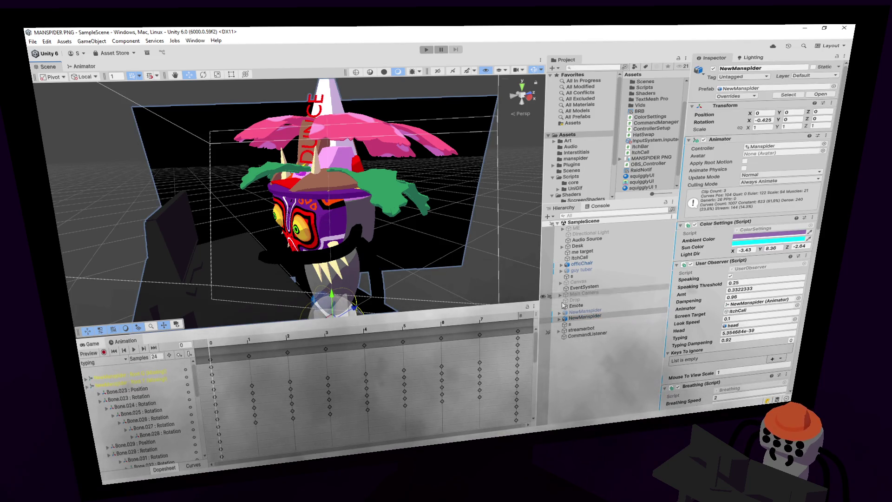
pyautogui.hotkey('ctrl', '2')
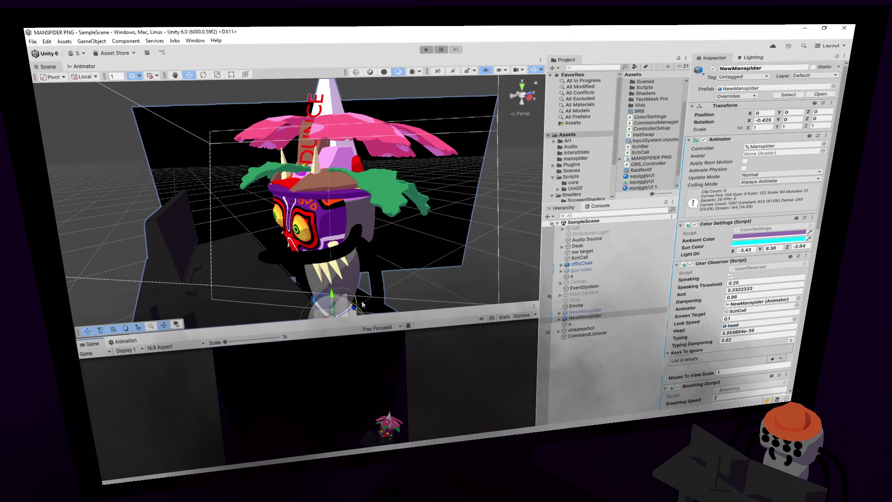
pyautogui.moveTo(388, 322)
pyautogui.mouseDown()
pyautogui.moveTo(390, 159)
pyautogui.moveTo(386, 222)
pyautogui.mouseUp()
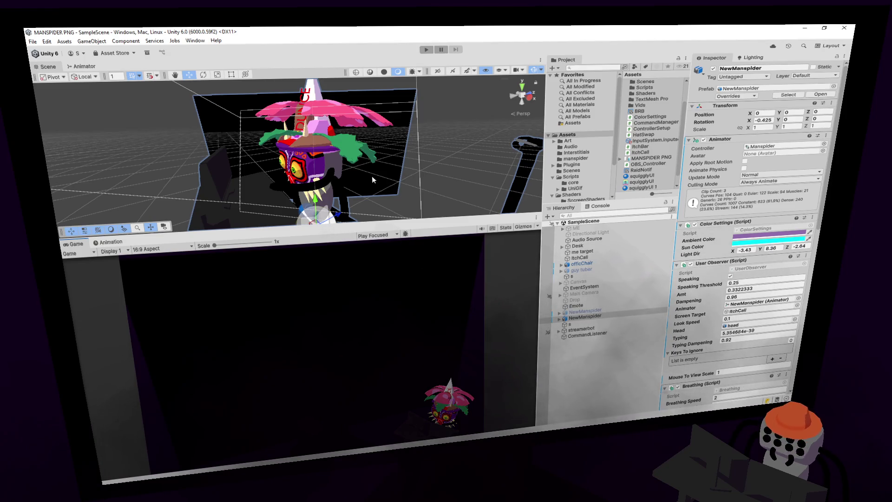
# Step: Expand NewManspider > Armature > head > Empty to find majora's mask, then inspect NewManspider
pyautogui.click(559, 319)
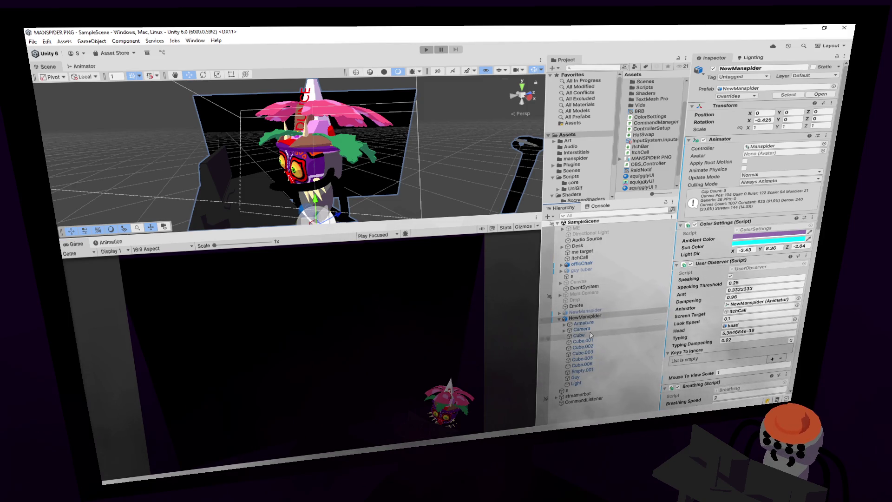
pyautogui.click(564, 322)
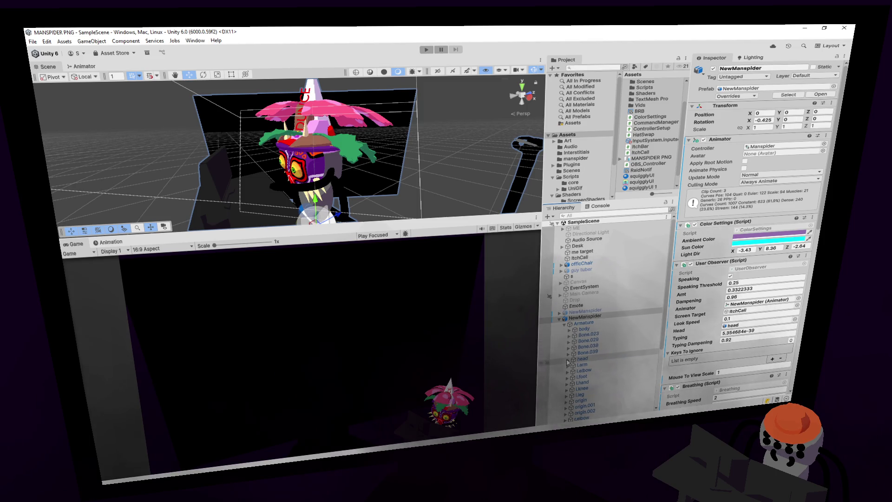
pyautogui.click(567, 360)
pyautogui.scroll(-2, 576, 353)
pyautogui.click(575, 343)
pyautogui.scroll(-2, 593, 345)
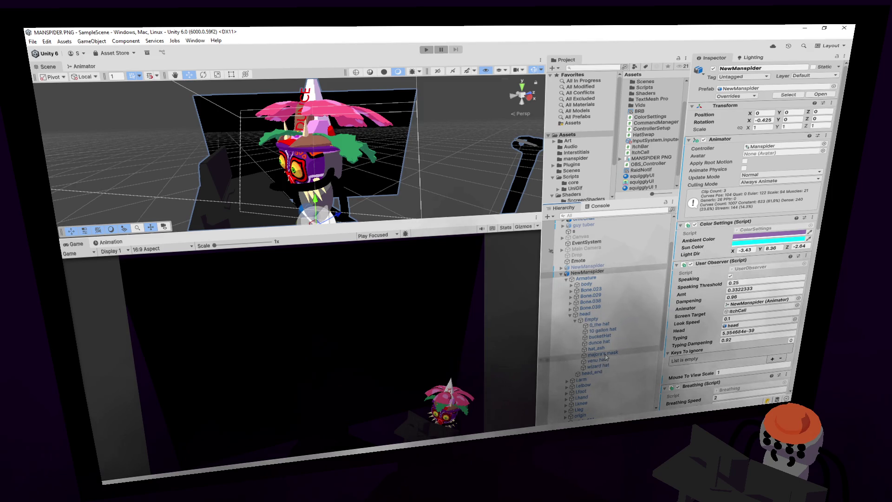
pyautogui.click(601, 353)
pyautogui.click(587, 272)
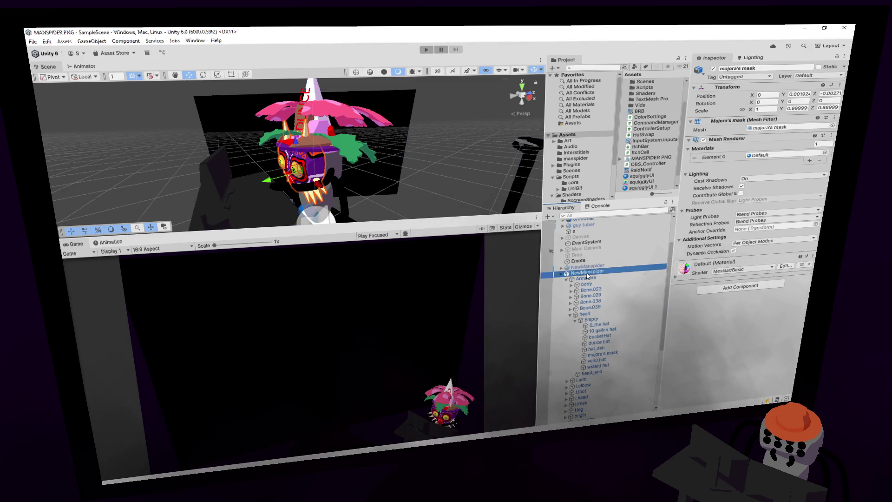
pyautogui.scroll(-3, 705, 280)
pyautogui.scroll(-10, 705, 279)
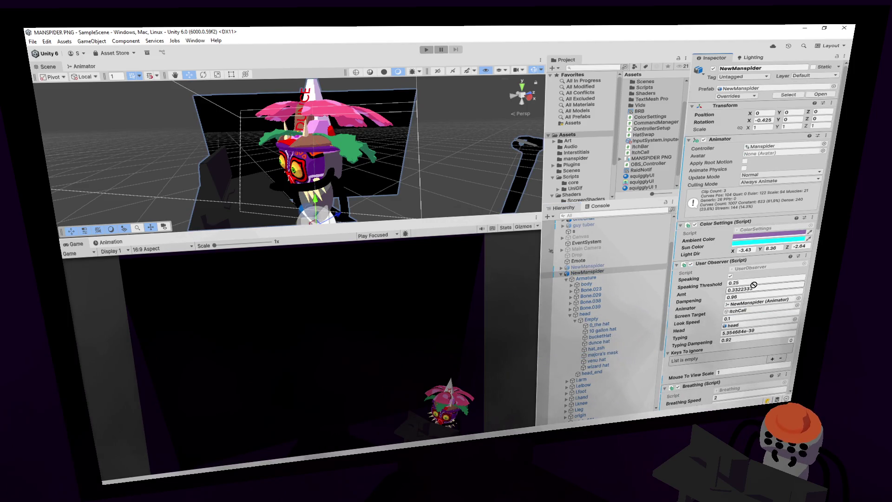
pyautogui.scroll(-1, 720, 409)
# Step: Drag majora's mask into Hat Swap's Hats list as Element 7
pyautogui.scroll(-10, 720, 408)
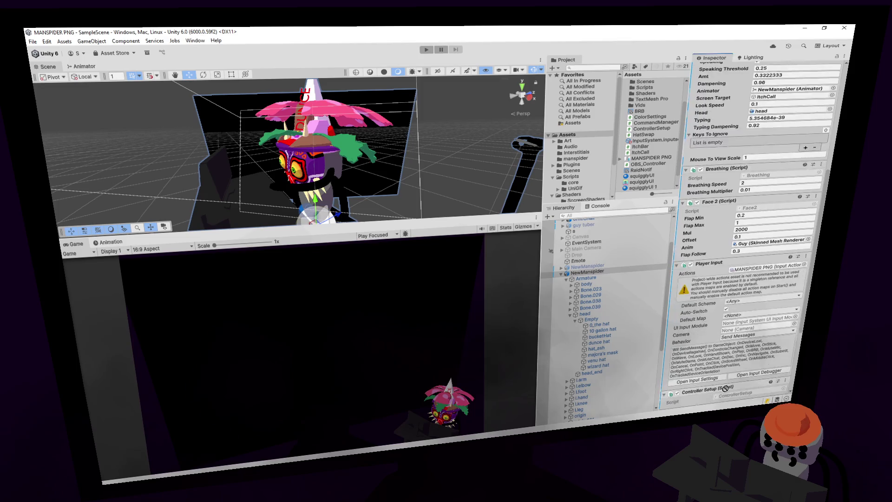
pyautogui.moveTo(720, 402); pyautogui.dragTo(697, 385)
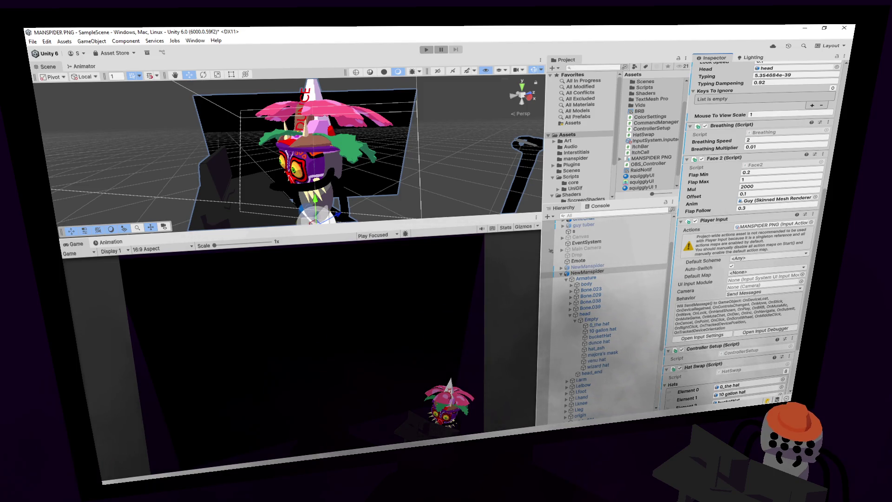
pyautogui.click(581, 29)
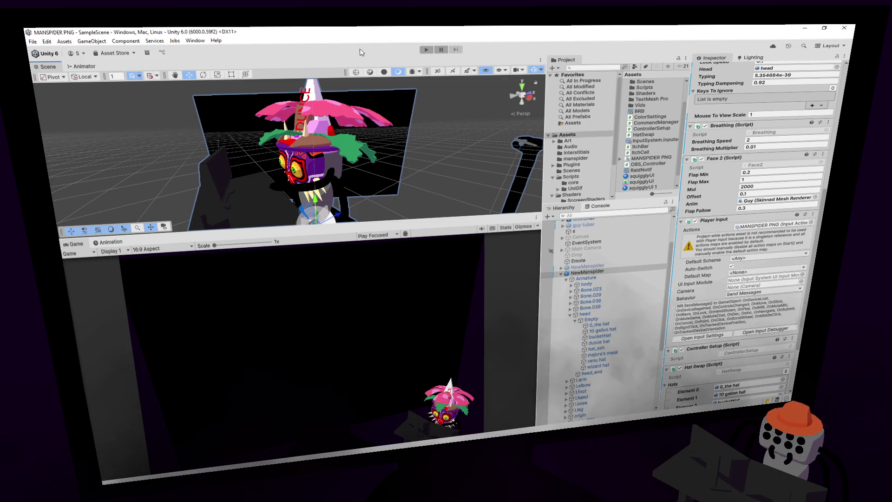
pyautogui.scroll(-2, 726, 329)
pyautogui.scroll(-1, 726, 330)
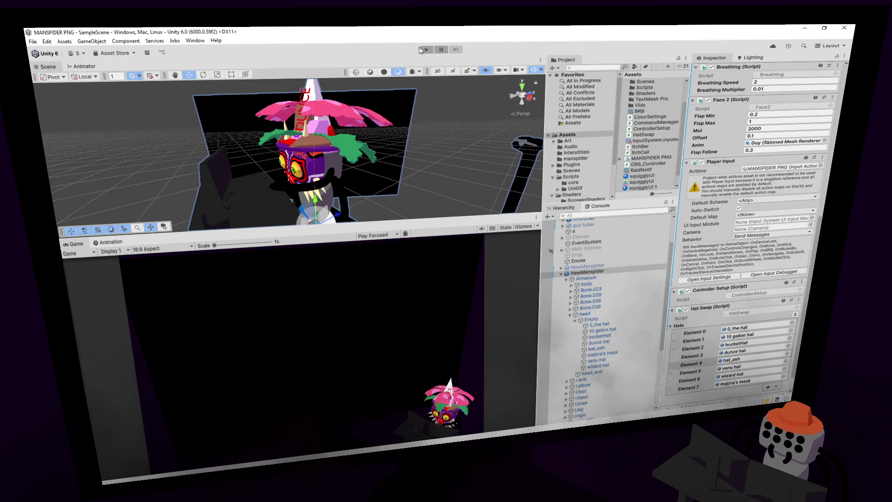
# Step: Play the scene, orbit to the spider, make the game view taller, then stop
pyautogui.hotkey('ctrl', 'p')
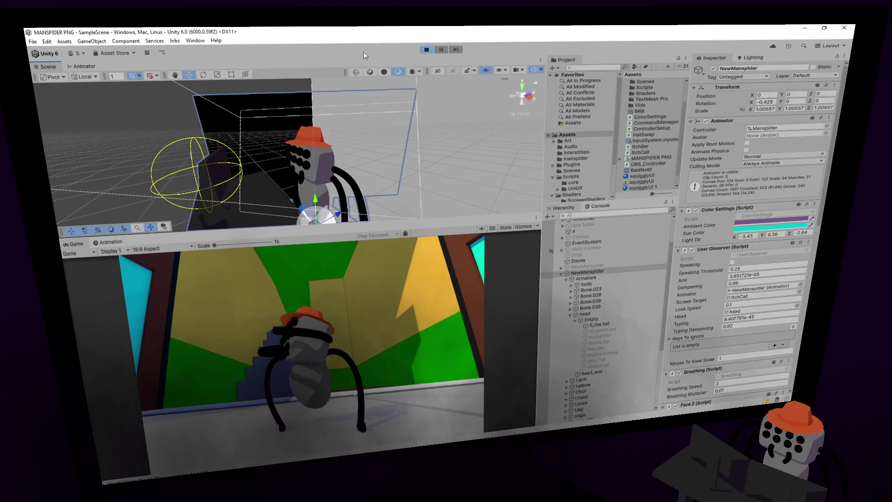
pyautogui.click(426, 49)
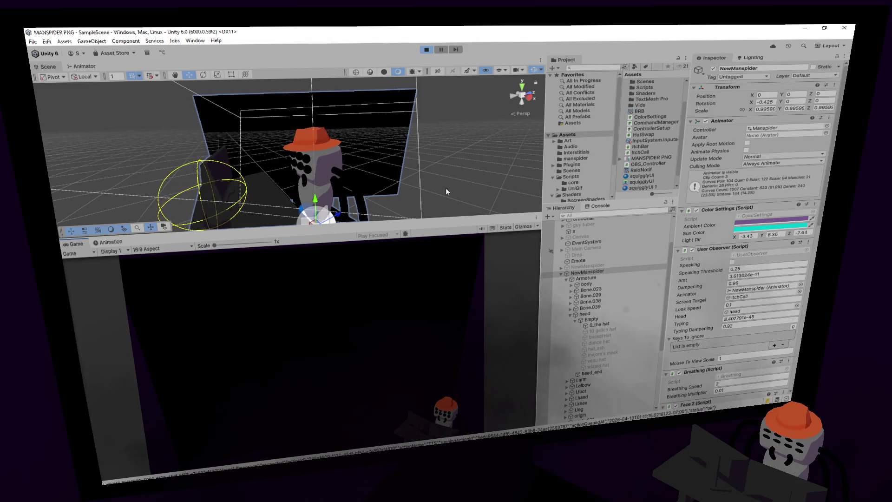
pyautogui.keyDown('alt'); pyautogui.moveTo(481, 145); pyautogui.dragTo(822, 188); pyautogui.keyUp('alt')
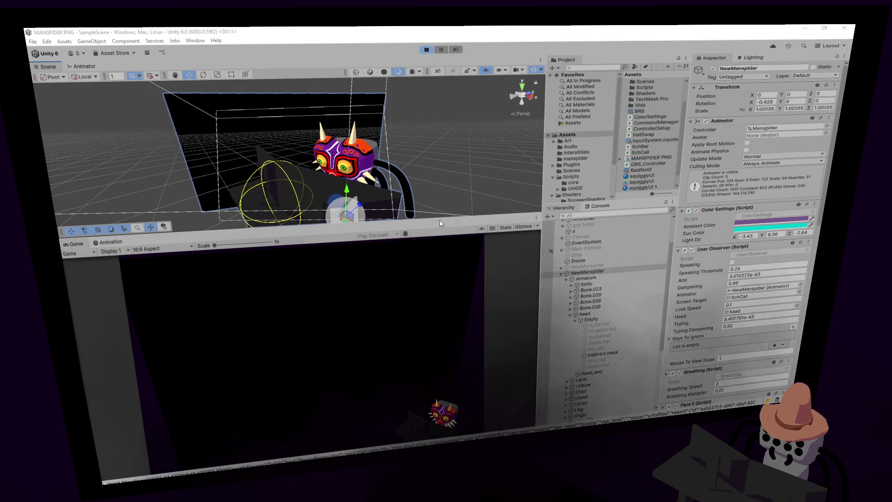
pyautogui.moveTo(438, 223); pyautogui.dragTo(433, 142)
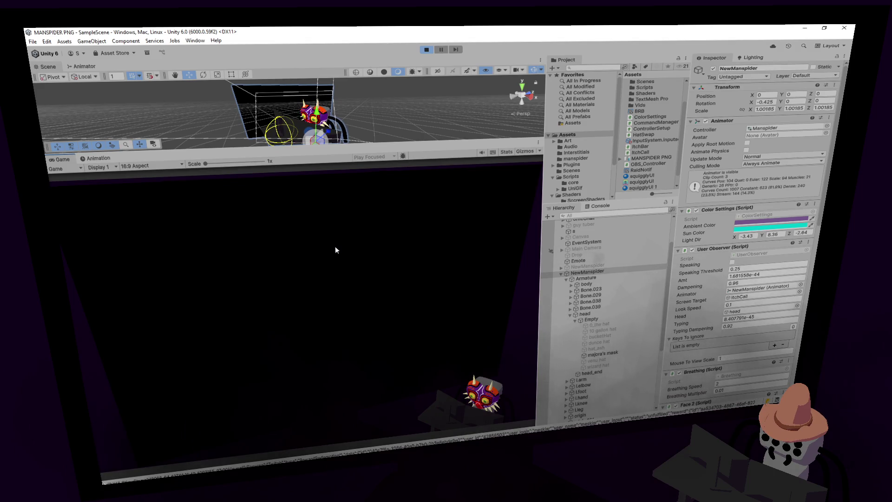
pyautogui.click(427, 50)
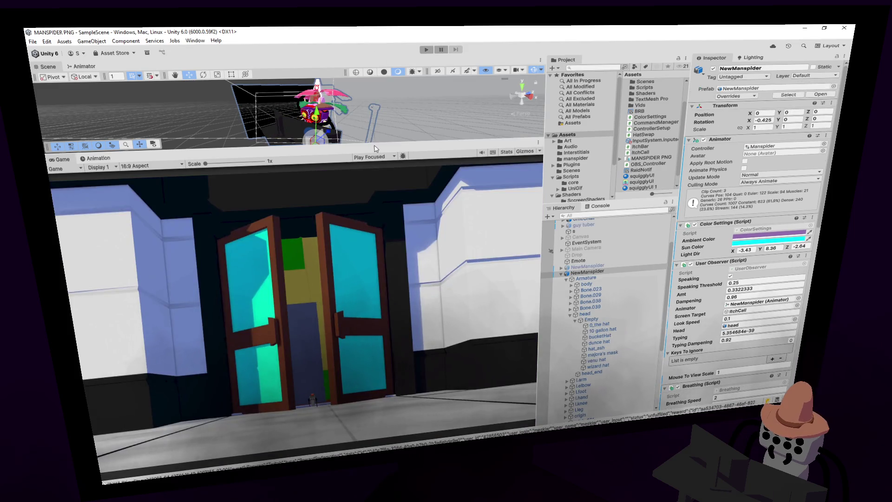
# Step: Enlarge the Scene view near the spider and scroll the Inspector to Hat Swap's Element 7
pyautogui.moveTo(374, 144); pyautogui.dragTo(374, 241)
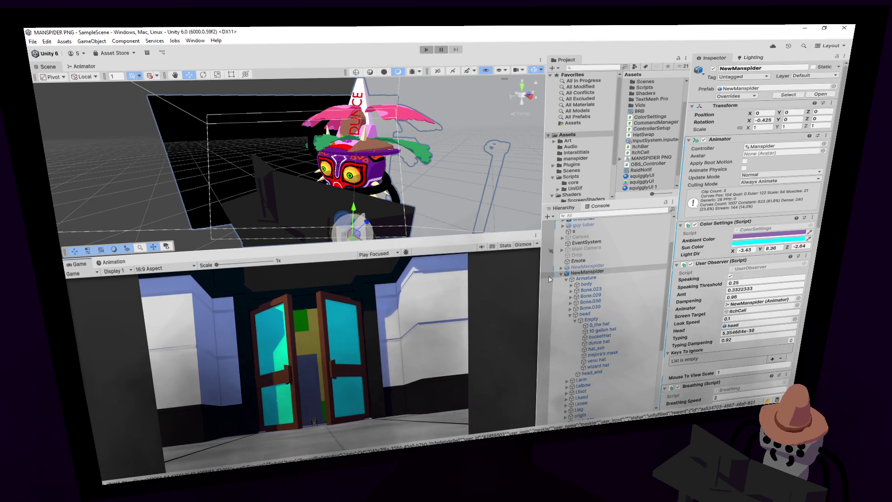
pyautogui.keyDown('alt'); pyautogui.moveTo(433, 163); pyautogui.dragTo(351, 170); pyautogui.keyUp('alt')
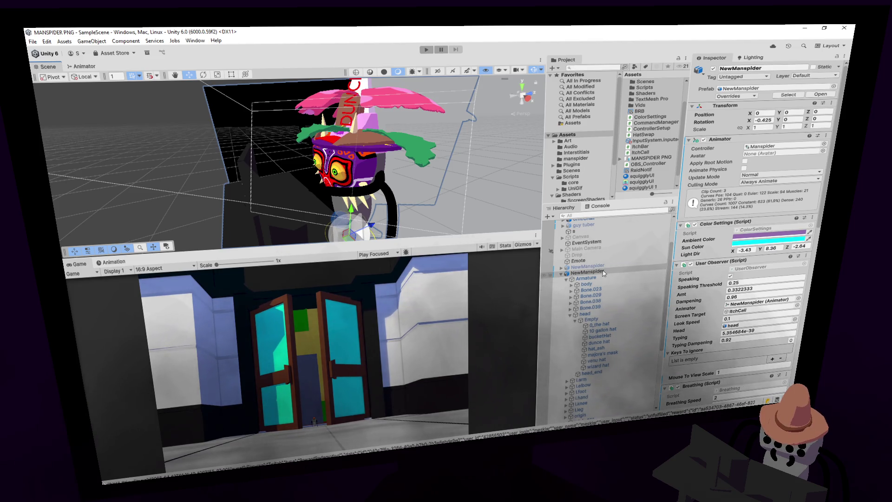
pyautogui.scroll(-3, 715, 240)
pyautogui.scroll(-10, 714, 239)
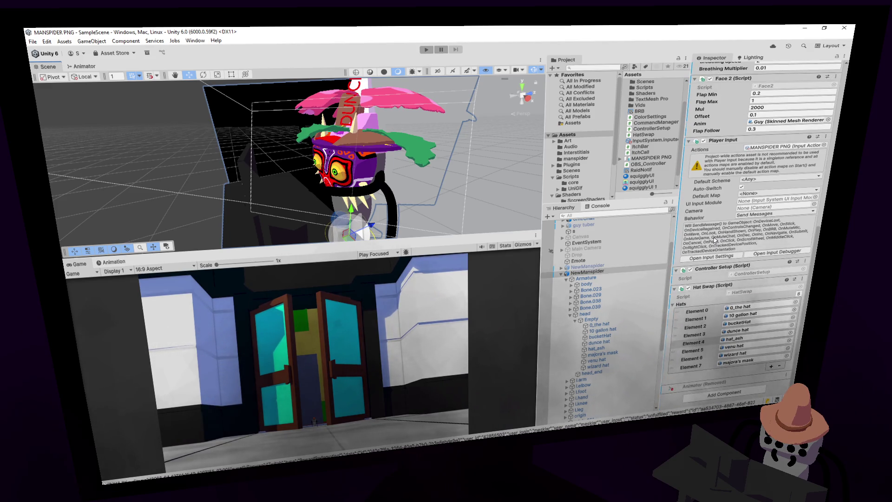
pyautogui.scroll(15, 713, 240)
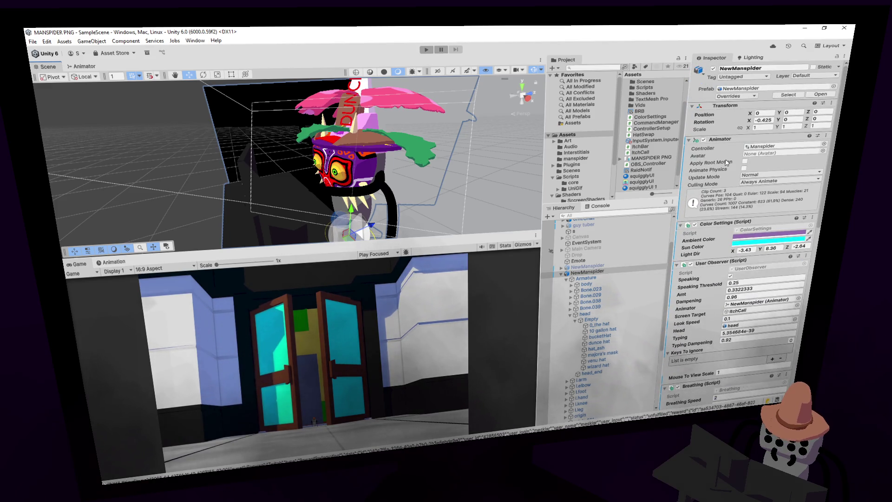
pyautogui.scroll(-2, 706, 238)
pyautogui.scroll(5, 589, 240)
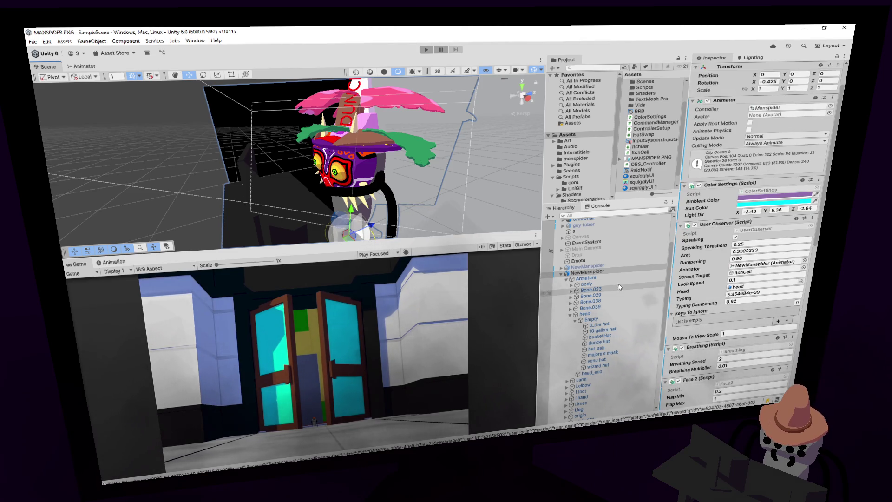
pyautogui.click(588, 239)
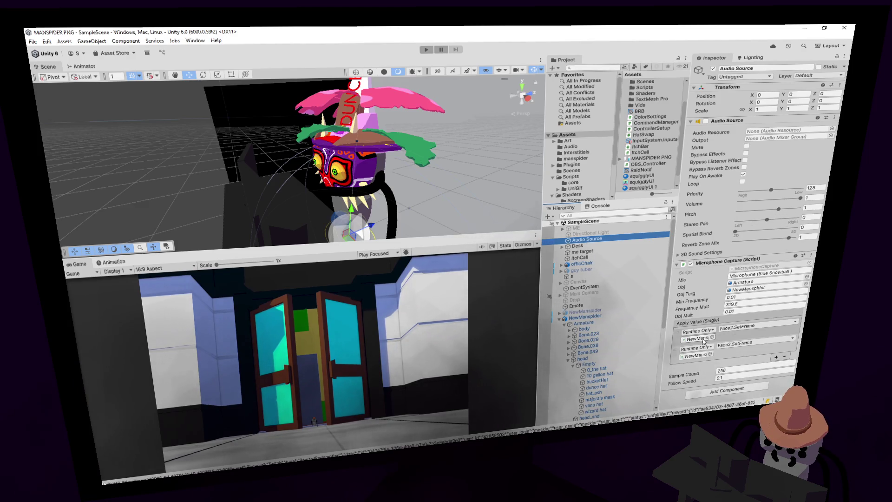
# Step: Inspect both NewManspider microphone capture targets on the Audio Source, view the Animation timeline, then return to Blender
pyautogui.click(704, 341)
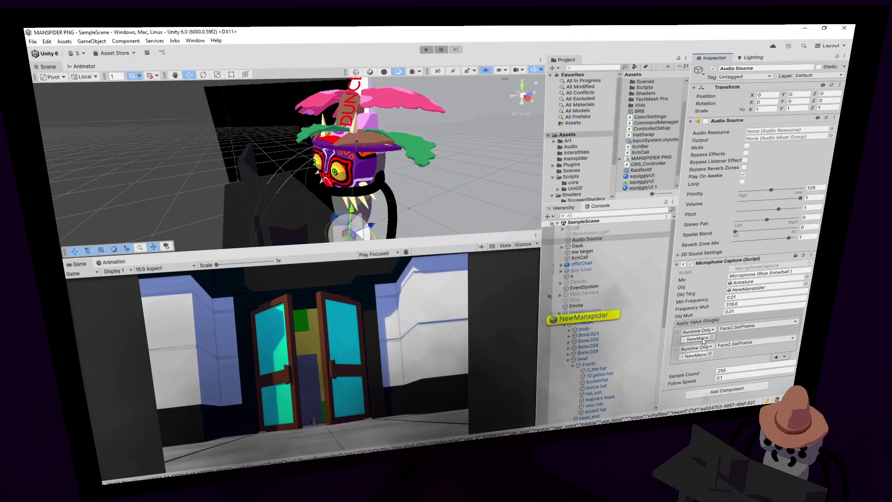
pyautogui.click(696, 356)
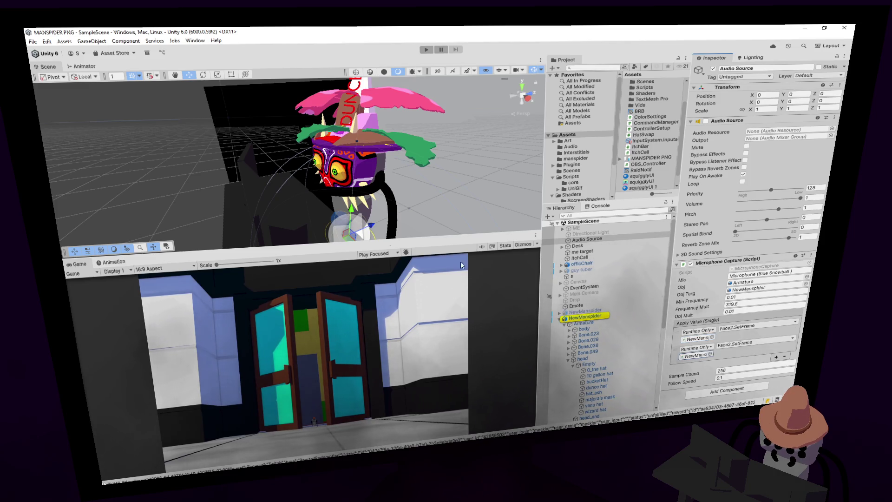
pyautogui.click(114, 262)
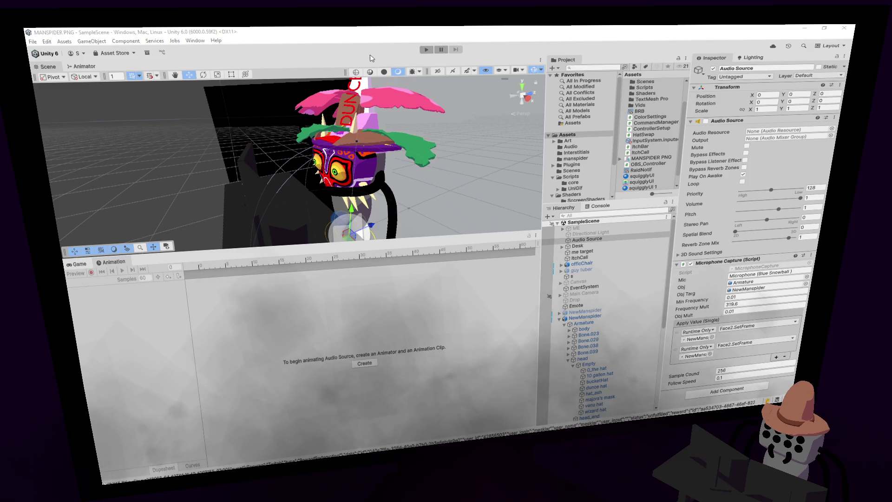
pyautogui.hotkey('alt', 'Tab')
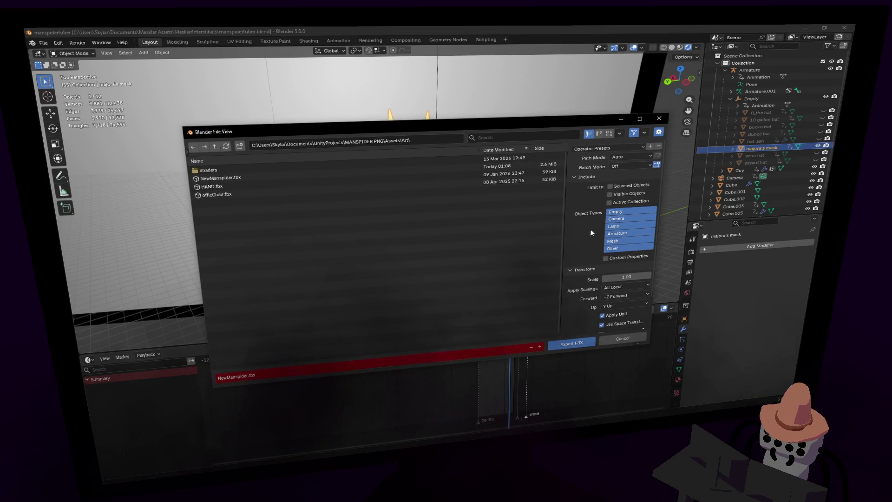
# Step: Turn off Force Start/End Keying in the FBX export's Animation options
pyautogui.scroll(-3, 594, 230)
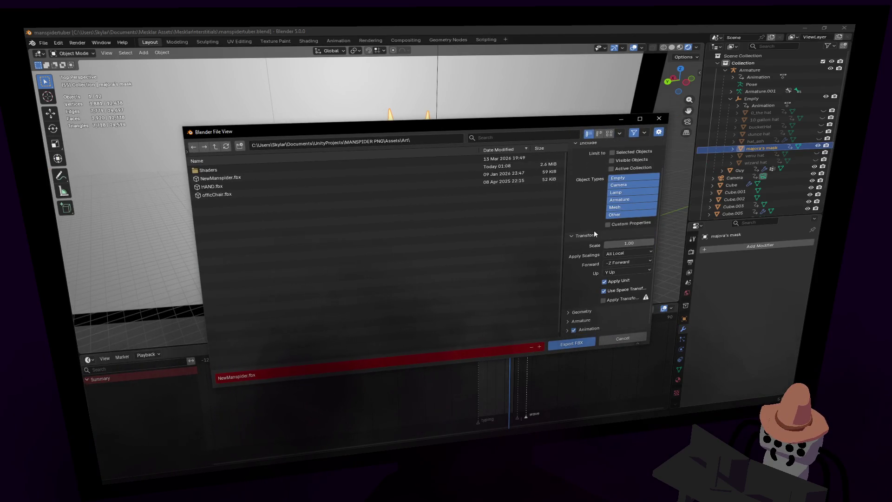
pyautogui.click(589, 329)
pyautogui.scroll(-5, 593, 301)
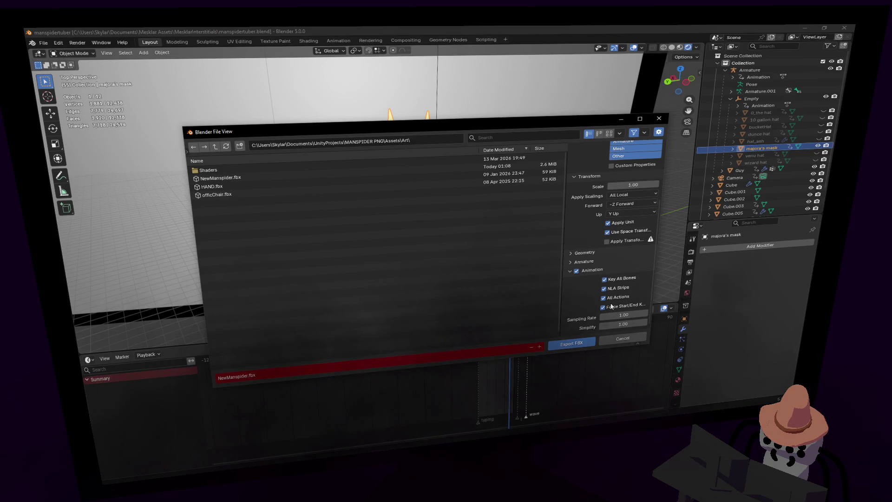
pyautogui.click(610, 307)
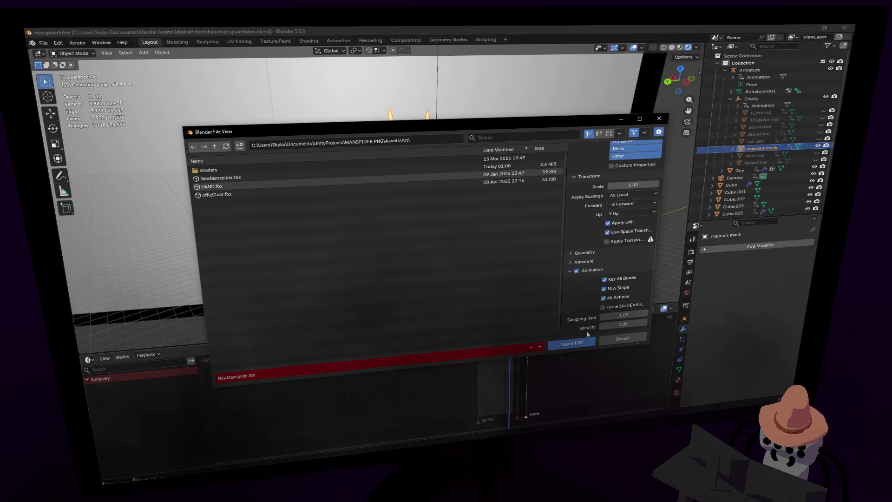
# Step: Save the blend file and export NewManspider.fbx into Unity's Assets/Art folder
pyautogui.hotkey('ctrl', 's')
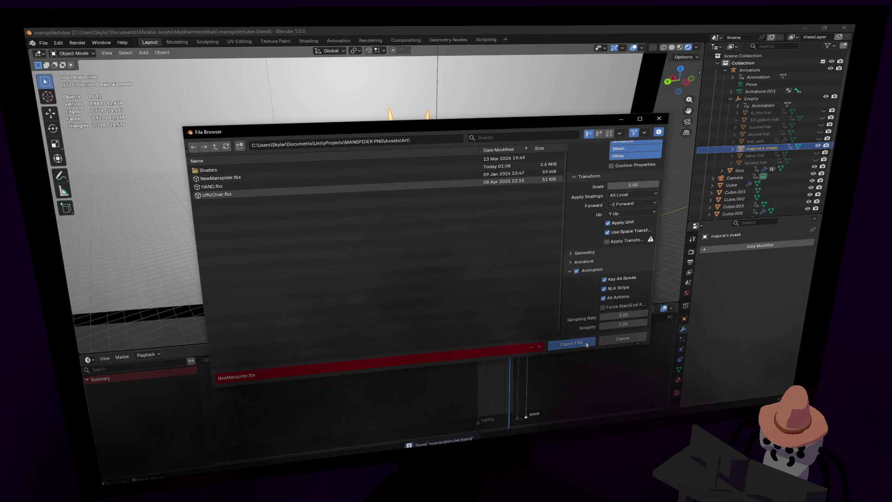
pyautogui.click(586, 344)
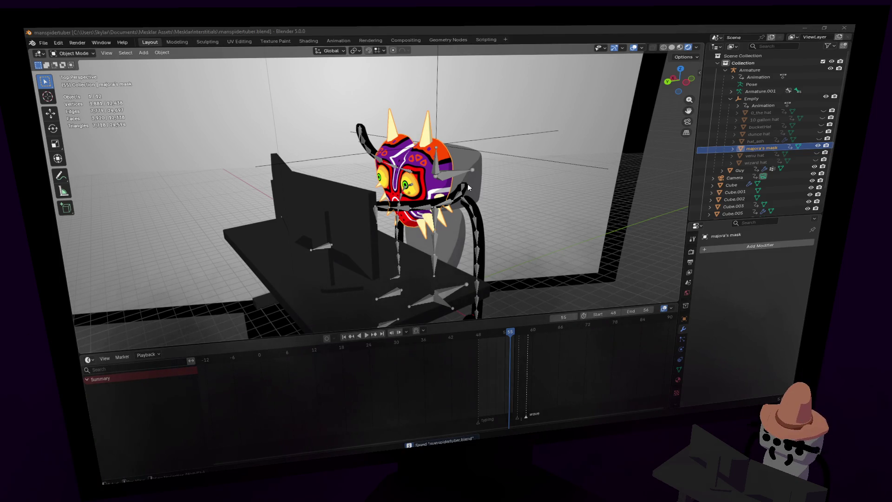
pyautogui.hotkey('alt', 'Tab')
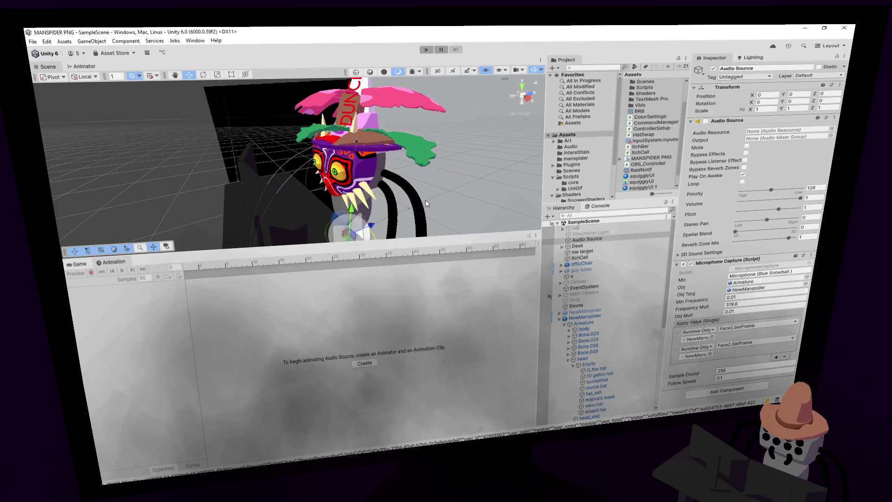
pyautogui.click(427, 50)
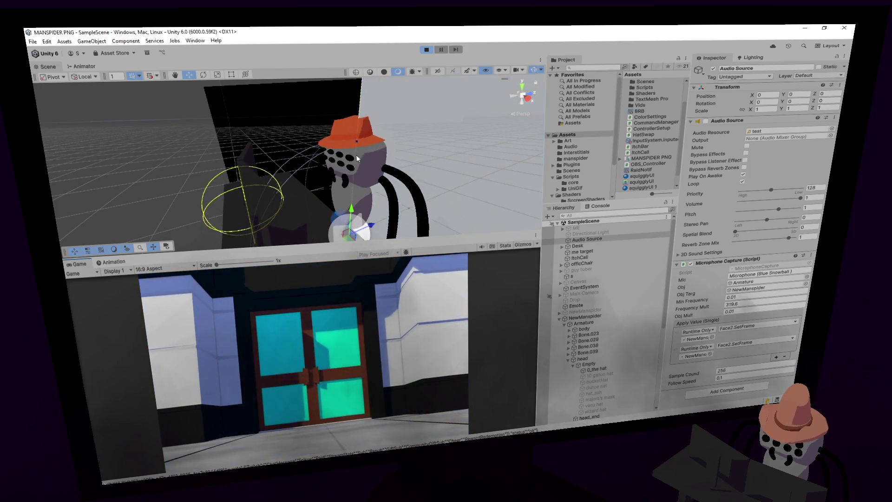
pyautogui.moveTo(339, 177)
pyautogui.mouseDown(button='right')
pyautogui.moveTo(358, 172)
pyautogui.moveTo(333, 209)
pyautogui.mouseUp(button='right')
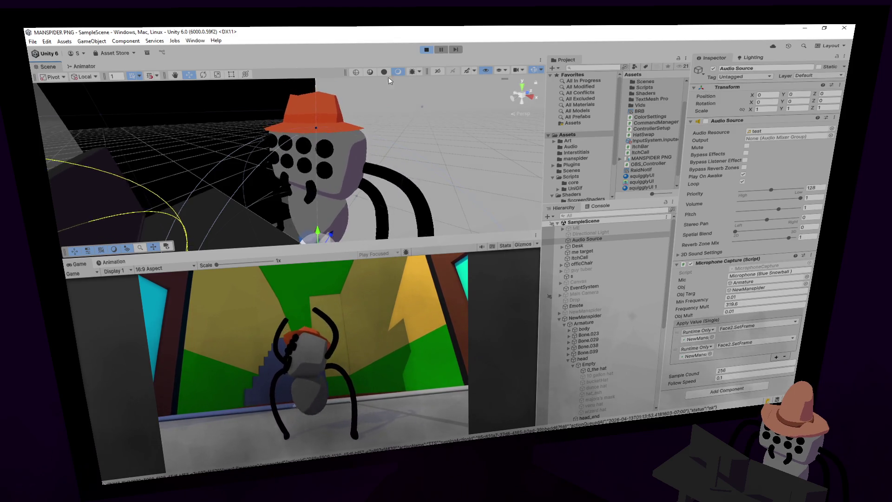
pyautogui.click(426, 50)
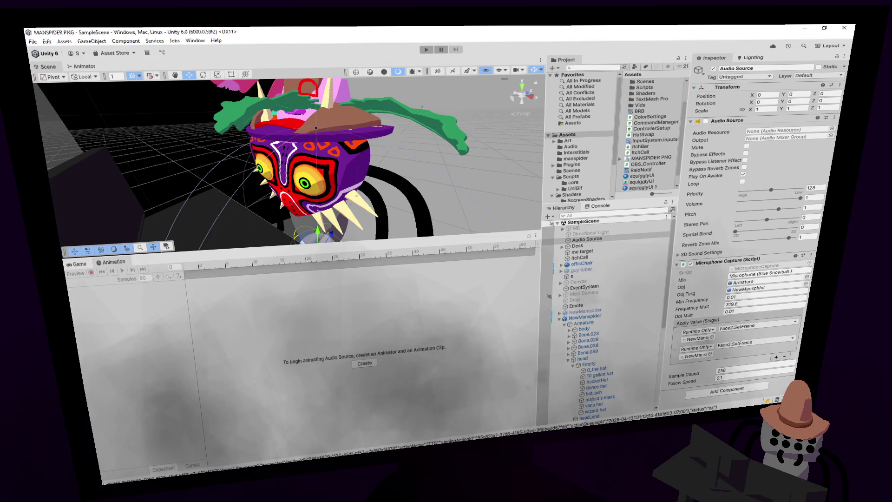
pyautogui.moveTo(353, 102)
pyautogui.mouseDown(button='right')
pyautogui.moveTo(422, 145)
pyautogui.moveTo(429, 125)
pyautogui.mouseUp(button='right')
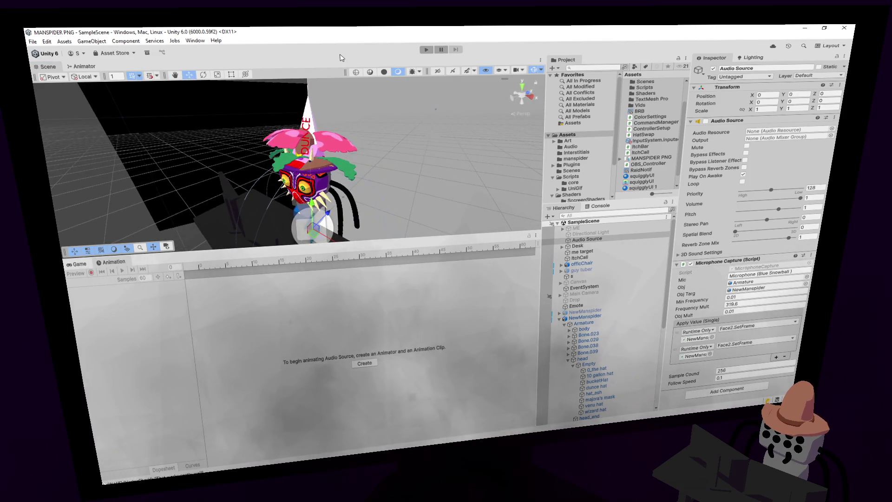